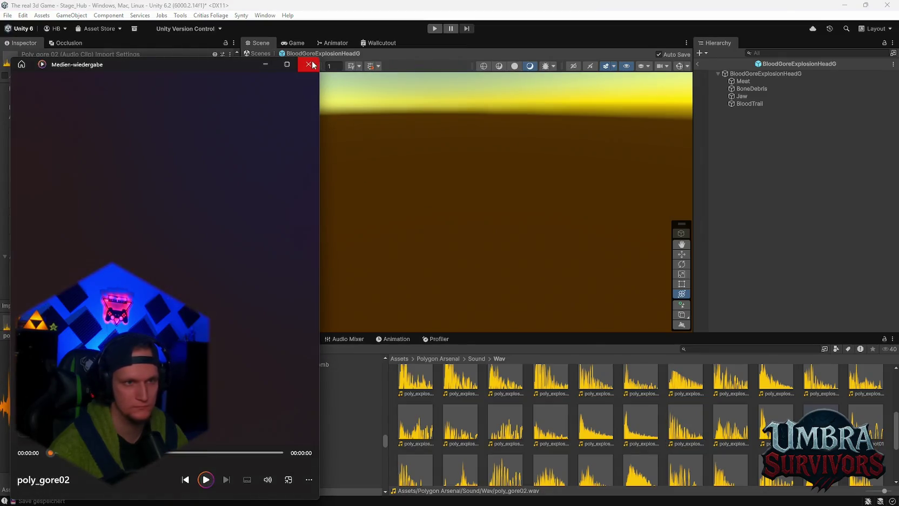
Close the leftover media player windows and select the poly_gore01 clip.
click(308, 65)
click(775, 424)
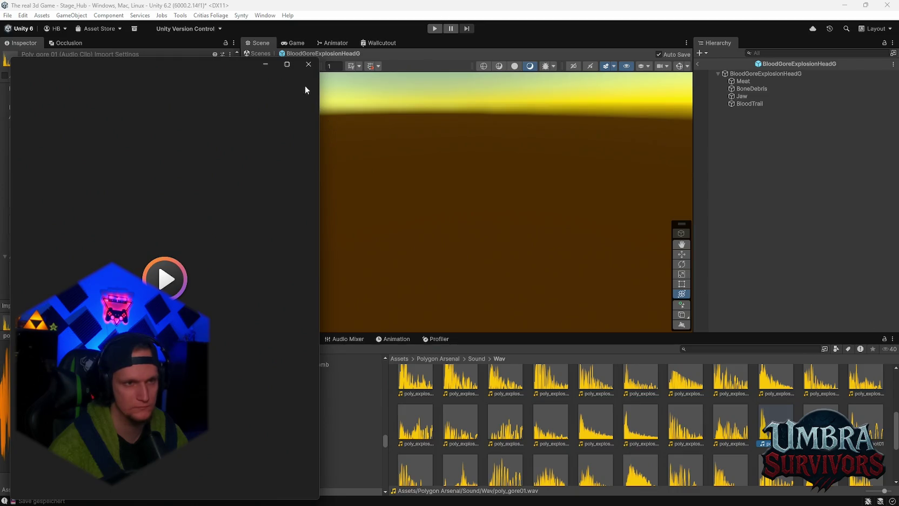
click(303, 65)
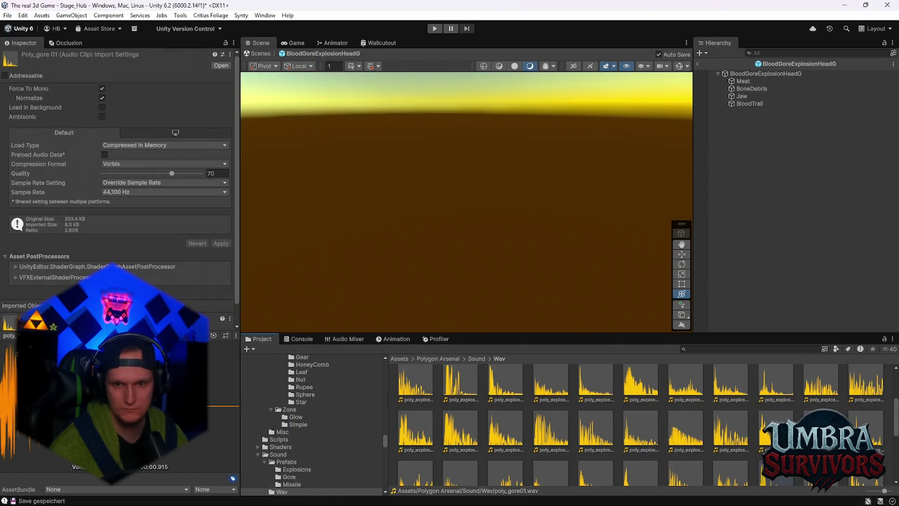
scroll(804, 412, down, 3)
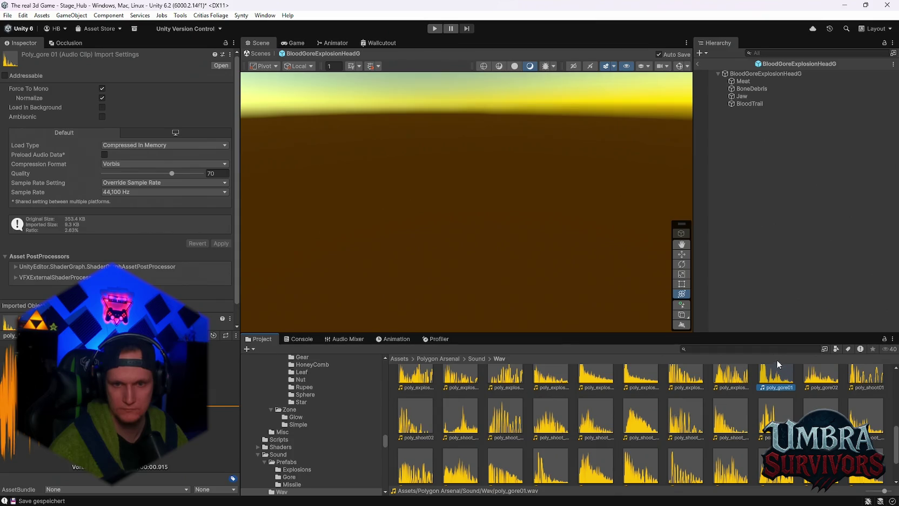
Search the project for 'gore' and audition both poly_gore02 clips and poly_gore01.
click(756, 347)
text(gore)
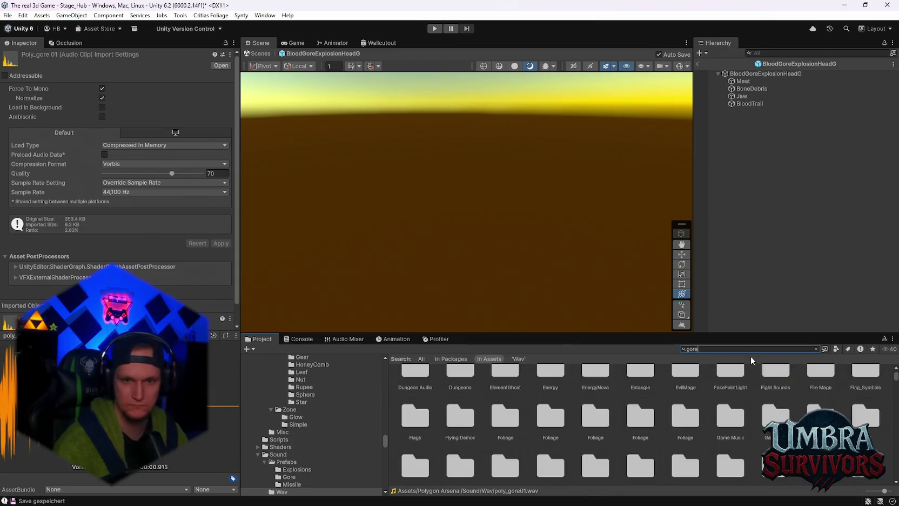
double_click(730, 414)
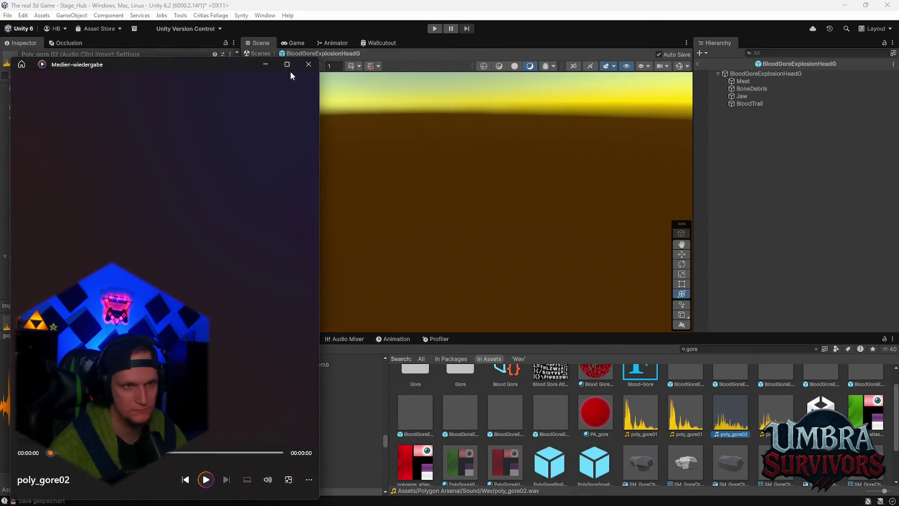
click(304, 65)
click(768, 417)
double_click(768, 417)
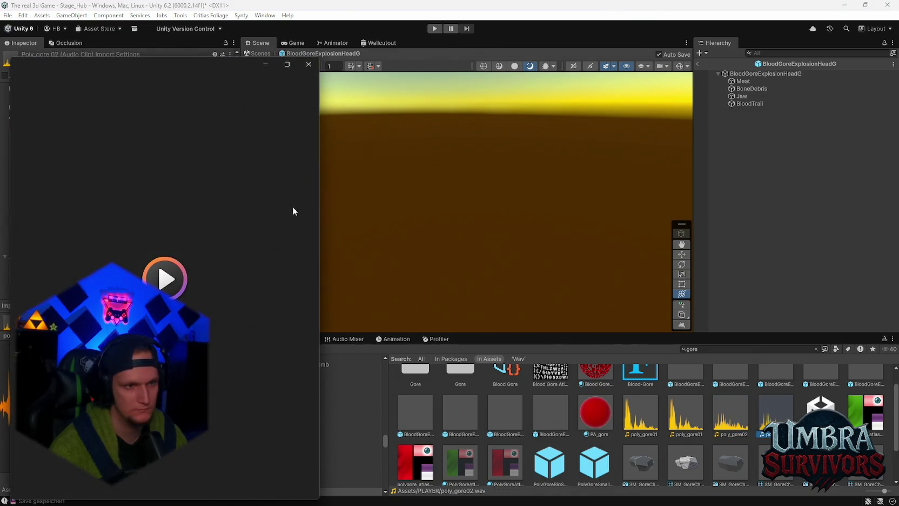
click(306, 64)
double_click(698, 420)
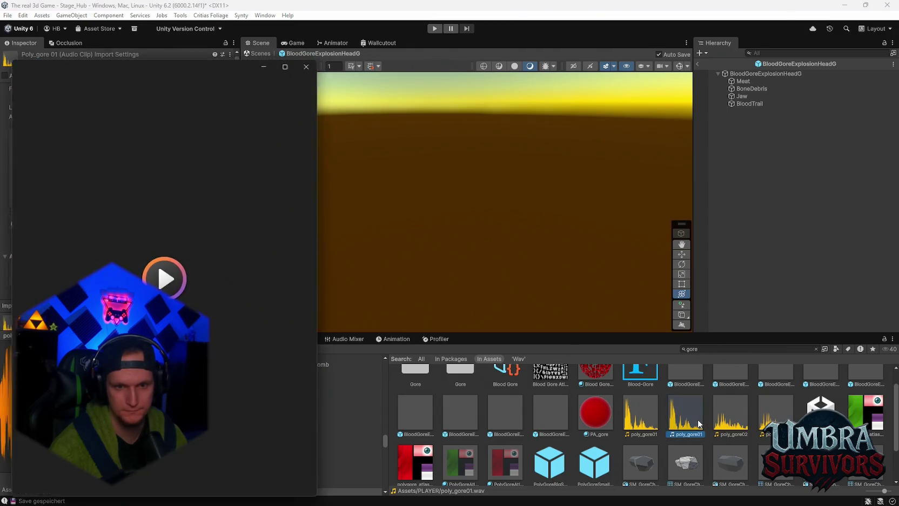
click(298, 66)
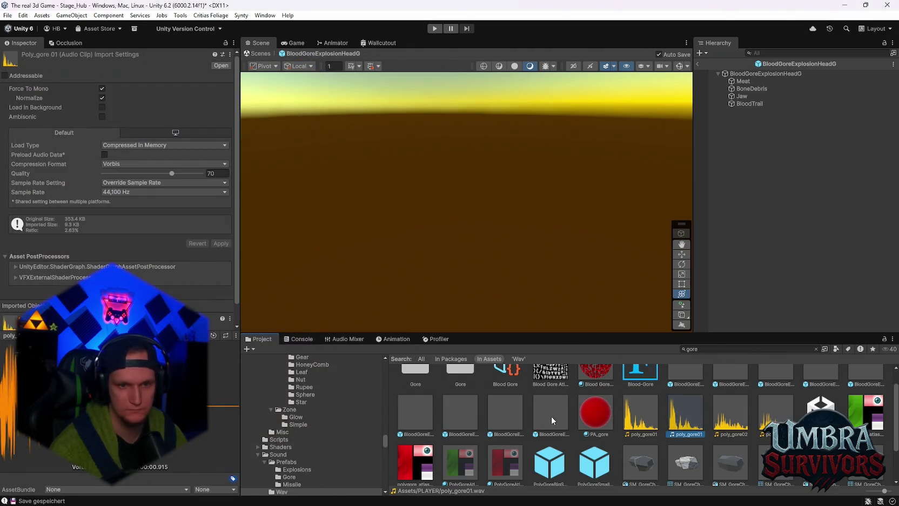
Change the search to 'juicegore' and preview the poly_gore01 clip.
scroll(551, 416, up, 1)
scroll(679, 401, down, 3)
scroll(699, 372, up, 3)
click(706, 349)
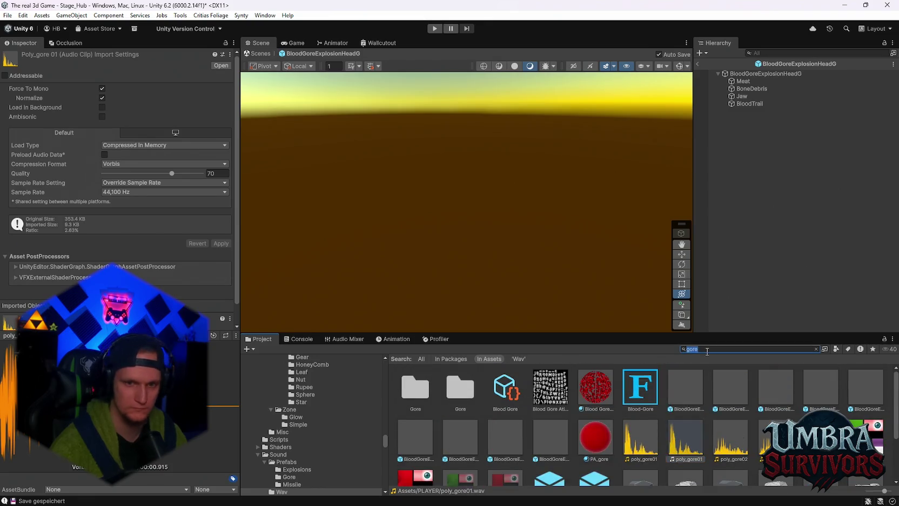
text(juice)
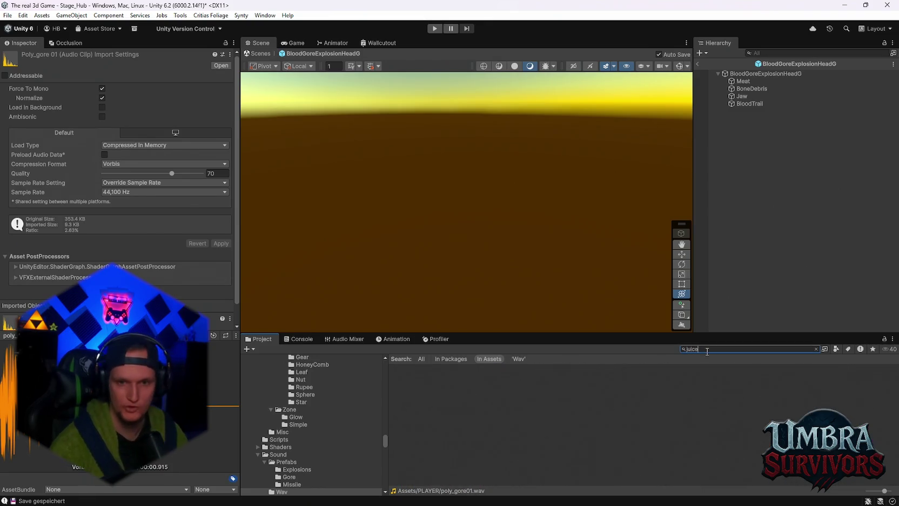
text(gore)
double_click(683, 440)
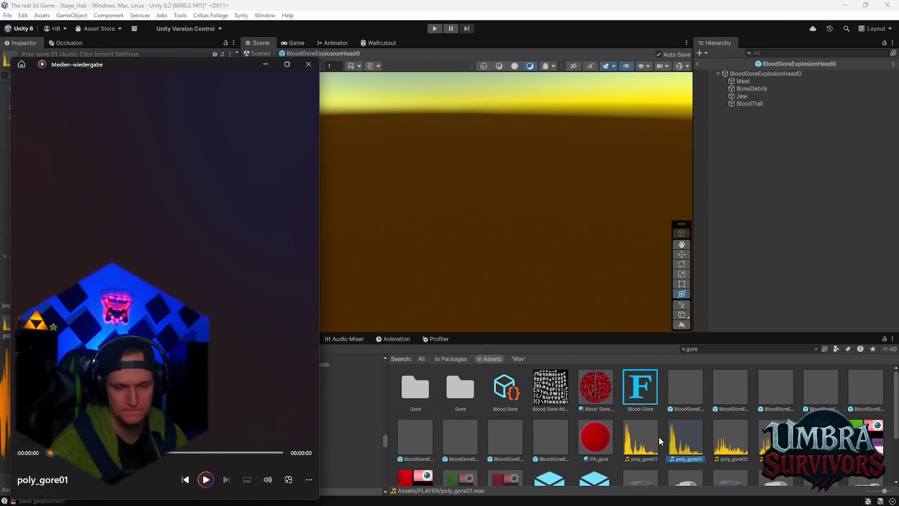
scroll(654, 435, down, 2)
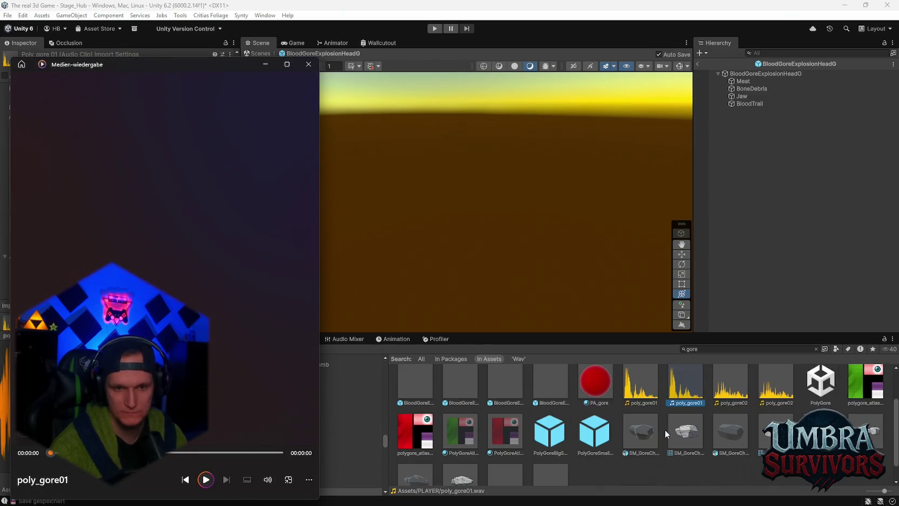
click(307, 62)
Search for 'piri' and audition the Spirit 6 and Spirit 1 voice clips.
click(720, 351)
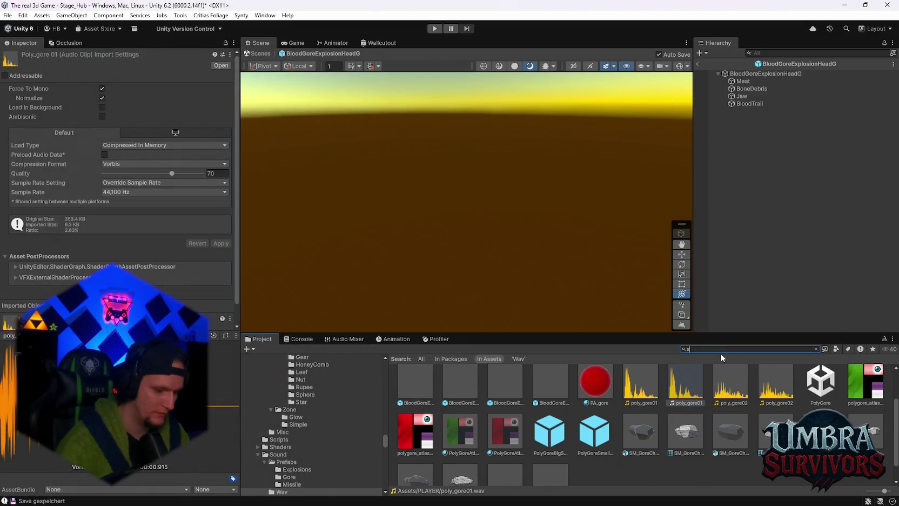
text(piri)
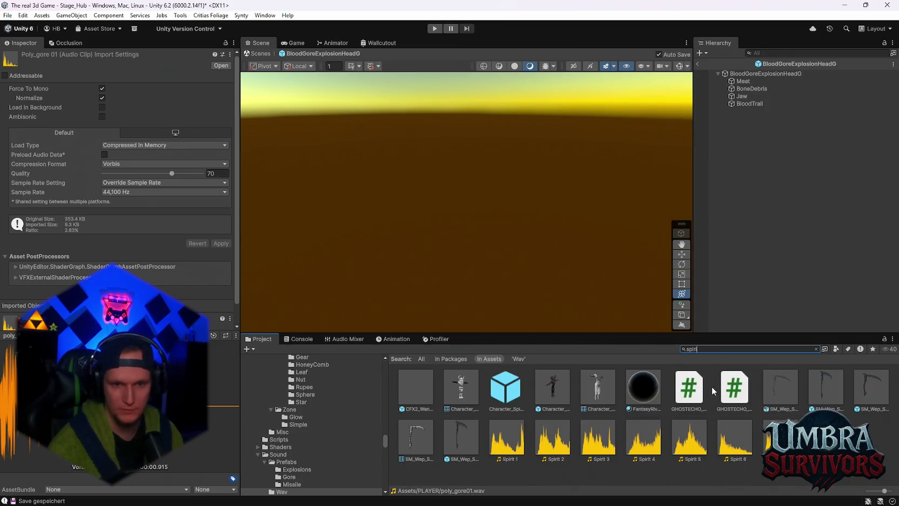
double_click(737, 458)
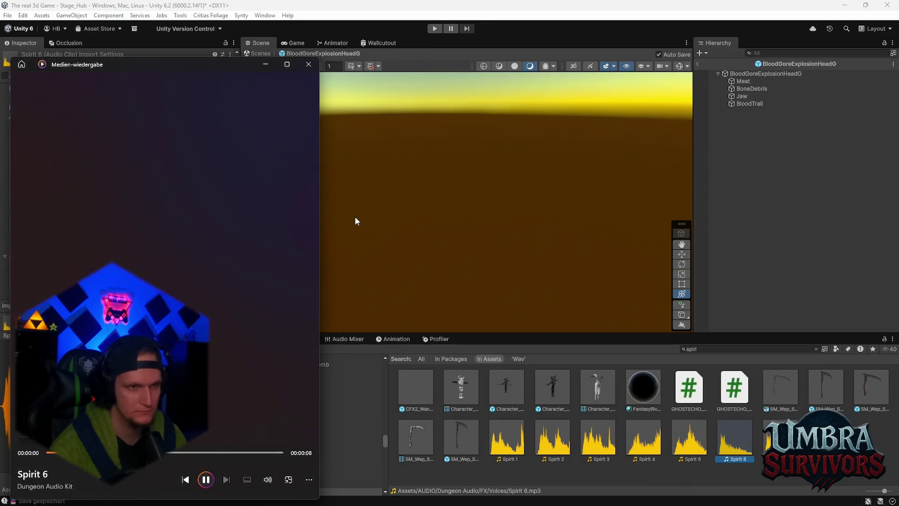
click(309, 64)
key(Return)
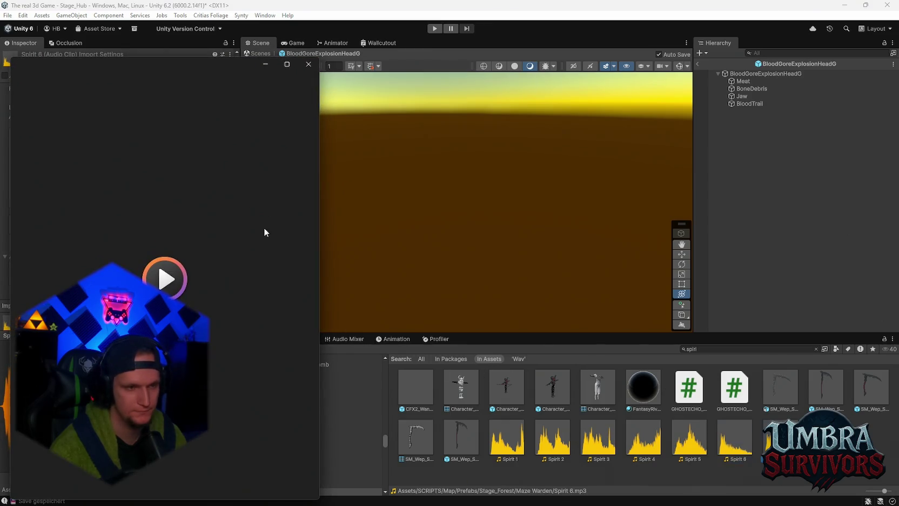
click(309, 66)
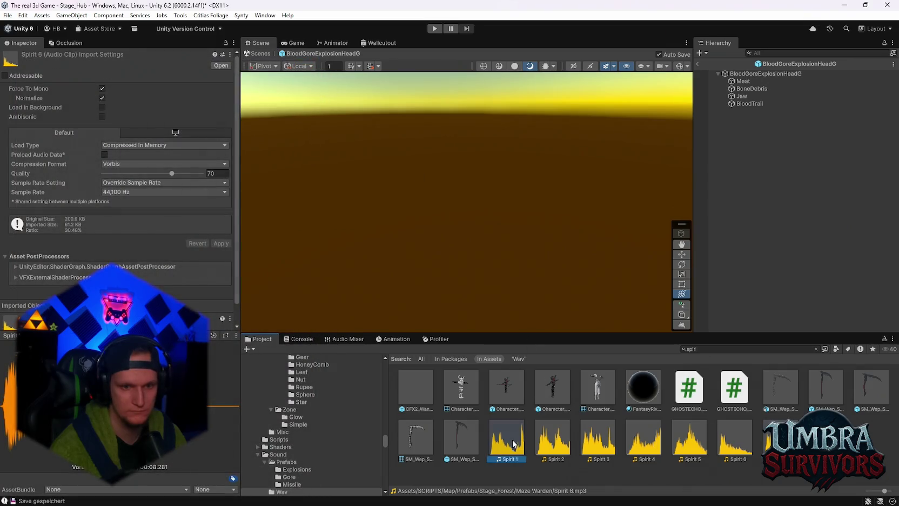
double_click(506, 438)
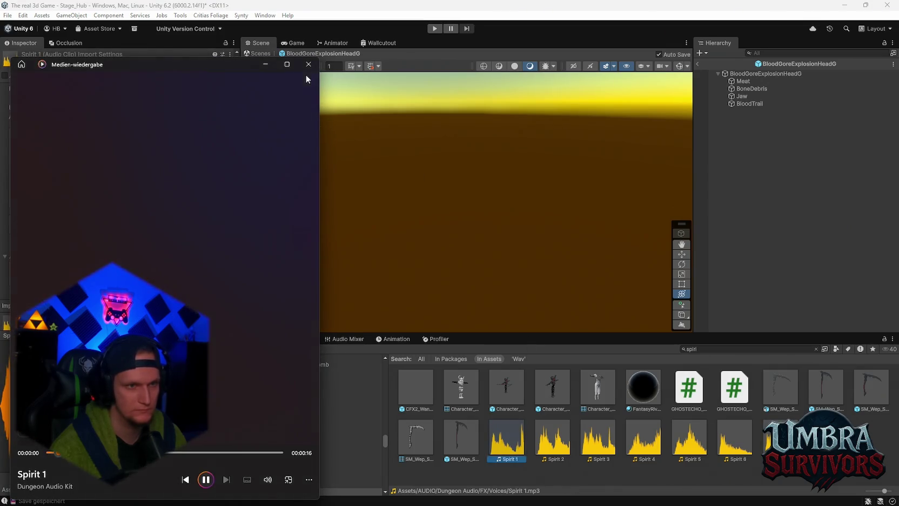
click(308, 64)
Search 'gore' again and select the poly_gore01 clip.
double_click(697, 349)
text(gore)
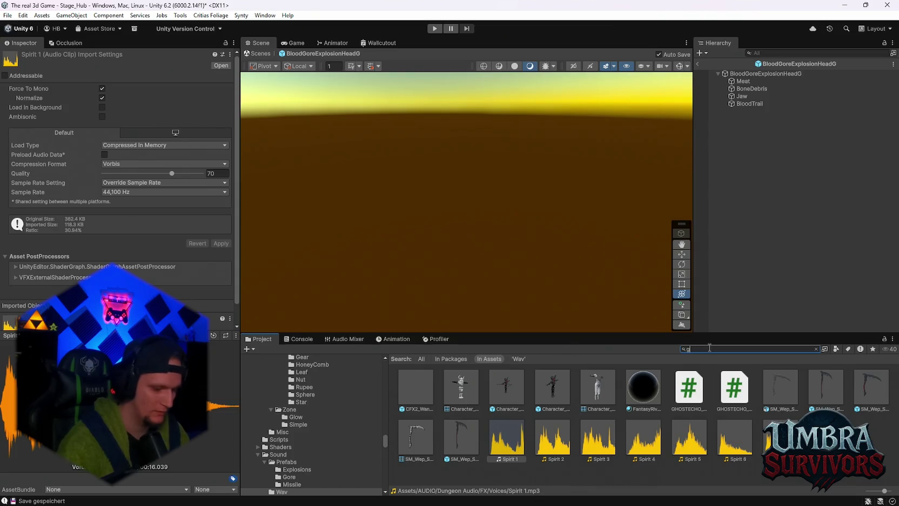
click(687, 449)
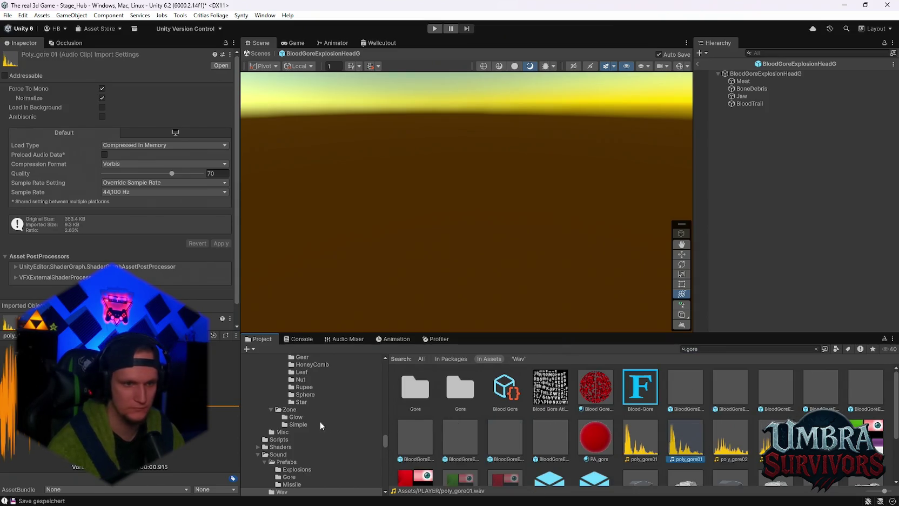
Move the poly_gore01 clip into the Pump enemy folder.
scroll(337, 422, up, 10)
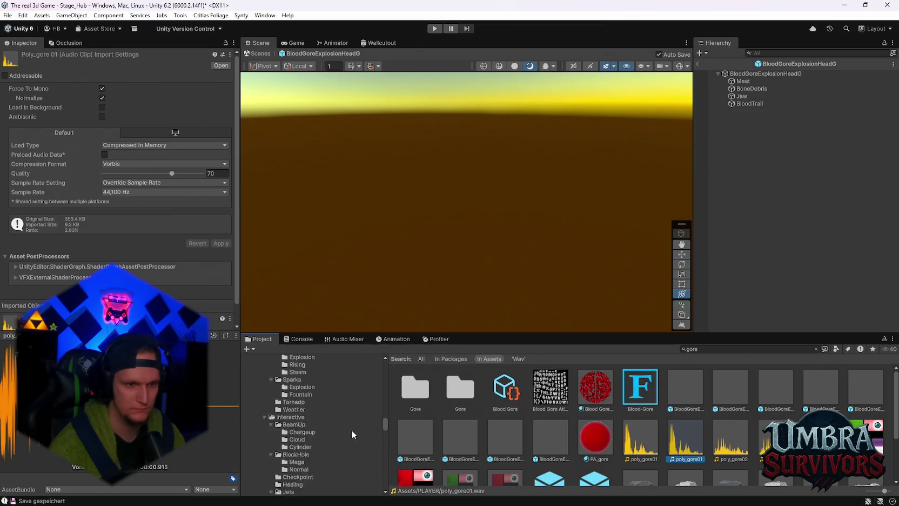
scroll(347, 411, up, 10)
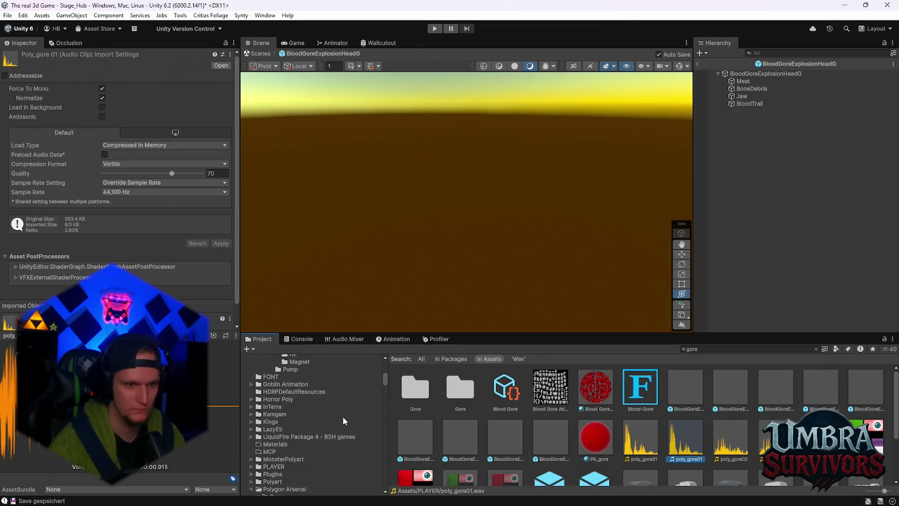
drag(323, 438, 325, 433)
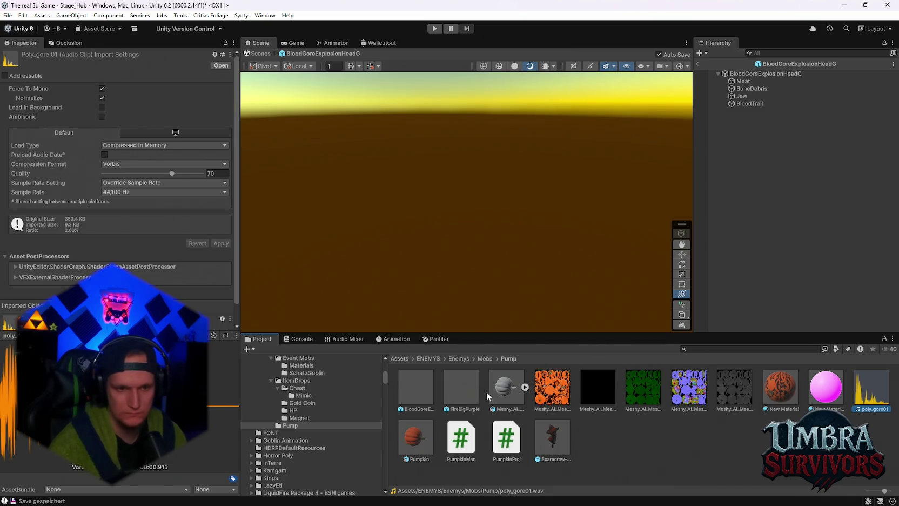
Remove Polygon Sound Spawn from BloodGoreExplosionHeadG and assign poly_gore01 to Projectile Sound Pitcher's Clip.
click(416, 393)
scroll(62, 243, down, 10)
right_click(51, 212)
click(82, 252)
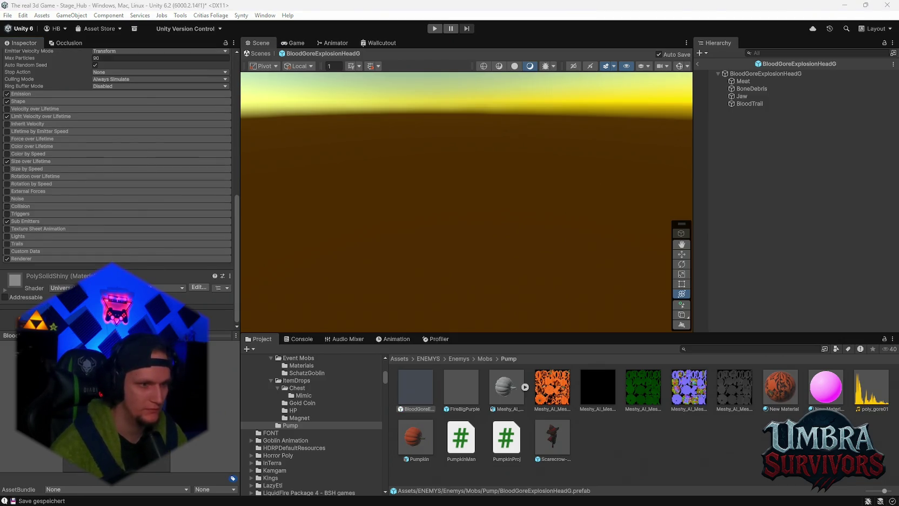
scroll(153, 281, down, 5)
drag(865, 400, 112, 183)
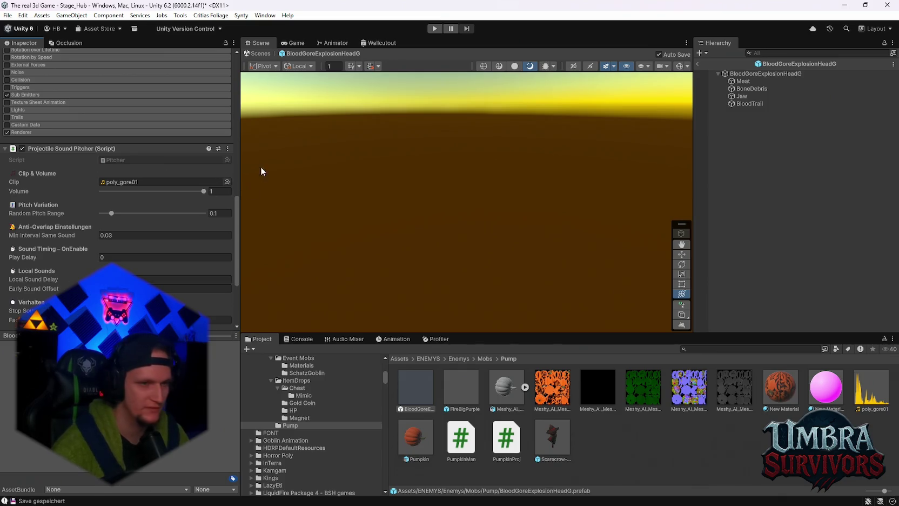
Lower the poly_gore01 Projectile Sound Pitcher volume from 1, trying 0.5, ending at 0.25.
key(BackSpace)
text(0.5)
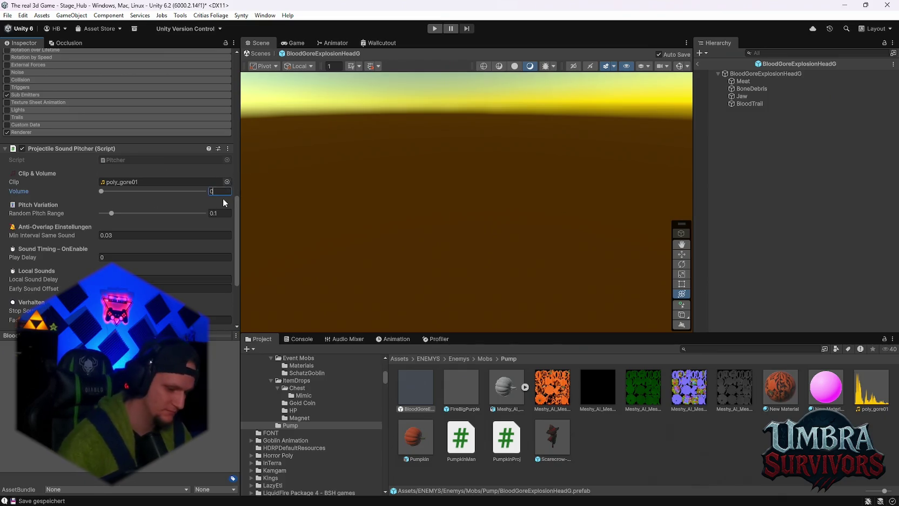
scroll(187, 231, down, 5)
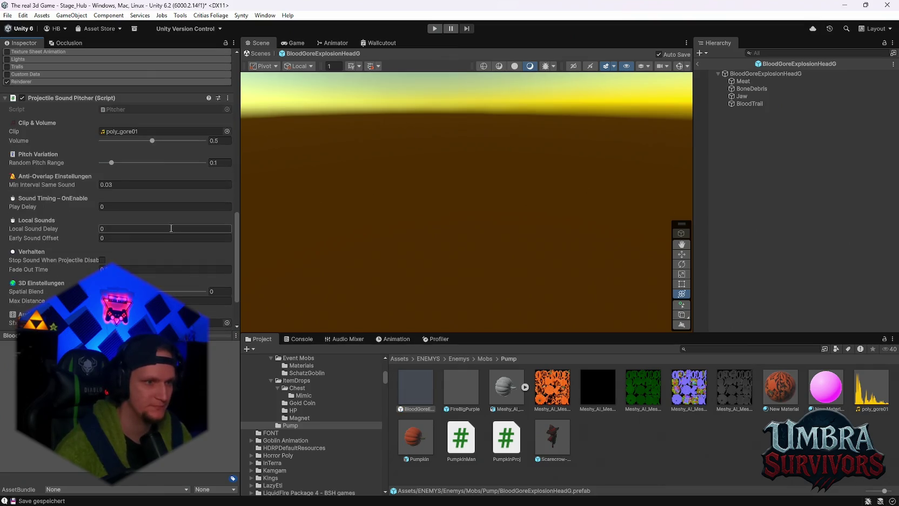
scroll(227, 160, up, 3)
click(226, 141)
text(.3)
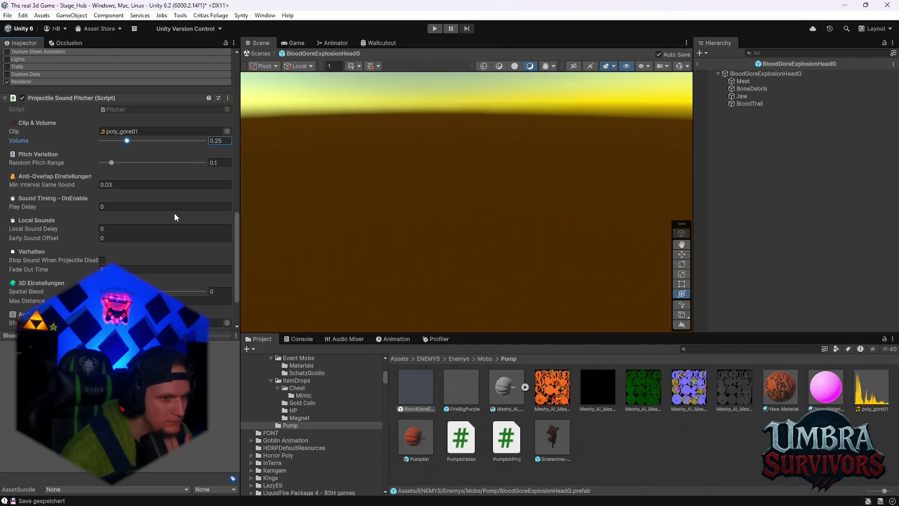
click(701, 348)
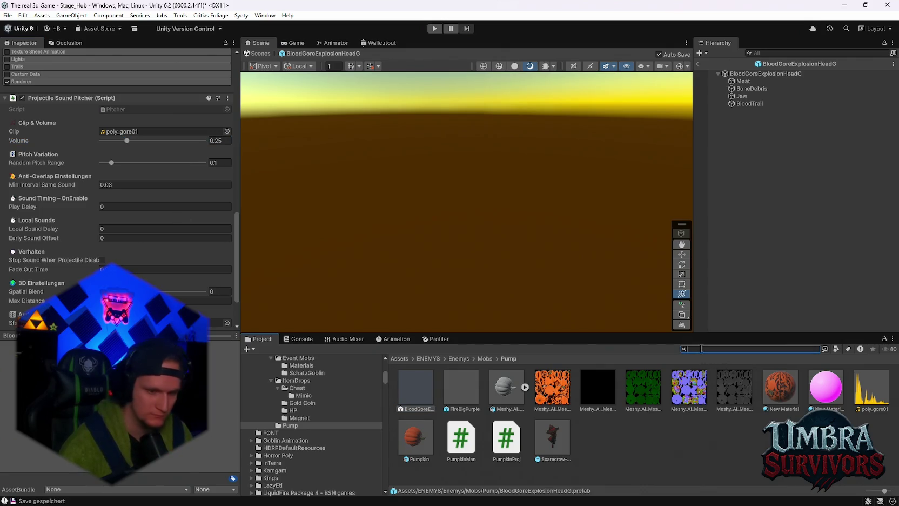
Search 'irit' and audition the Spirit 3, 4, 5 and 6 voice clips.
text(spirit)
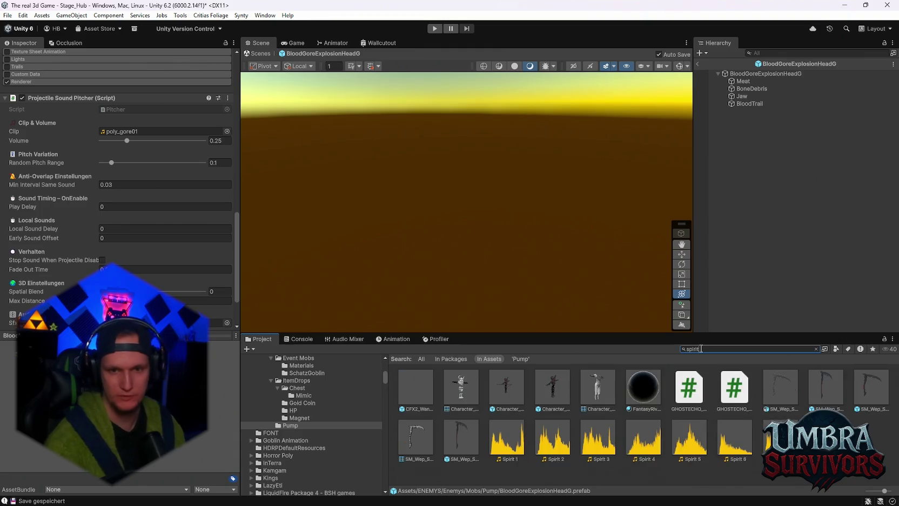
double_click(598, 438)
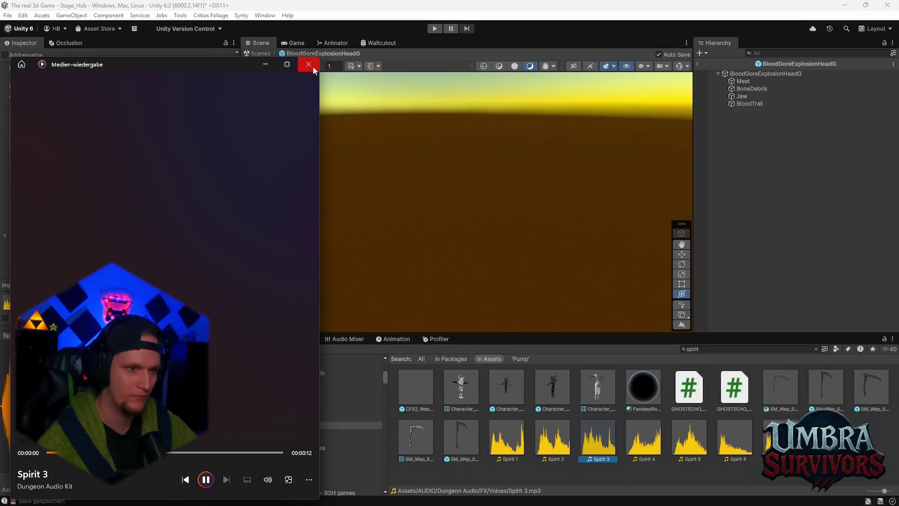
click(312, 67)
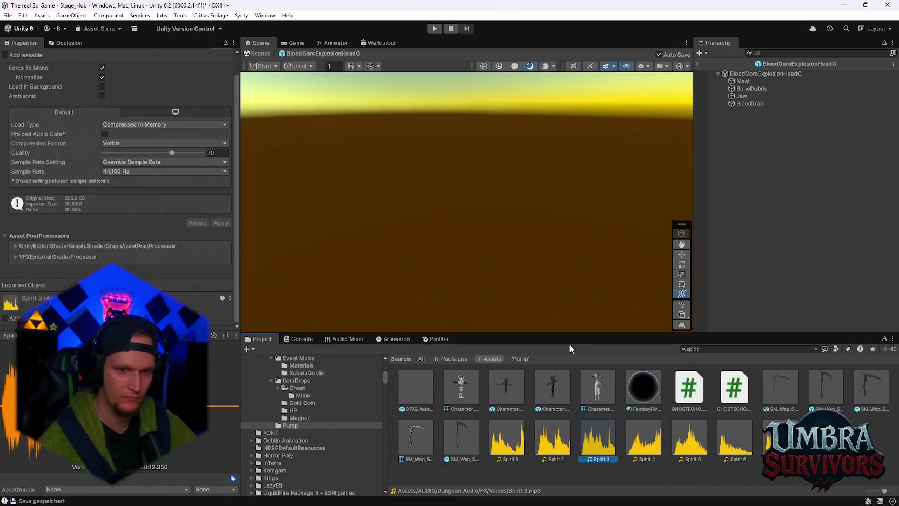
double_click(655, 442)
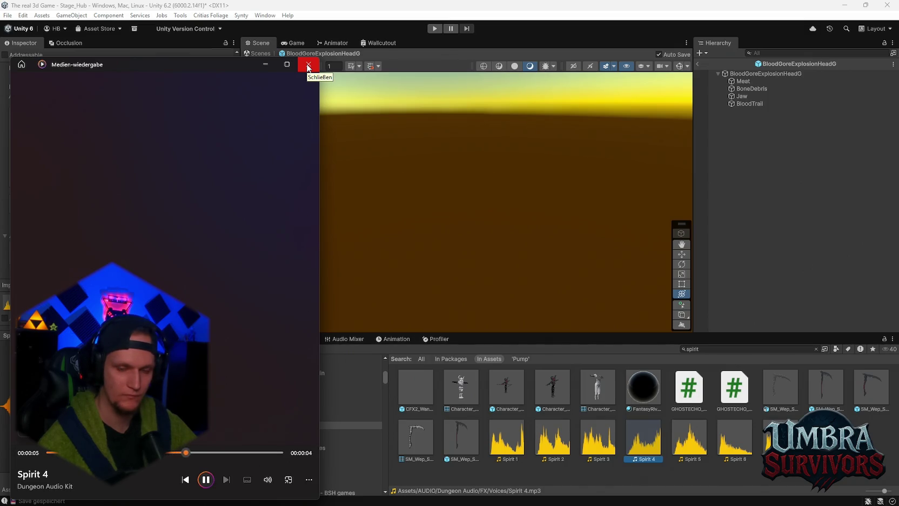
click(307, 66)
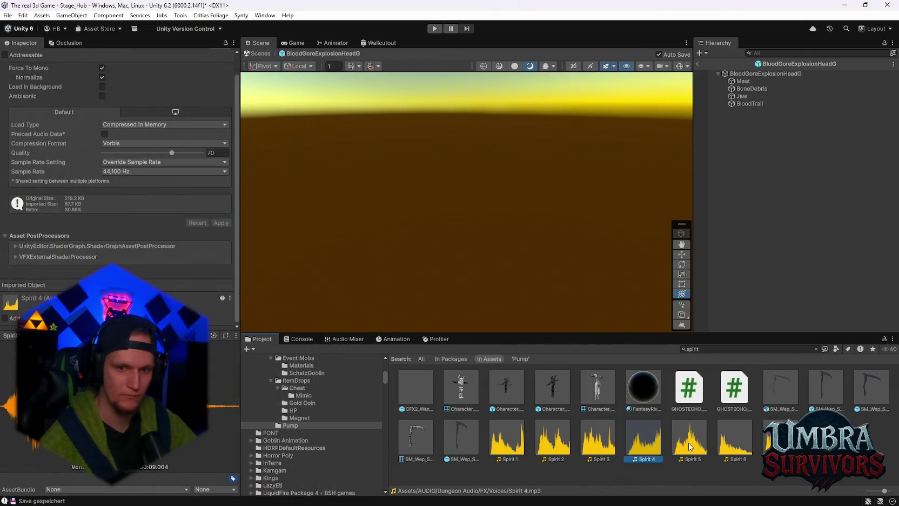
double_click(689, 446)
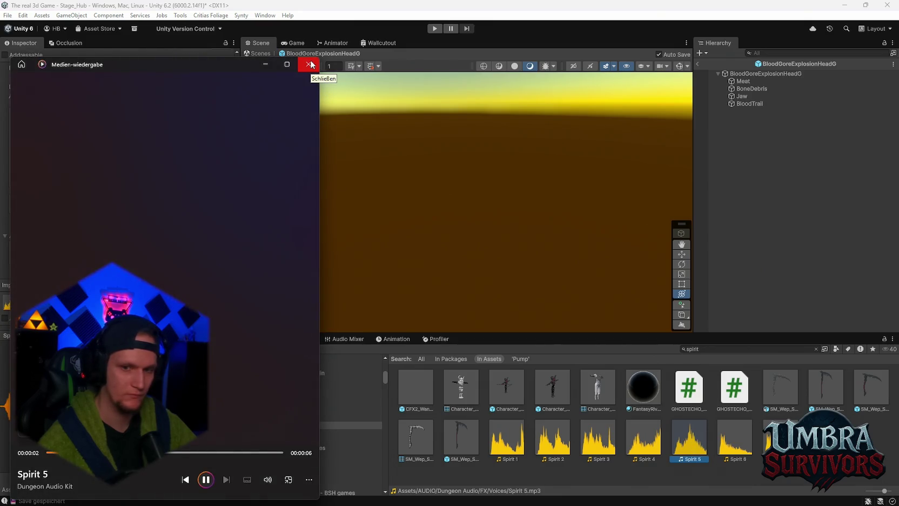
click(309, 64)
key(Right)
key(Return)
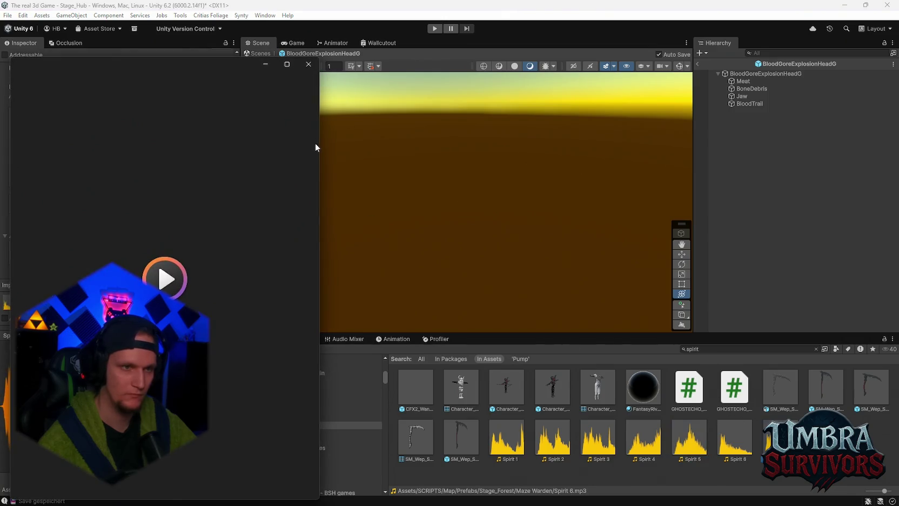
click(309, 65)
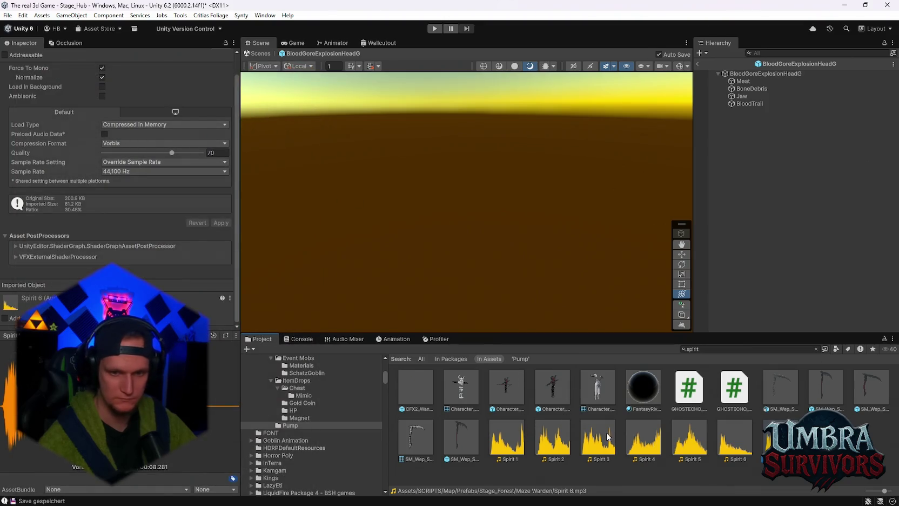
Replay Spirit 1 and Spirit 3, then settle on the Spirit 3 clip.
scroll(351, 425, up, 10)
scroll(350, 424, down, 10)
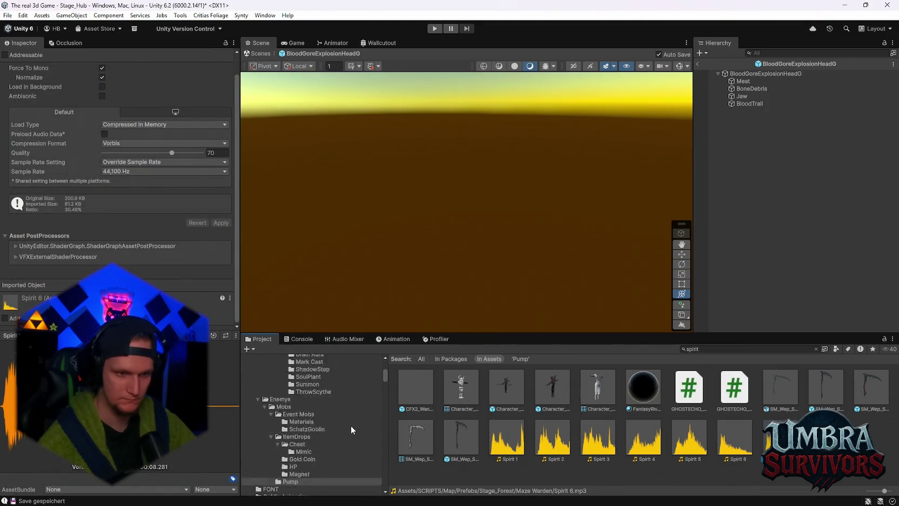
double_click(508, 443)
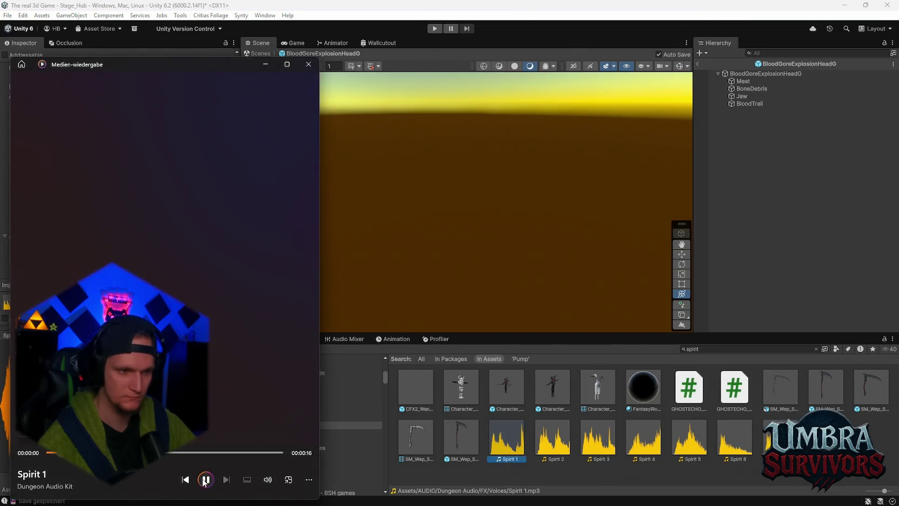
click(308, 63)
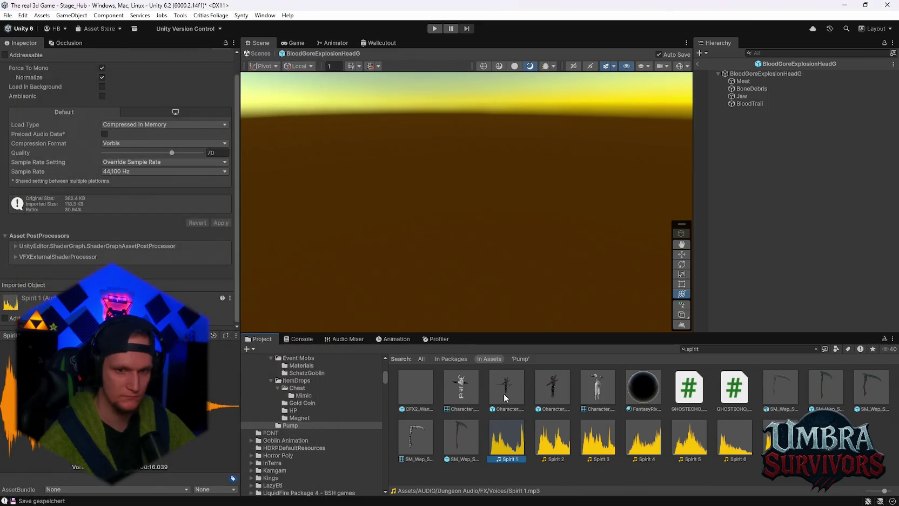
click(614, 446)
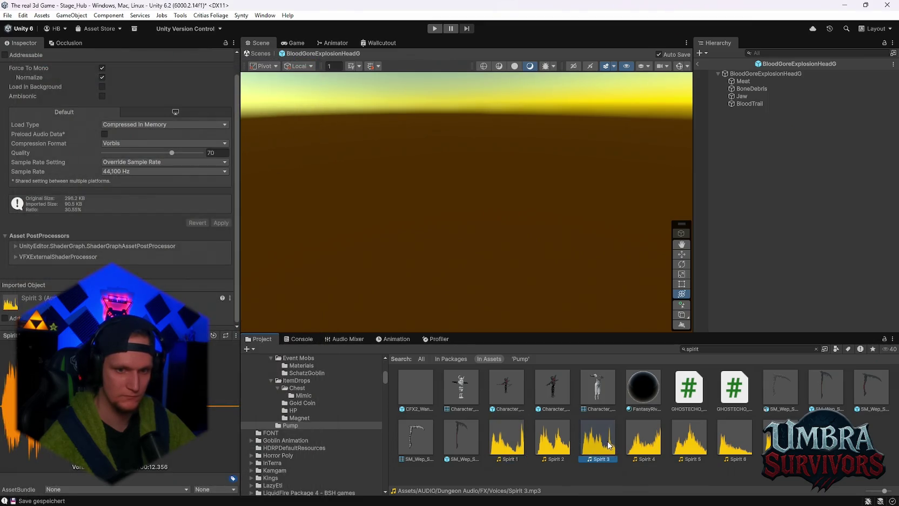
double_click(609, 446)
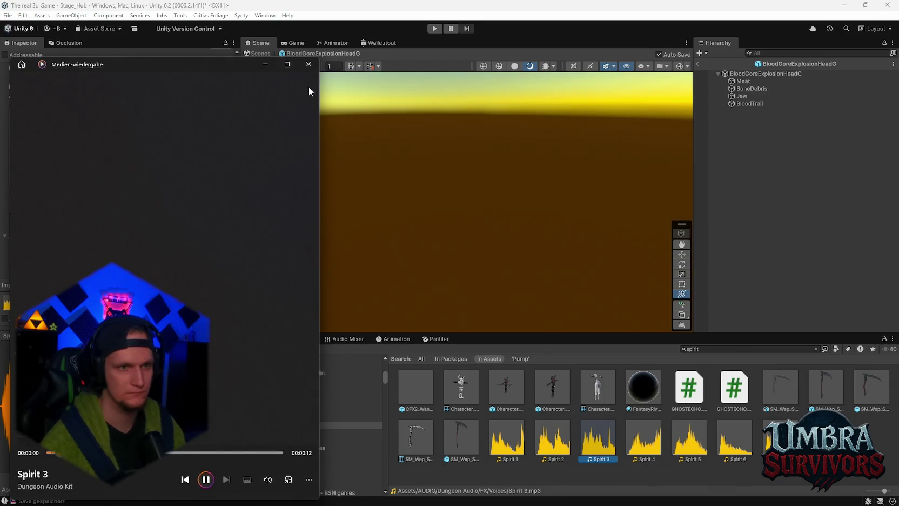
click(309, 64)
click(639, 442)
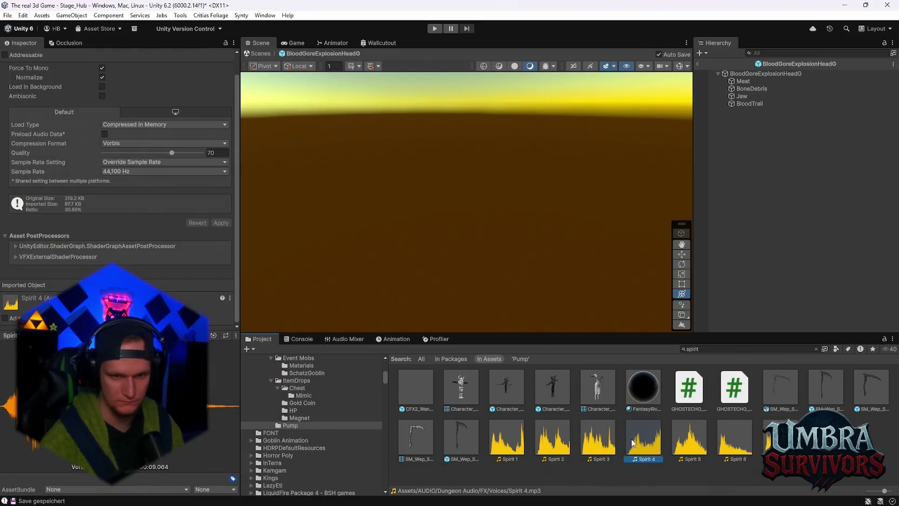
key(Left)
scroll(301, 443, down, 3)
scroll(301, 443, down, 10)
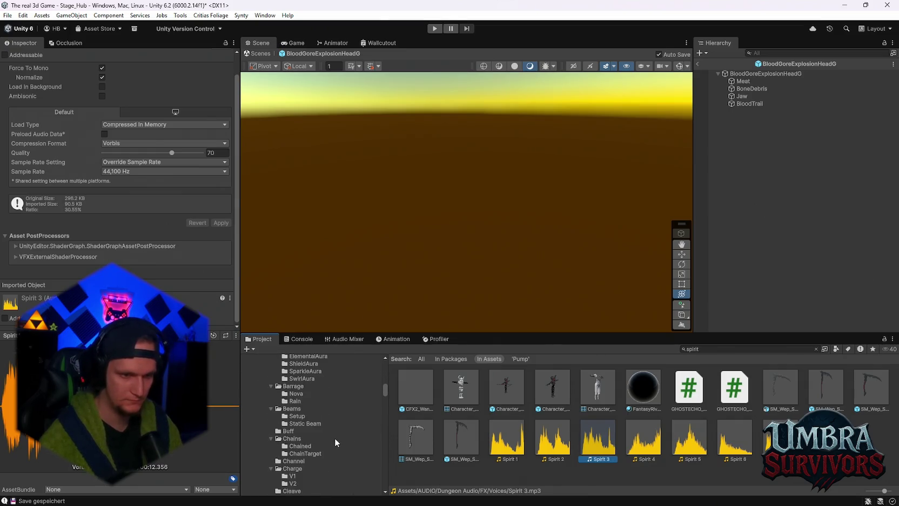
scroll(336, 437, up, 10)
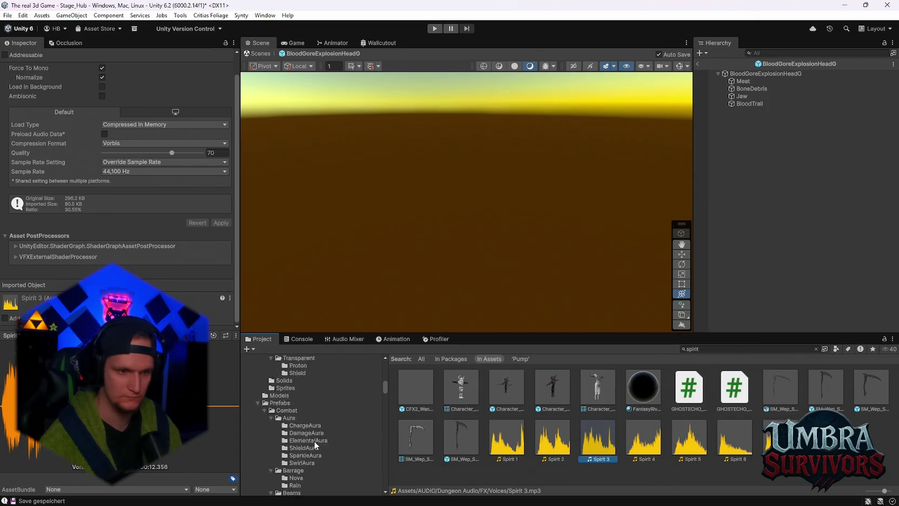
scroll(341, 427, down, 8)
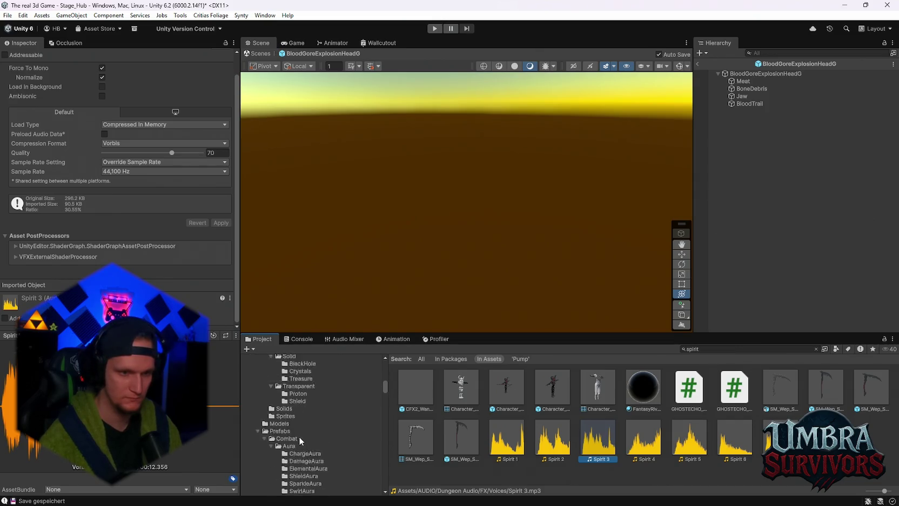
scroll(312, 445, down, 10)
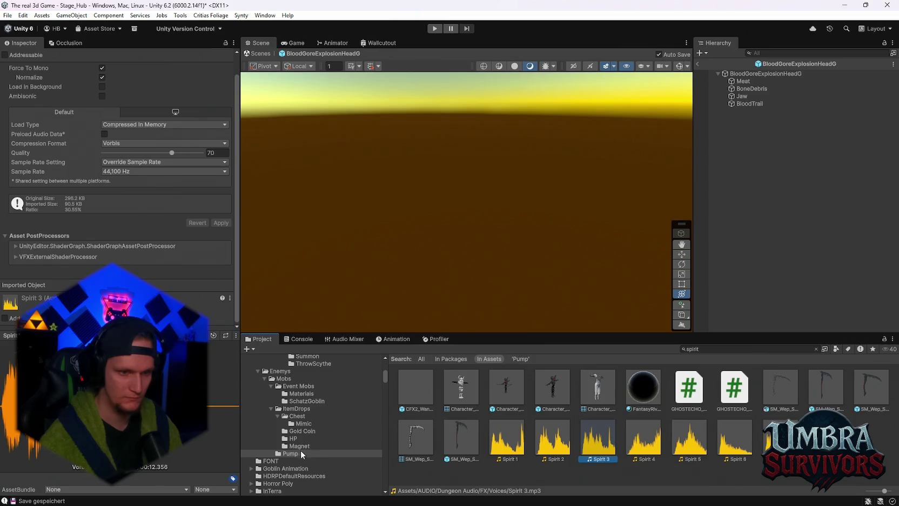
Move Spirit 3 into the Pump folder and assign it to the Pumpkin's Audio Source routed to SFX.
click(293, 454)
drag(294, 457, 623, 458)
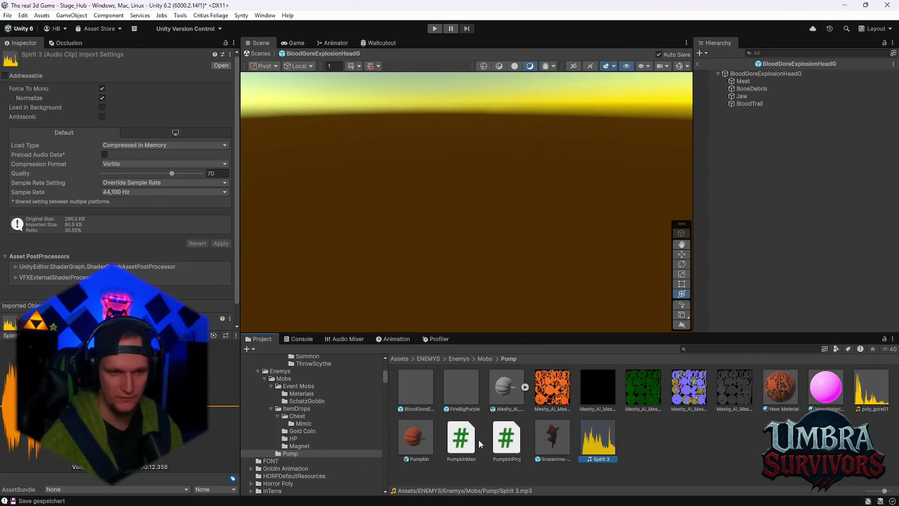
click(401, 438)
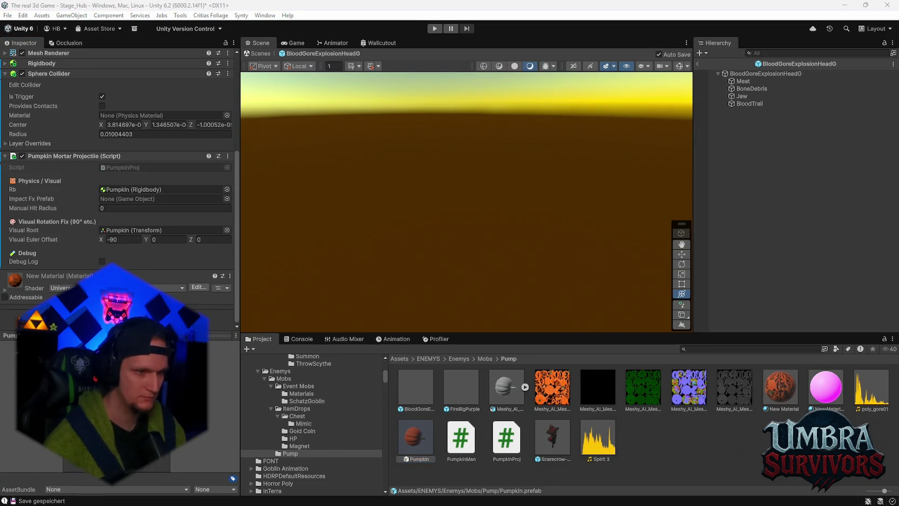
scroll(90, 263, down, 5)
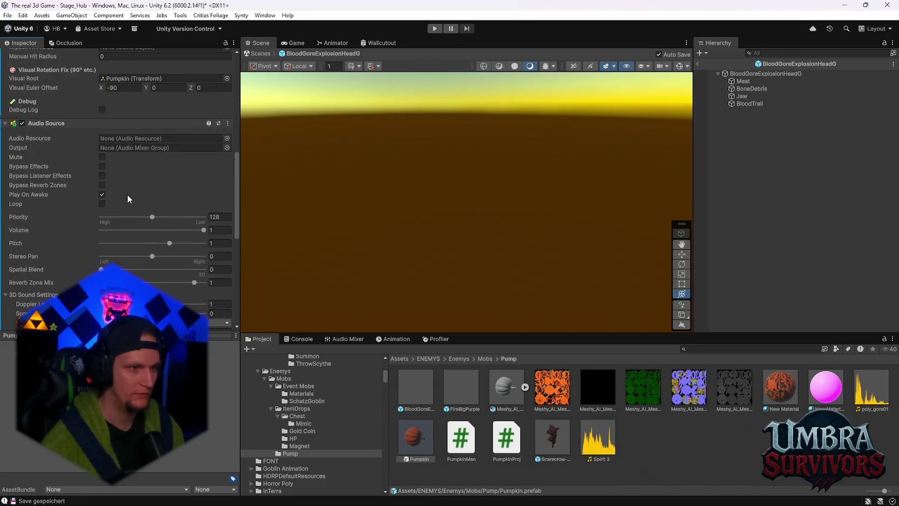
drag(598, 437, 118, 141)
click(227, 147)
click(253, 215)
click(254, 215)
Route the BloodGoreExplosionHeadG prefab's sound to the SFX mixer group.
click(416, 386)
scroll(138, 241, down, 5)
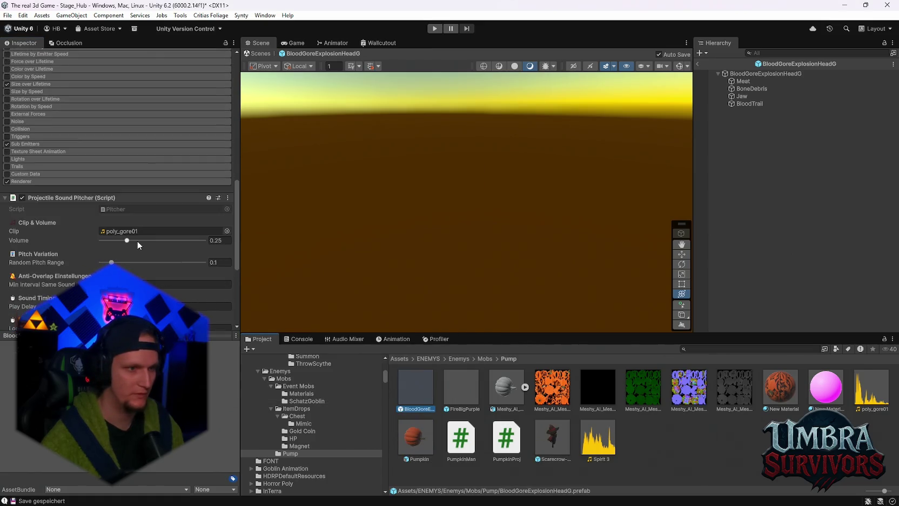
scroll(152, 242, down, 3)
click(227, 296)
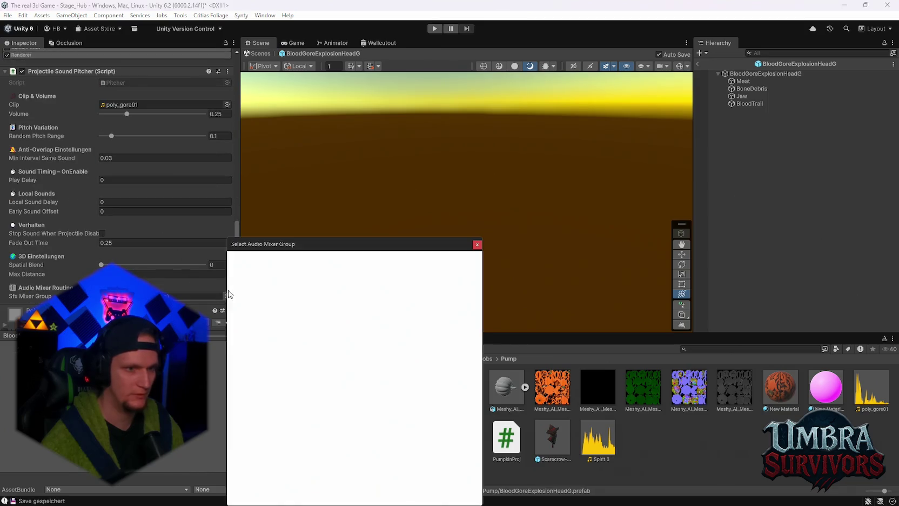
click(262, 319)
Set the Pumpkin's Audio Source volume to 0.3.
click(415, 439)
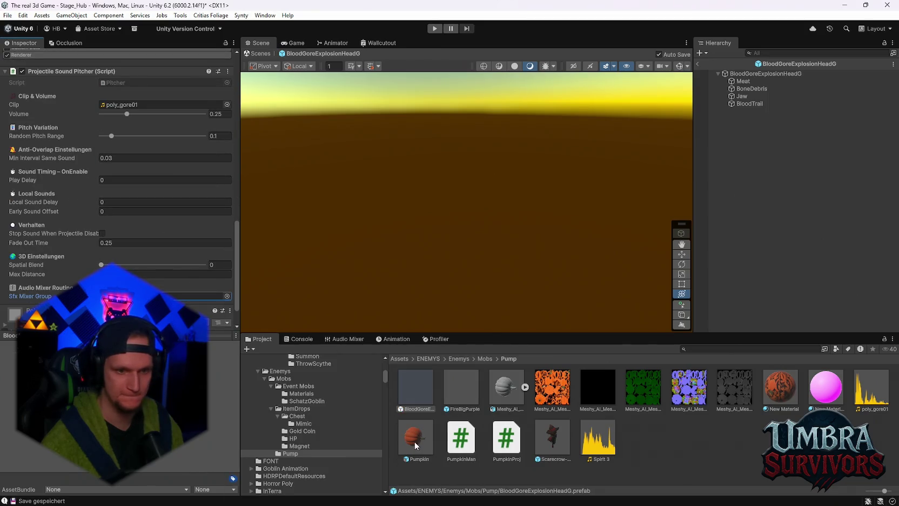
scroll(138, 251, up, 5)
scroll(138, 248, up, 4)
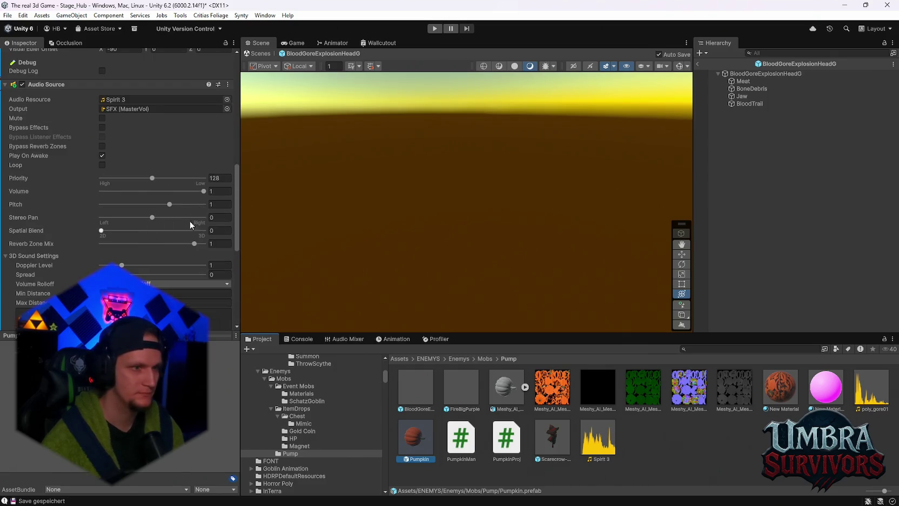
click(221, 191)
text(0.3)
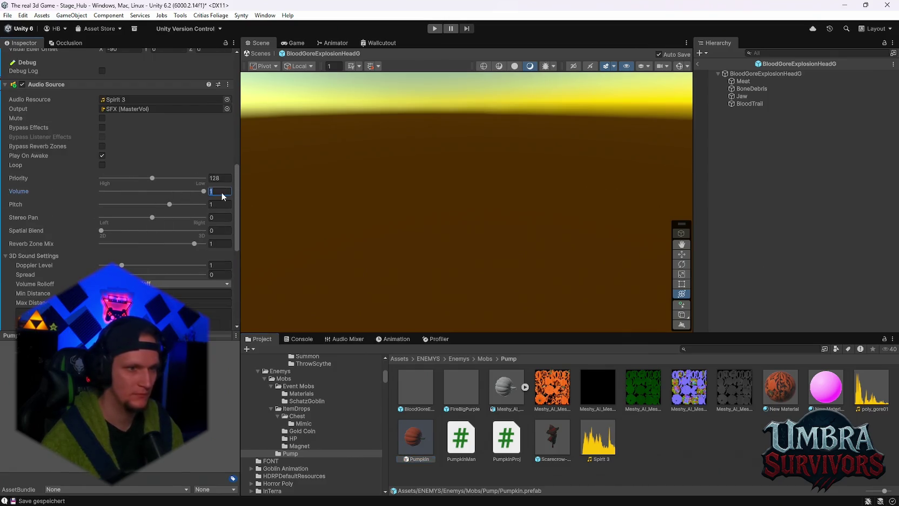
key(Return)
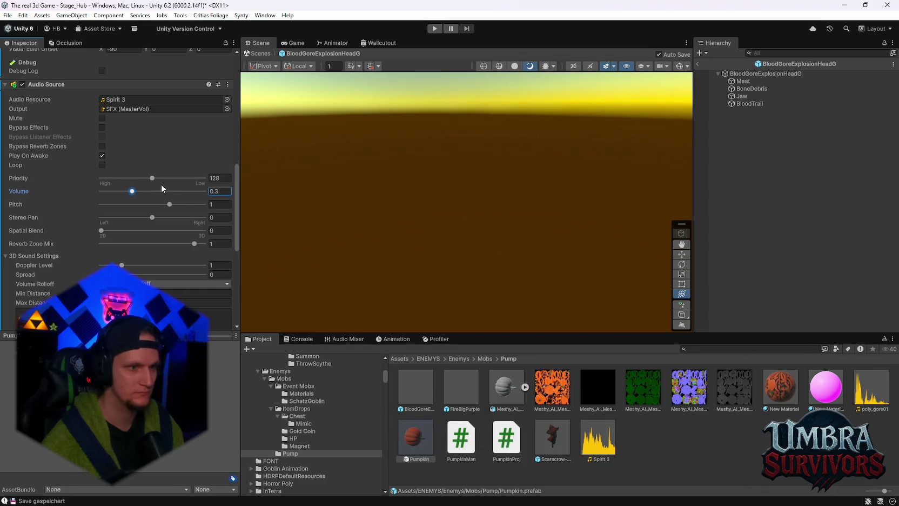
Remove the temporary Audio Source component from the Pumpkin prefab.
scroll(180, 189, down, 3)
scroll(173, 199, up, 5)
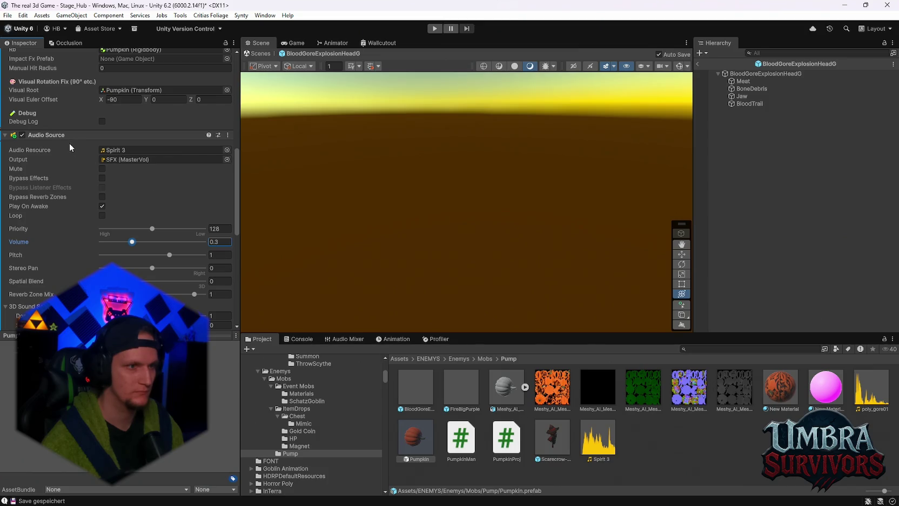
right_click(72, 136)
click(96, 187)
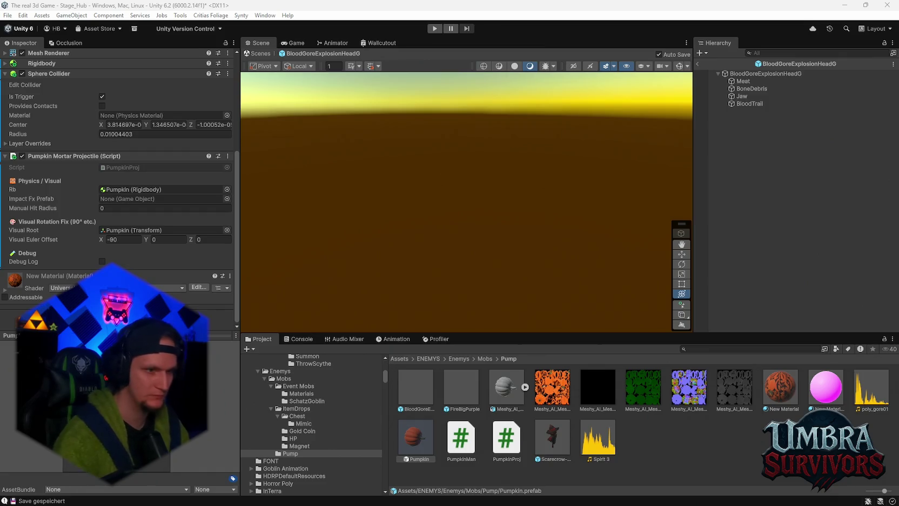
Give the Pumpkin's Projectile Sound Pitcher Spirit 3 at volume 0.3 on the Sfx mixer group, then enter Play mode.
scroll(119, 179, down, 5)
mouse_move(598, 437)
mouse_down()
mouse_move(563, 422)
mouse_move(162, 132)
mouse_up()
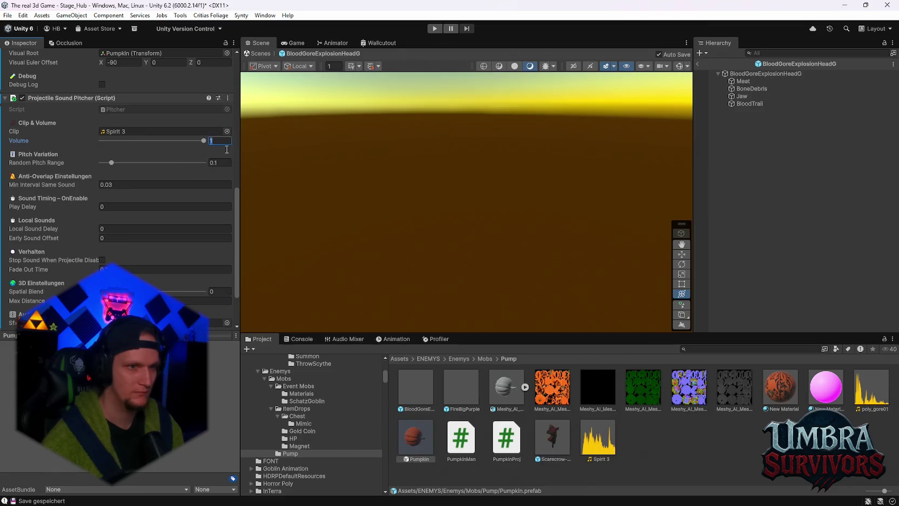
text(0.3)
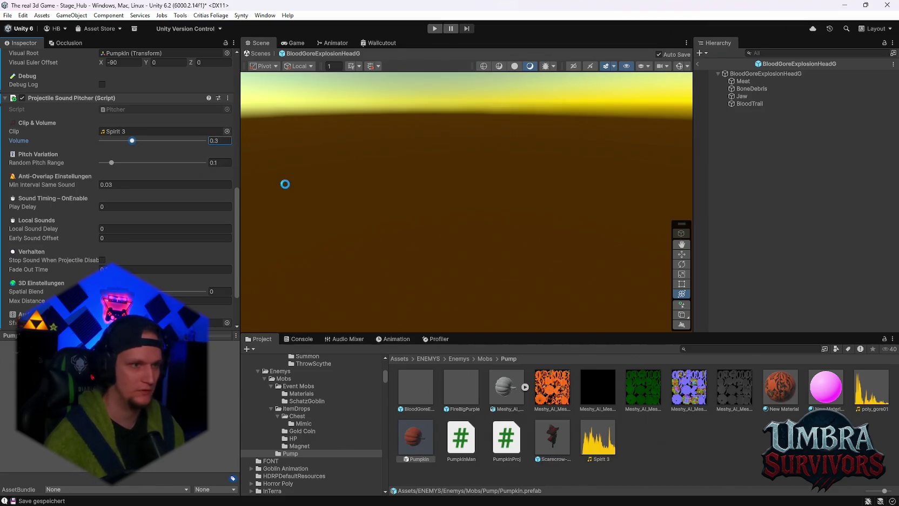
scroll(162, 179, down, 1)
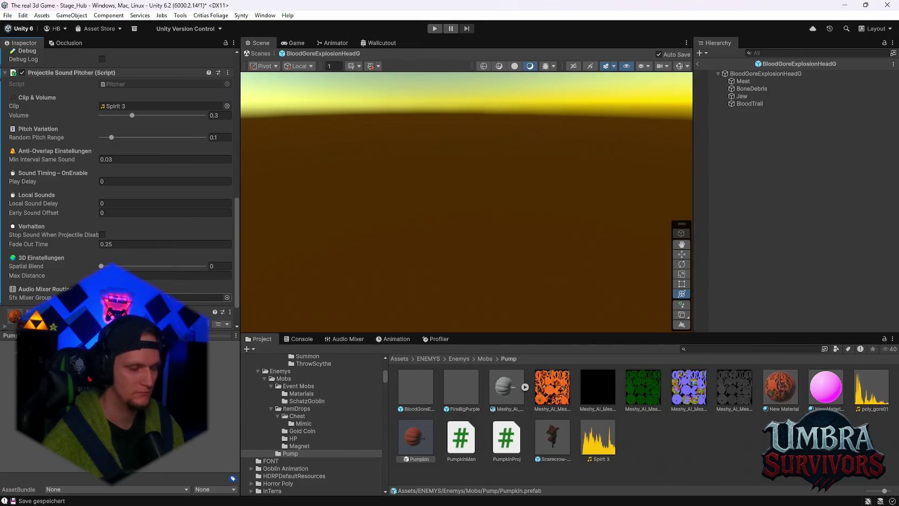
click(227, 297)
double_click(252, 322)
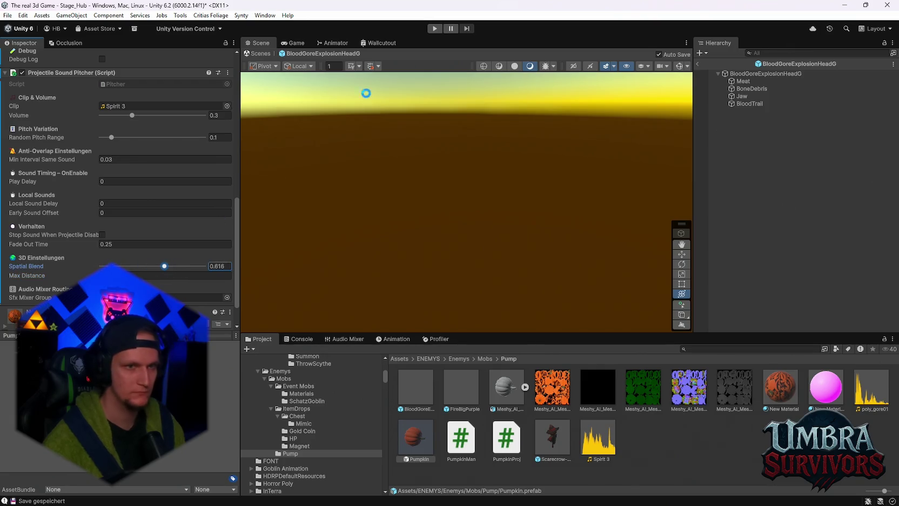
click(430, 30)
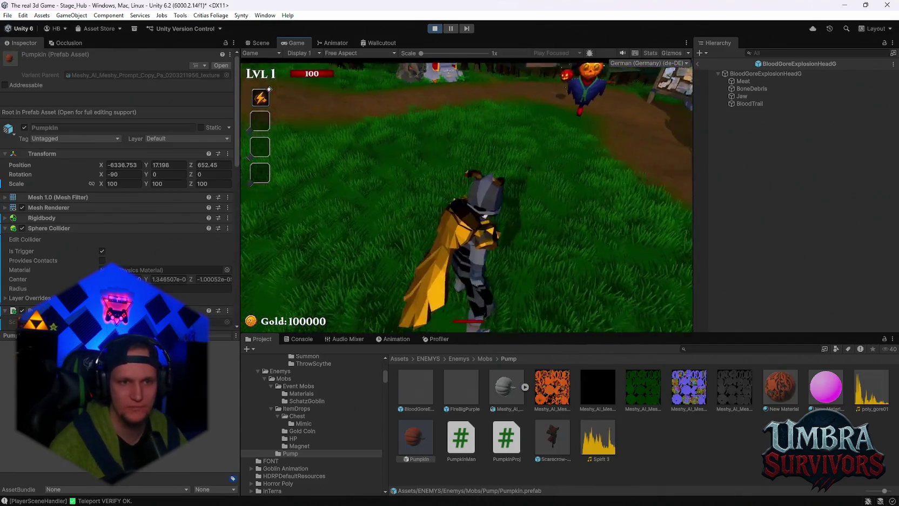
Run the character around the village in a maximized game view to test the impact sound.
key(w)
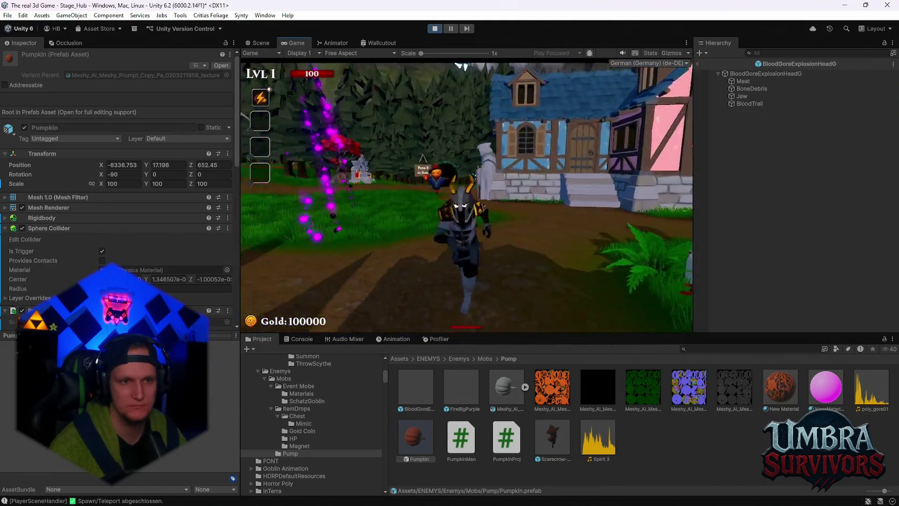
key(a)
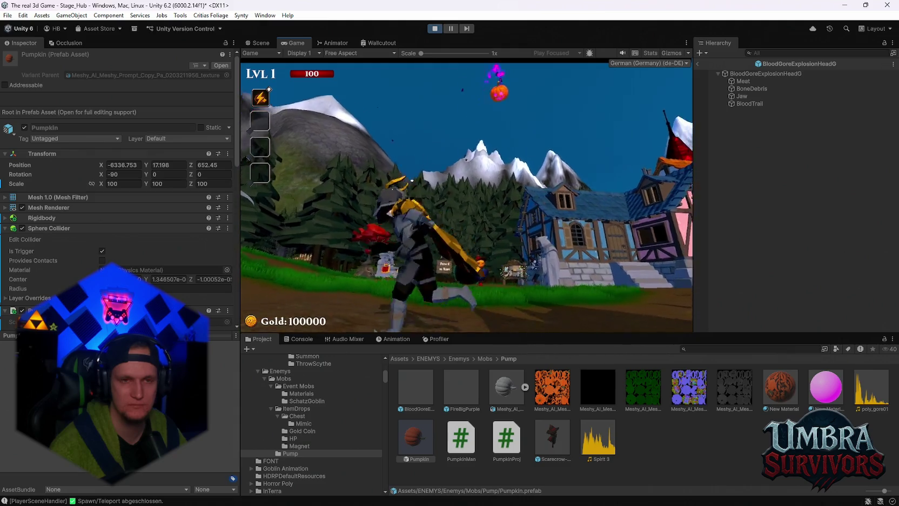
key(s)
key(d)
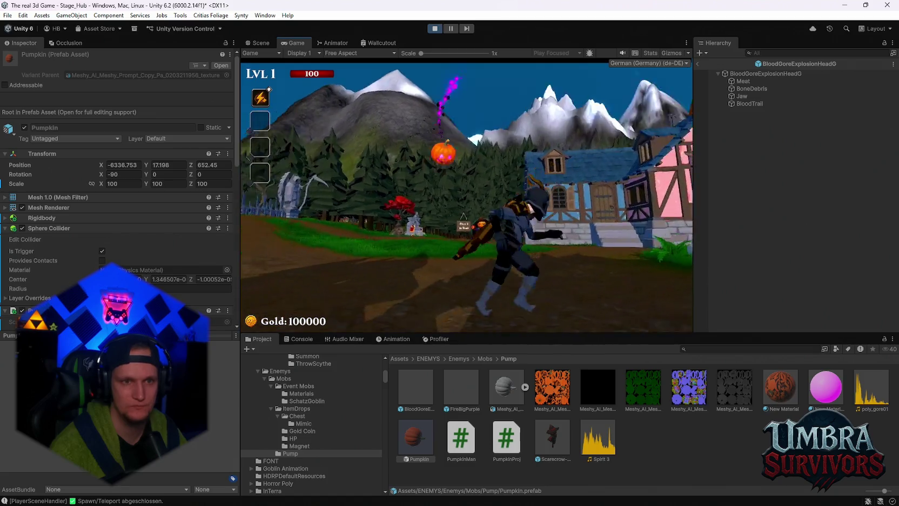
key(Escape)
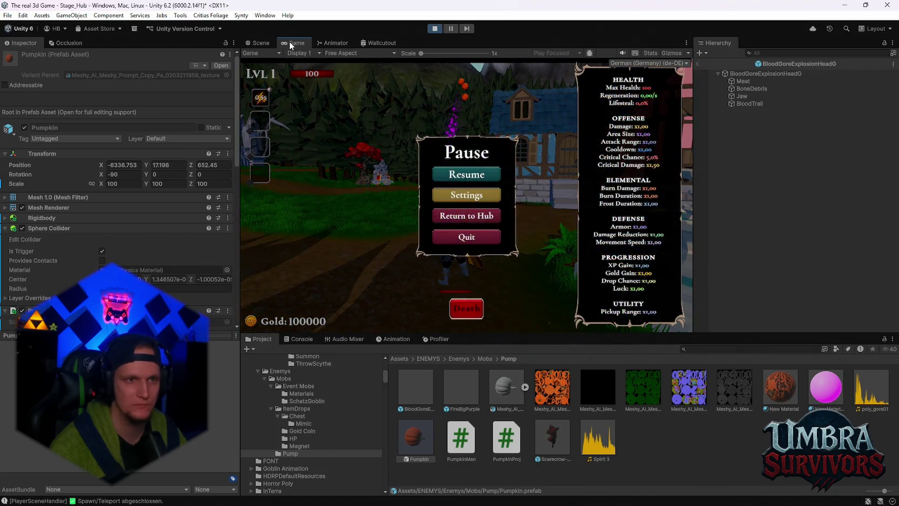
key(shift+space)
click(438, 243)
key(d)
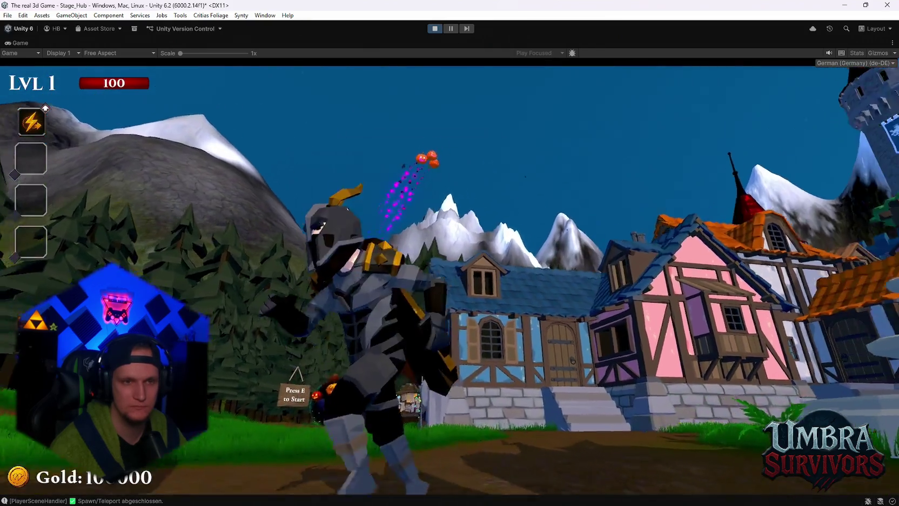
key(a)
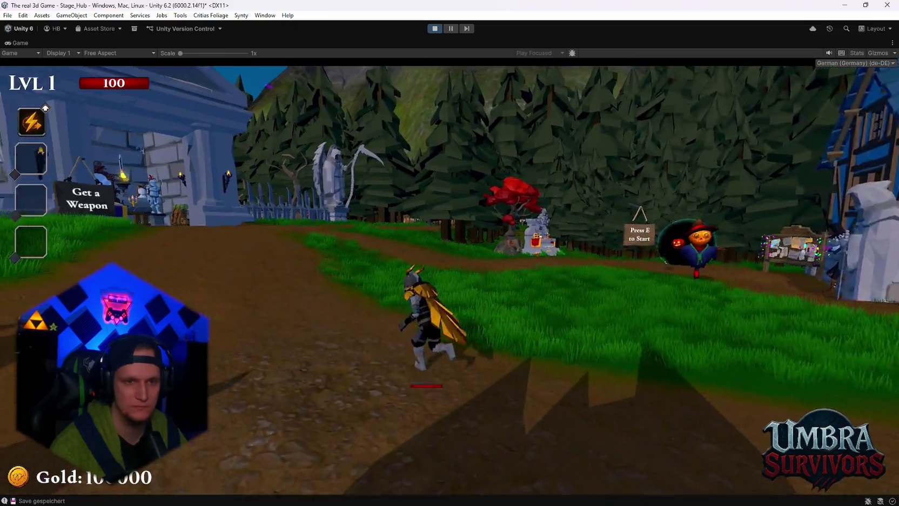
key(s)
key(w)
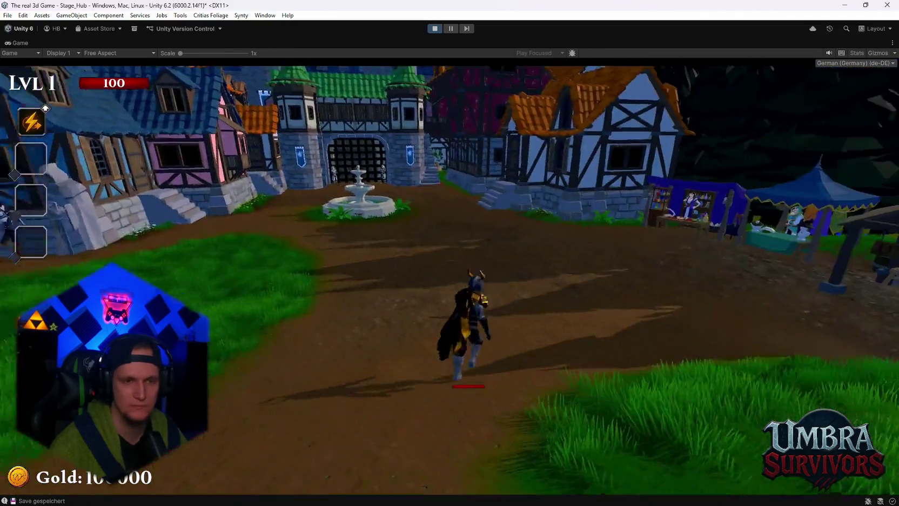
key(w)
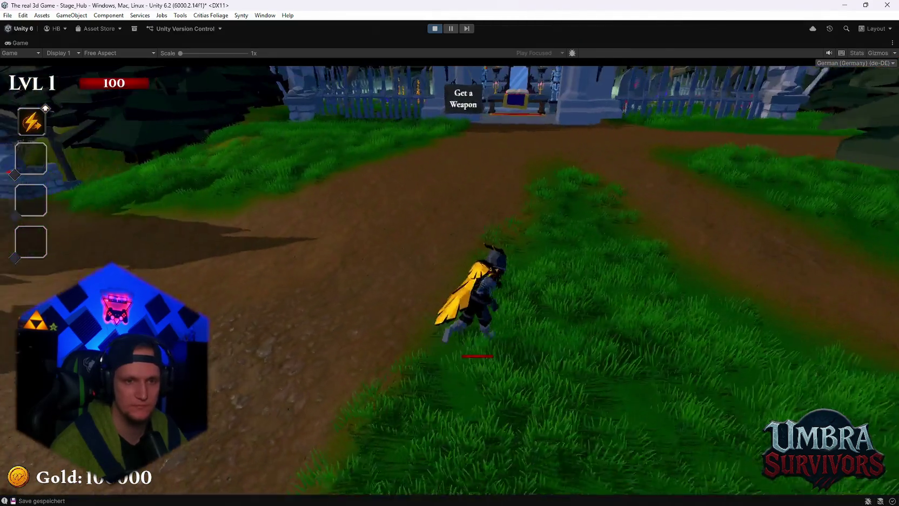
key(d)
key(w)
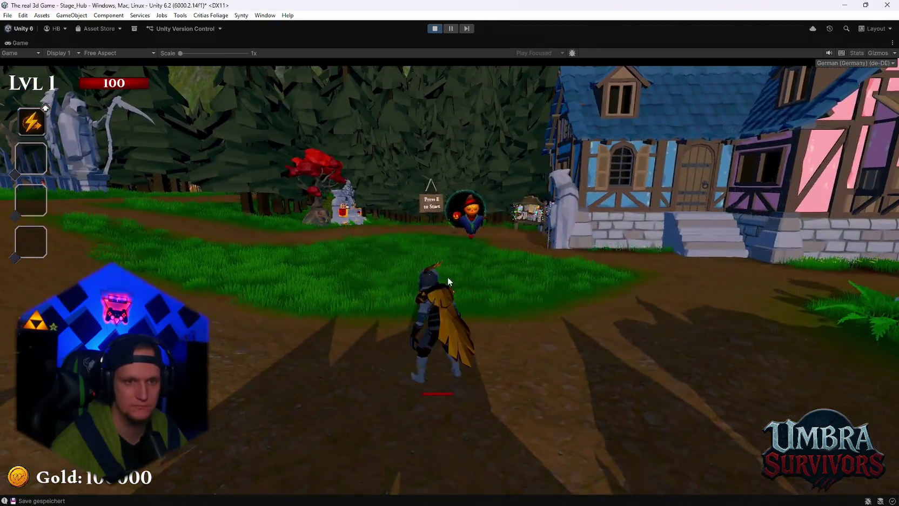
Turn the in-game music volume down to minimum in Settings > Audio.
key(Escape)
click(445, 280)
click(459, 244)
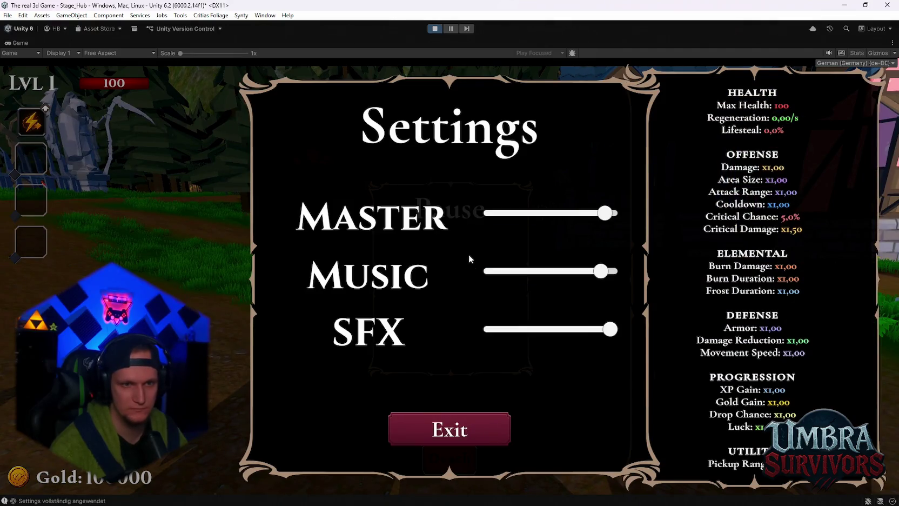
drag(591, 276, 486, 276)
key(Escape)
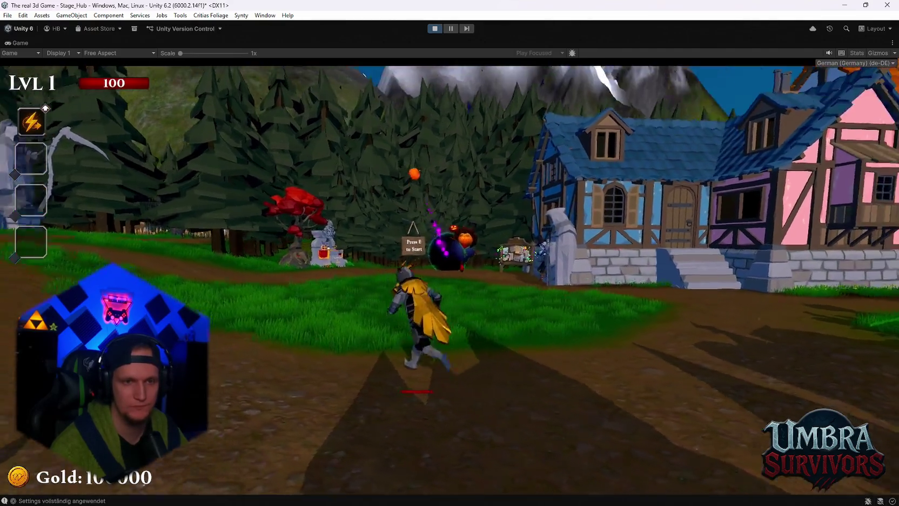
Run the character a little longer, then pause and exit Play mode.
key(w)
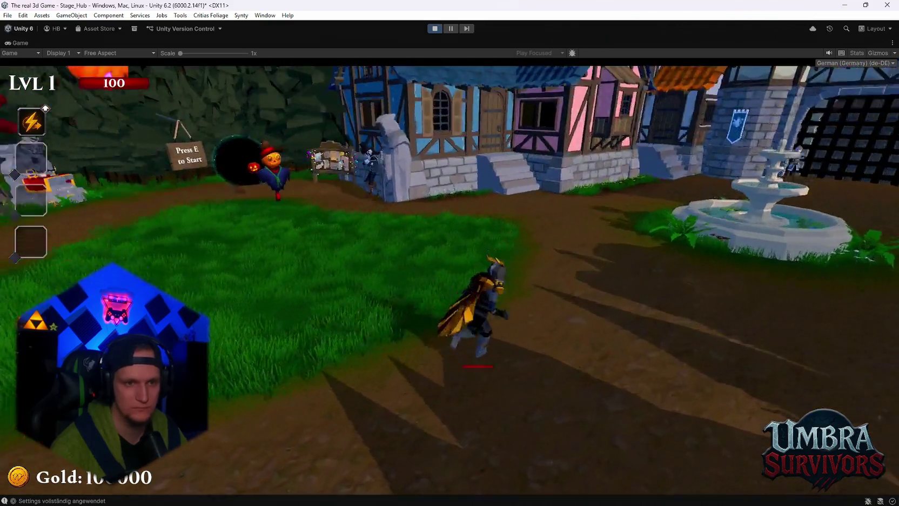
key(a)
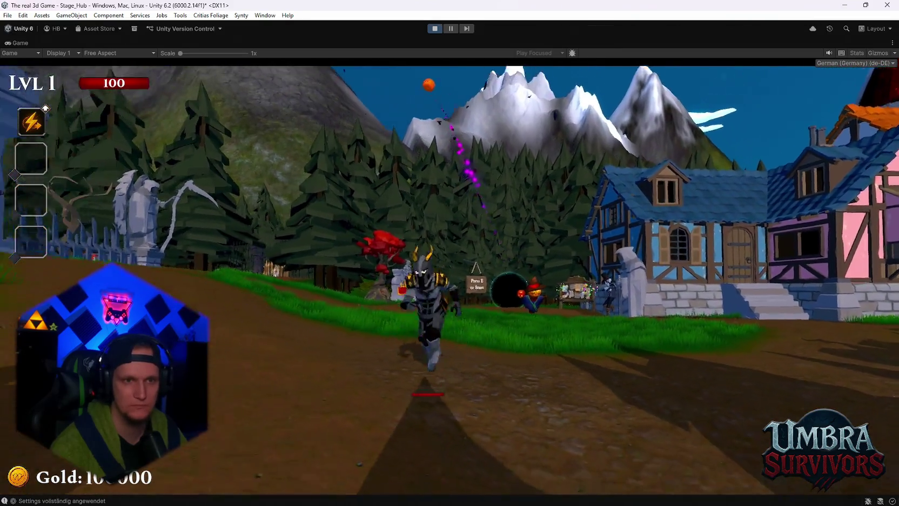
key(s)
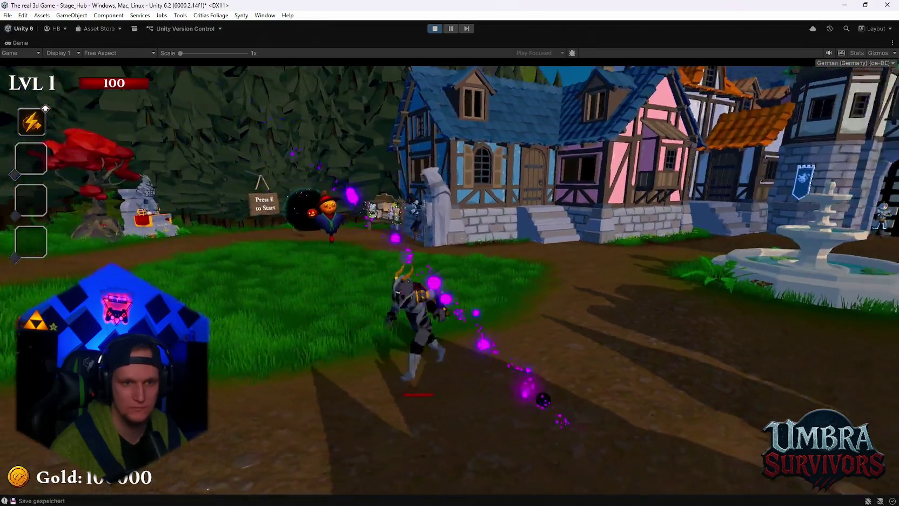
key(Escape)
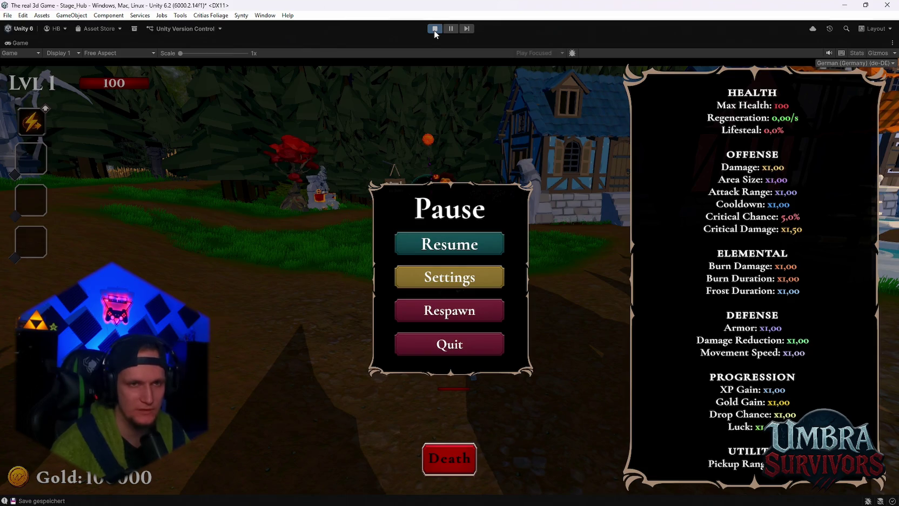
click(435, 29)
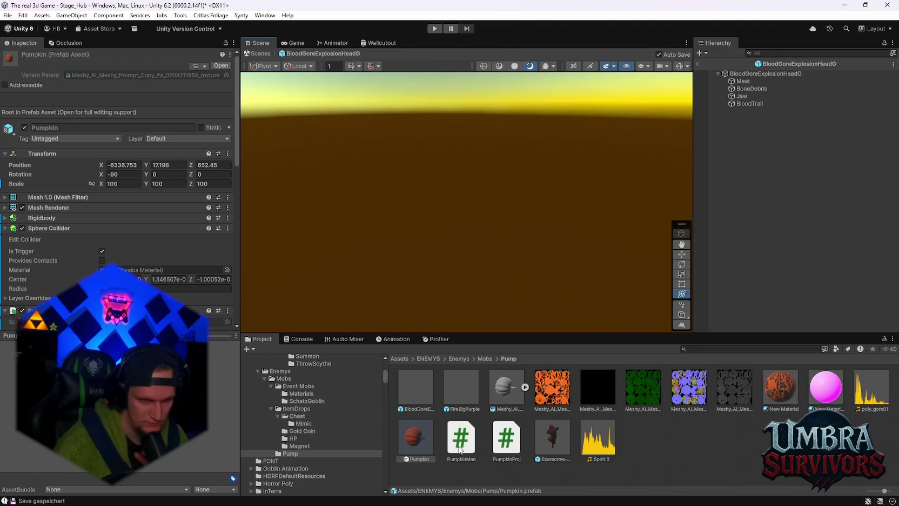
Set the sound pitcher Max Distance to 50 and make BloodGoreExplosionHeadG the Impact Fx Prefab.
scroll(116, 189, down, 15)
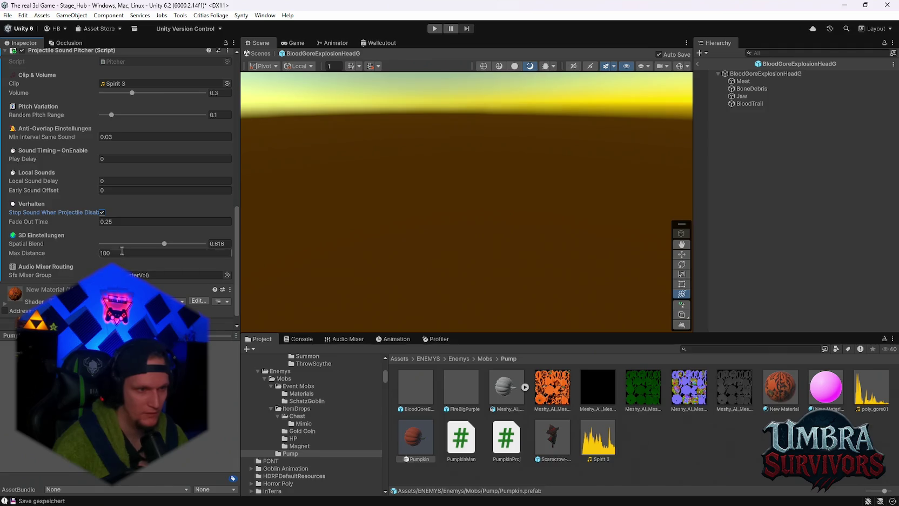
text(50)
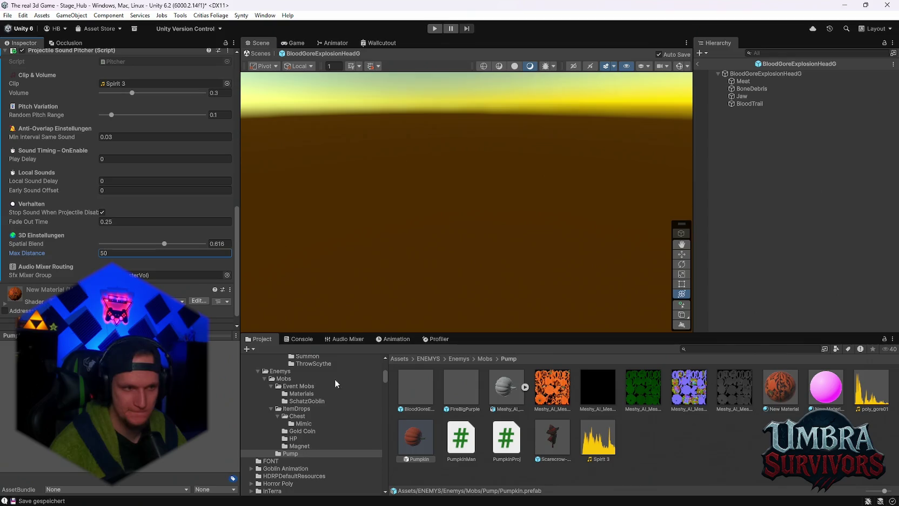
scroll(107, 229, up, 10)
mouse_move(421, 403)
mouse_down()
mouse_move(270, 363)
mouse_move(125, 203)
mouse_up()
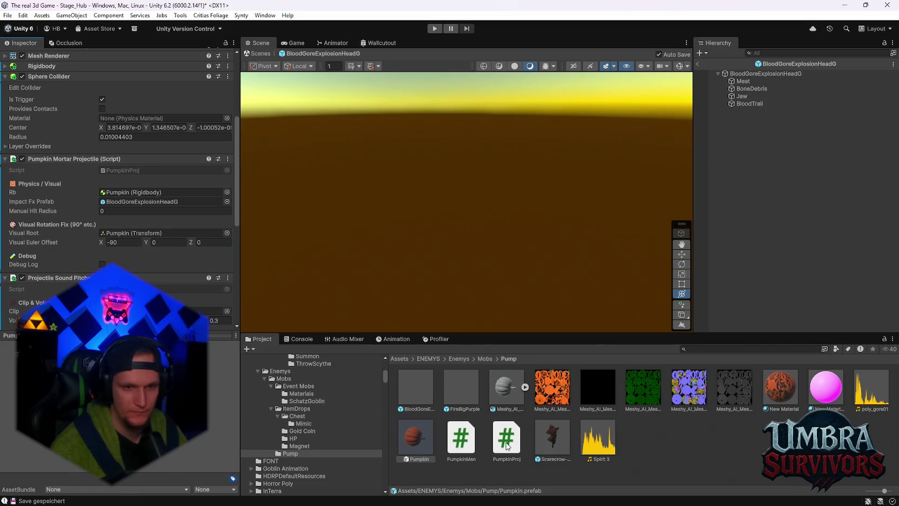
Check the Scarecrow-Green prefab's Player Mask without changes, then return to the hub scene.
click(555, 437)
scroll(163, 256, down, 1)
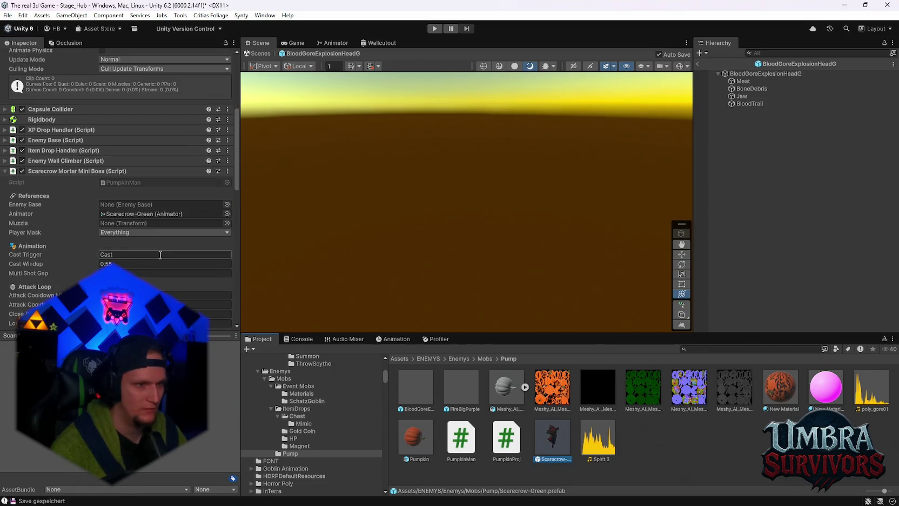
scroll(122, 234, down, 3)
click(114, 156)
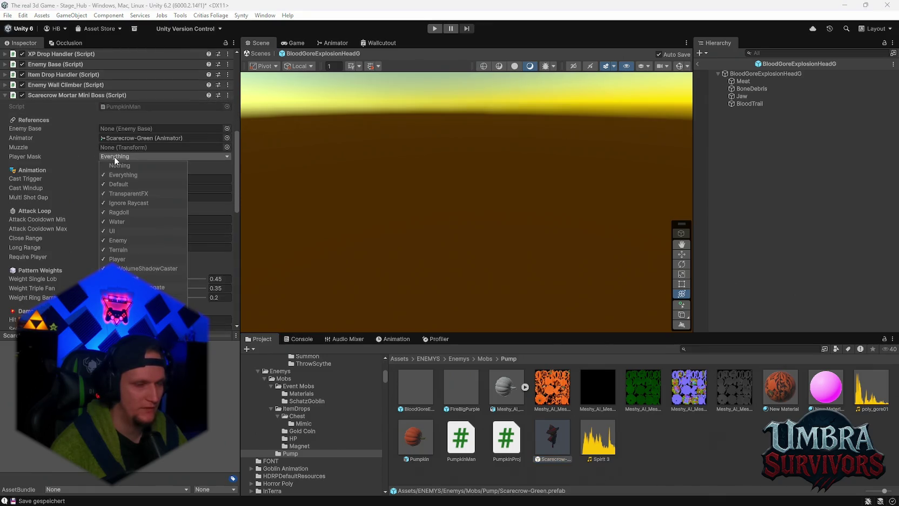
click(59, 150)
scroll(86, 183, up, 3)
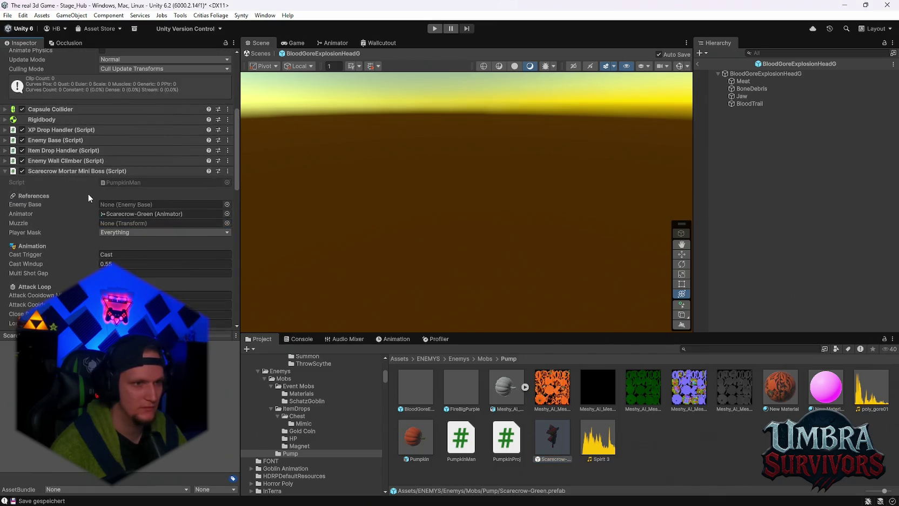
scroll(93, 207, up, 3)
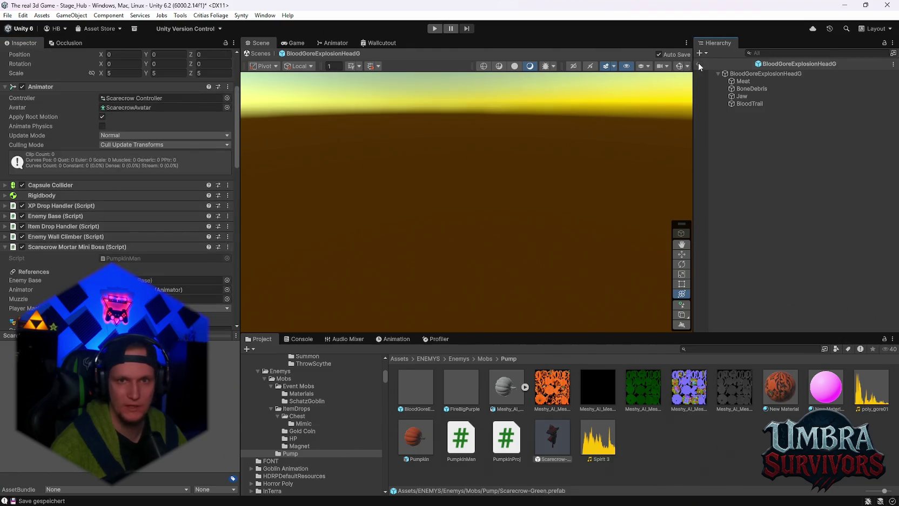
click(697, 63)
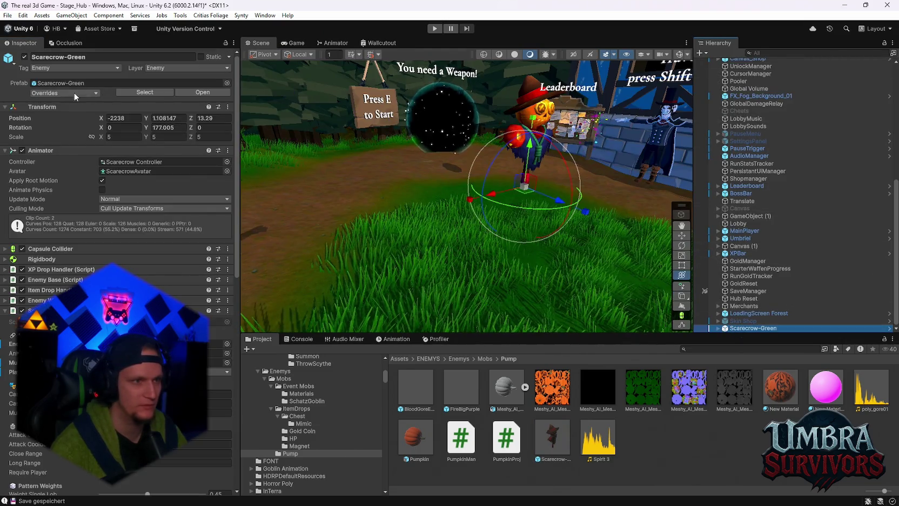
Add Terrain to Scarecrow-Green's Player Mask, select the scarecrow in the scene, and start Play mode.
click(552, 436)
scroll(130, 264, down, 5)
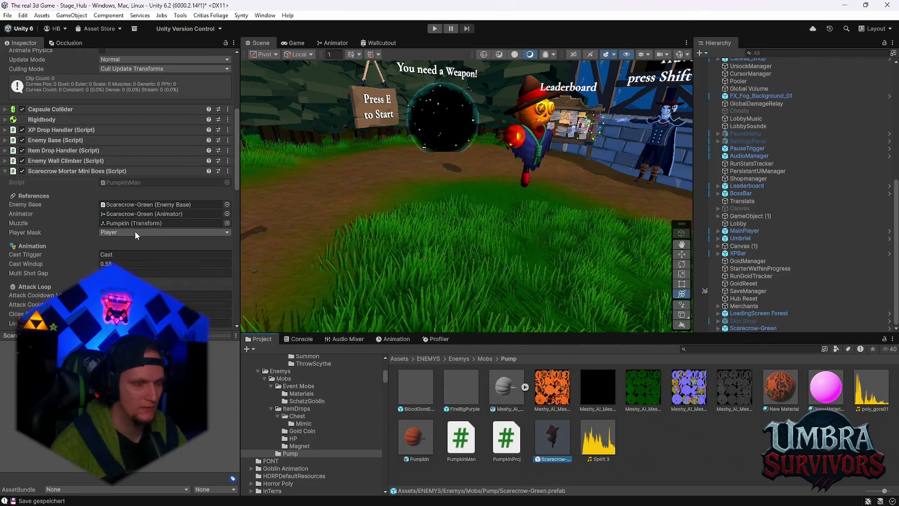
click(123, 232)
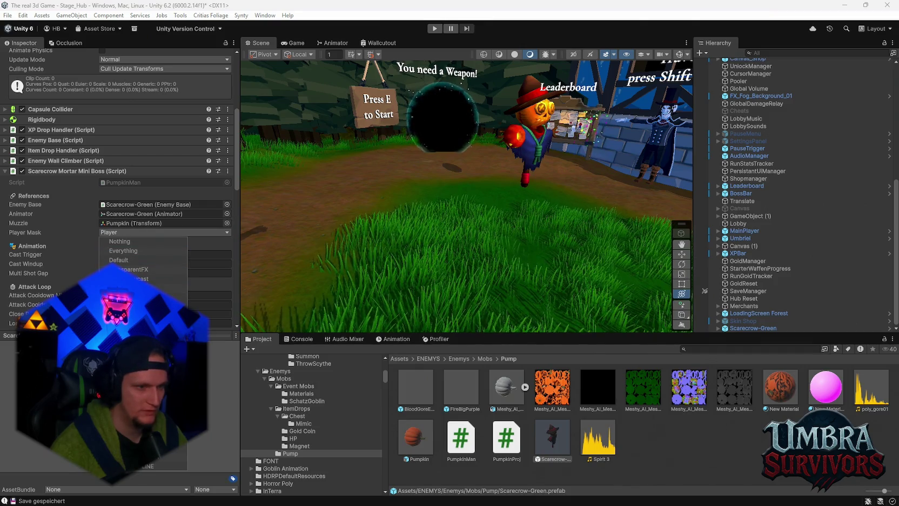
click(143, 288)
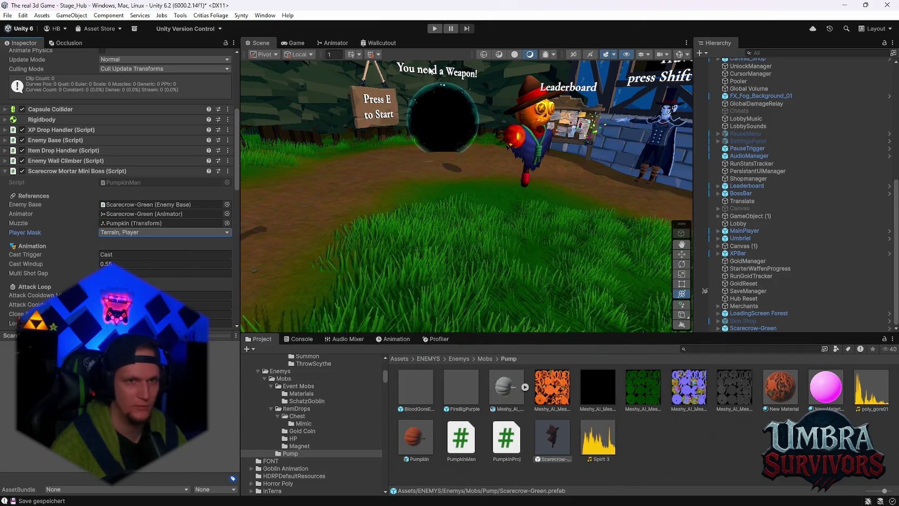
scroll(151, 173, up, 5)
click(753, 328)
click(434, 28)
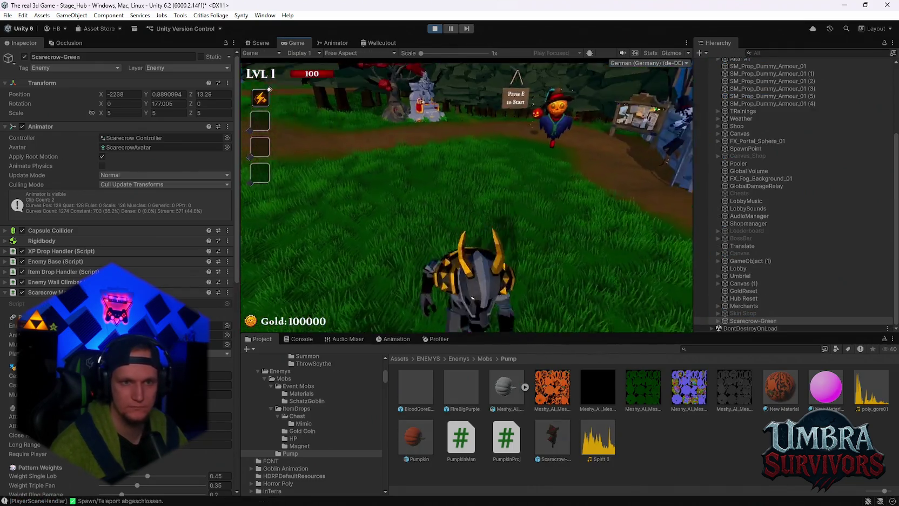
Pause the game to look at the audio volume settings, then resume playing.
key(Escape)
click(467, 251)
click(470, 156)
key(Escape)
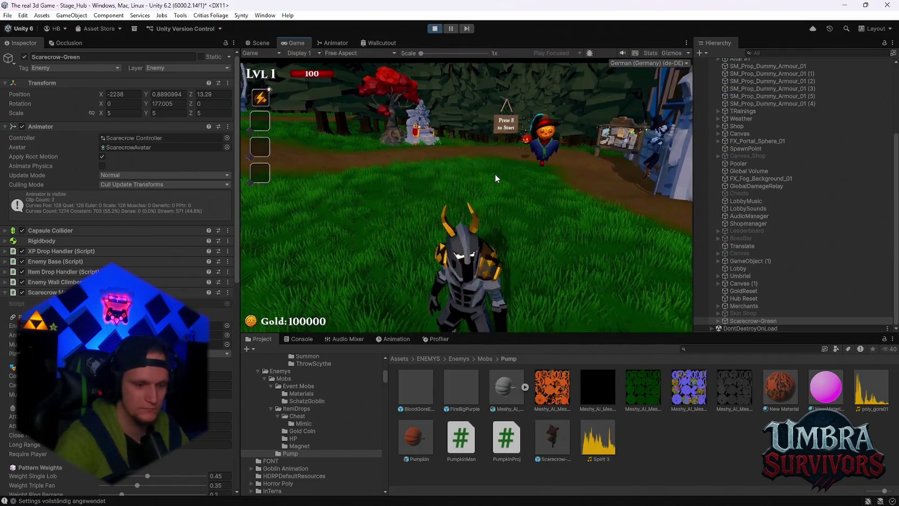
click(495, 178)
Run the hero around the hub and fountain while pumpkins rain down.
key(w)
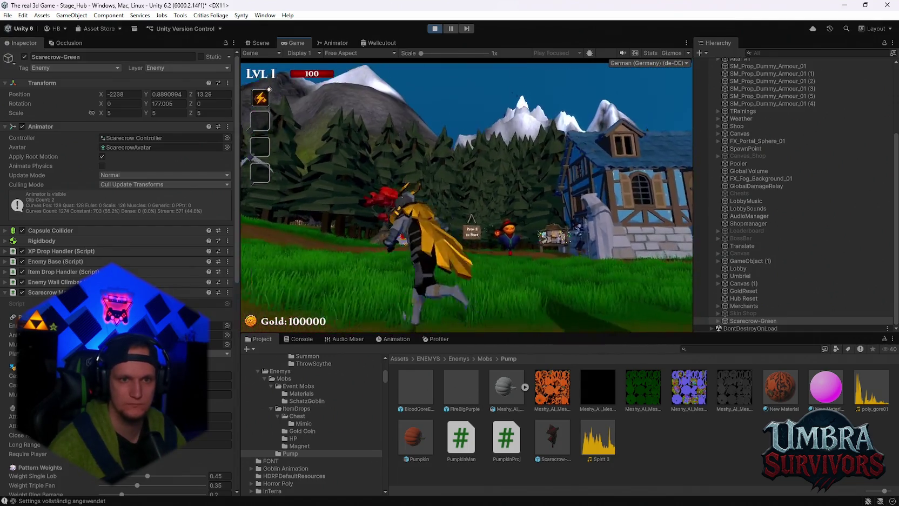
key(a)
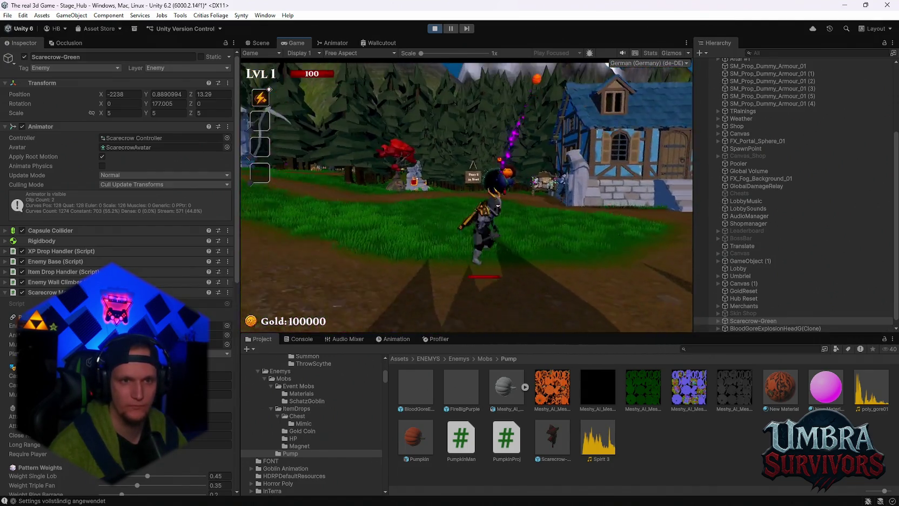
key(s)
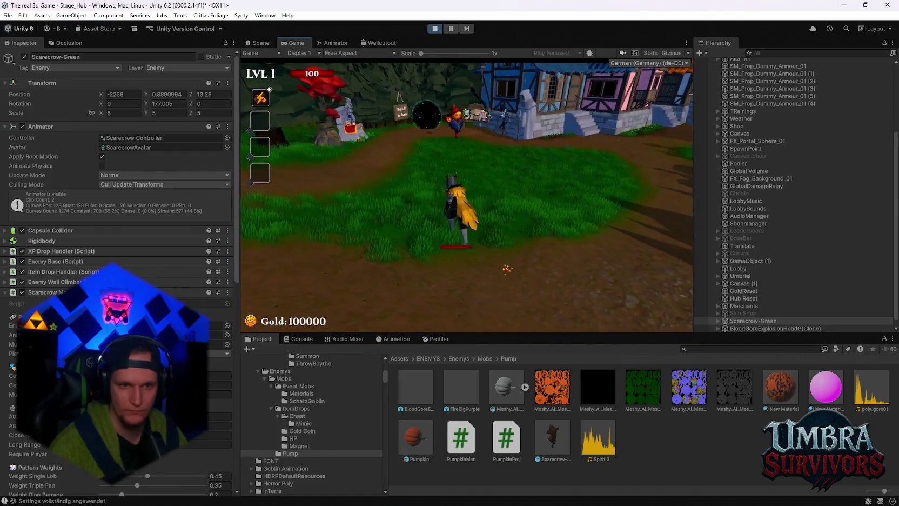
key(a)
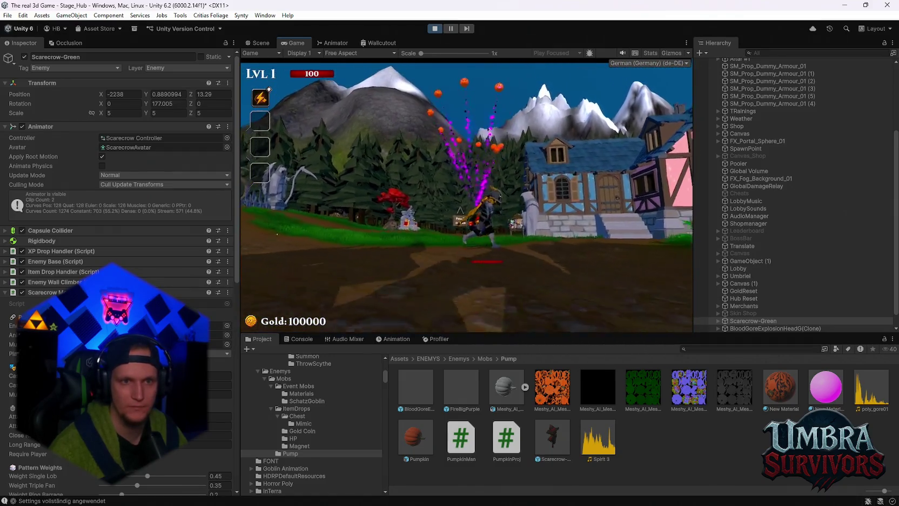
key(w)
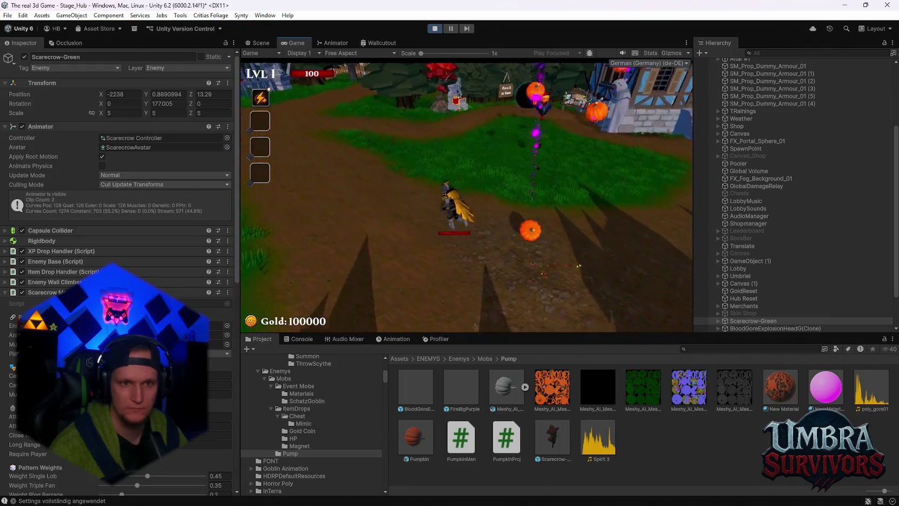
key(w)
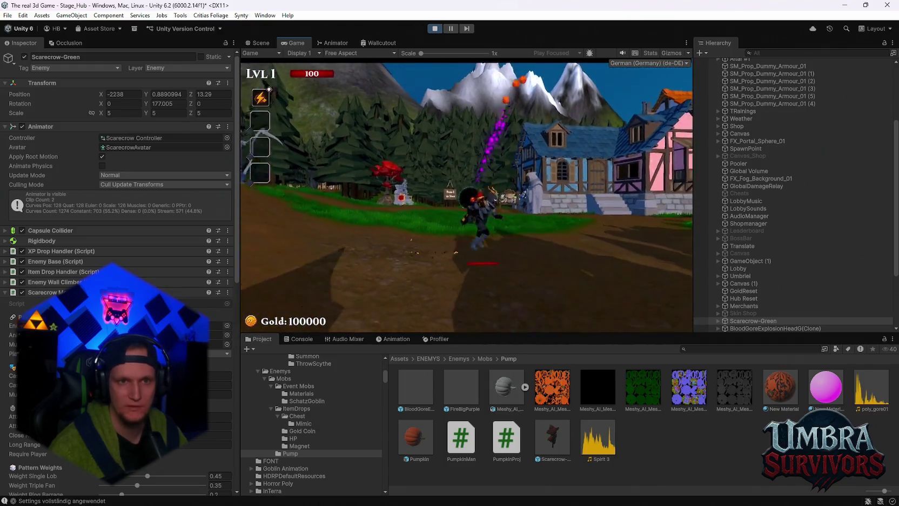
key(s)
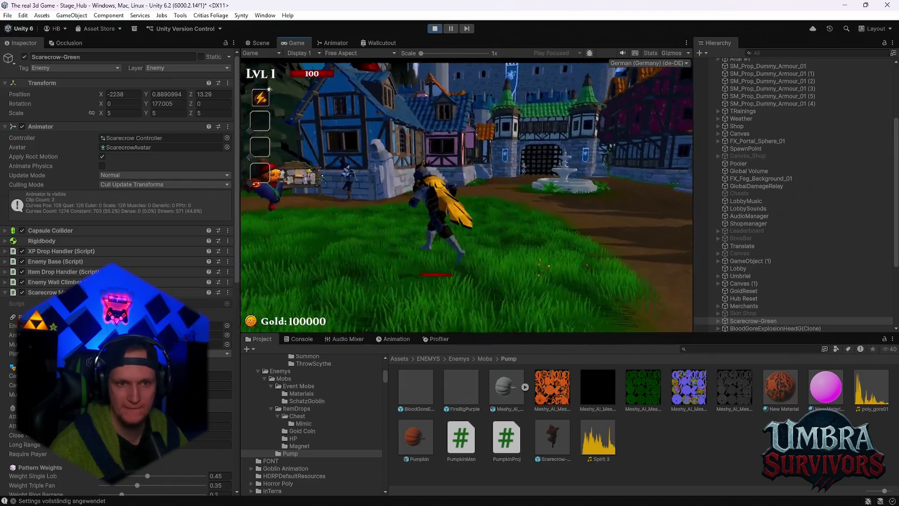
key(d)
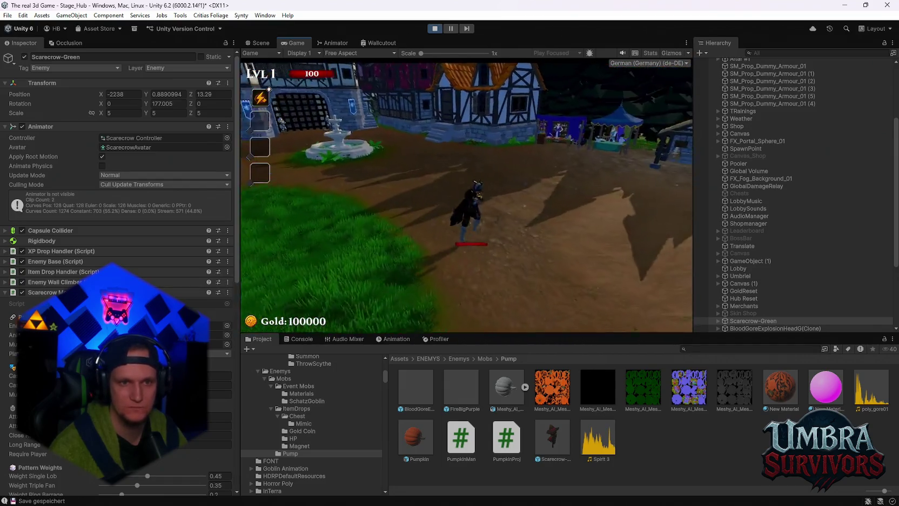
key(a)
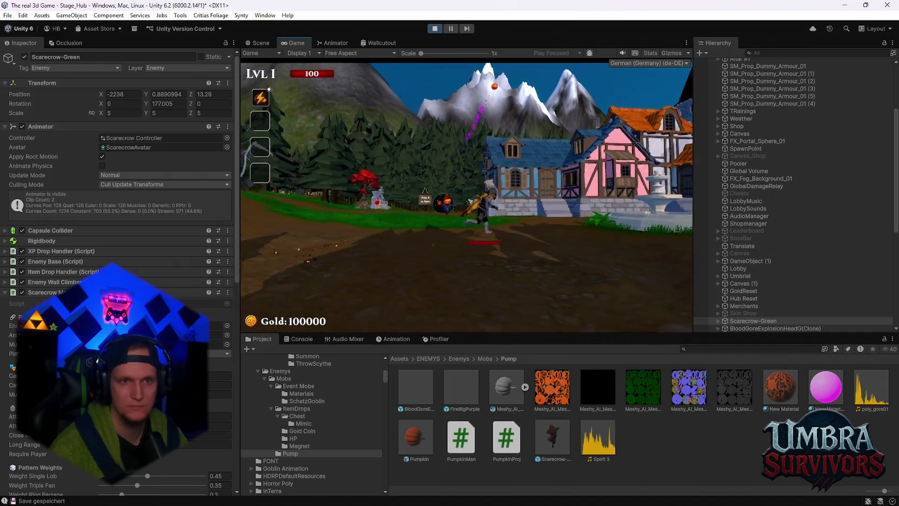
Pause, stop Play mode and select the Pumpkin prefab asset.
key(Escape)
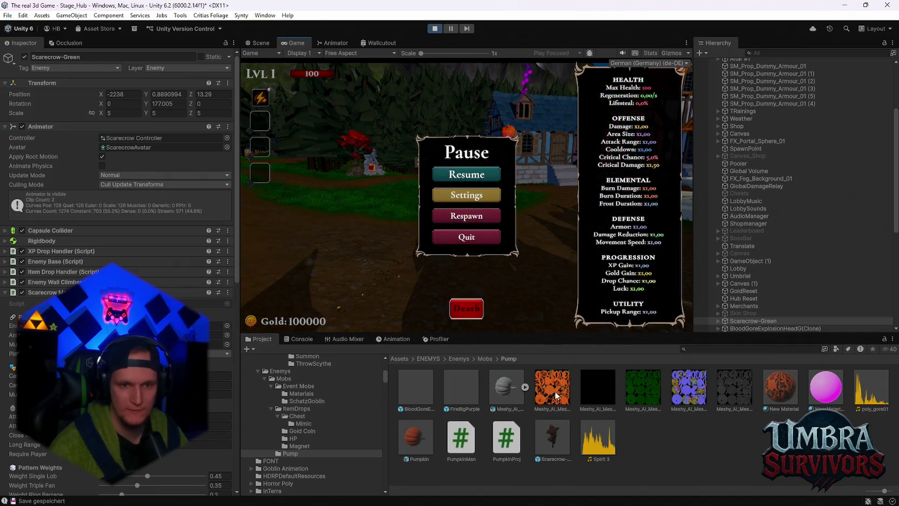
click(435, 30)
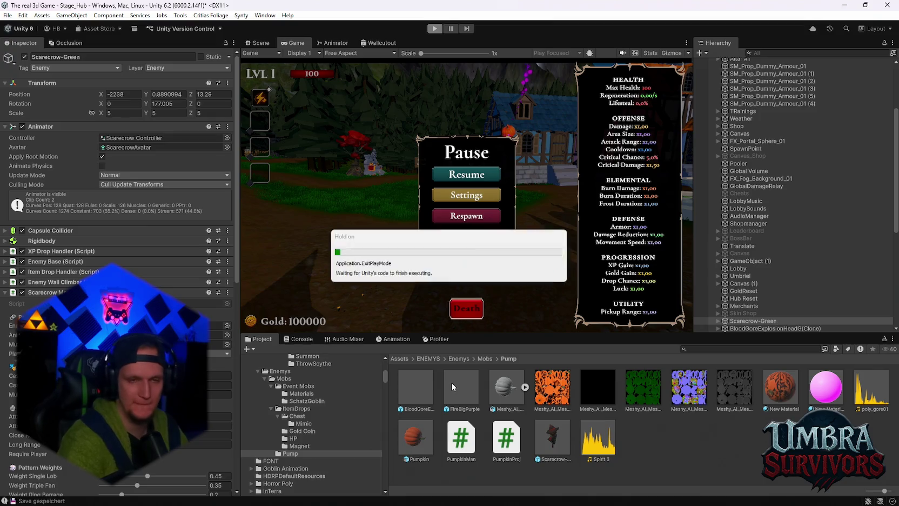
click(409, 437)
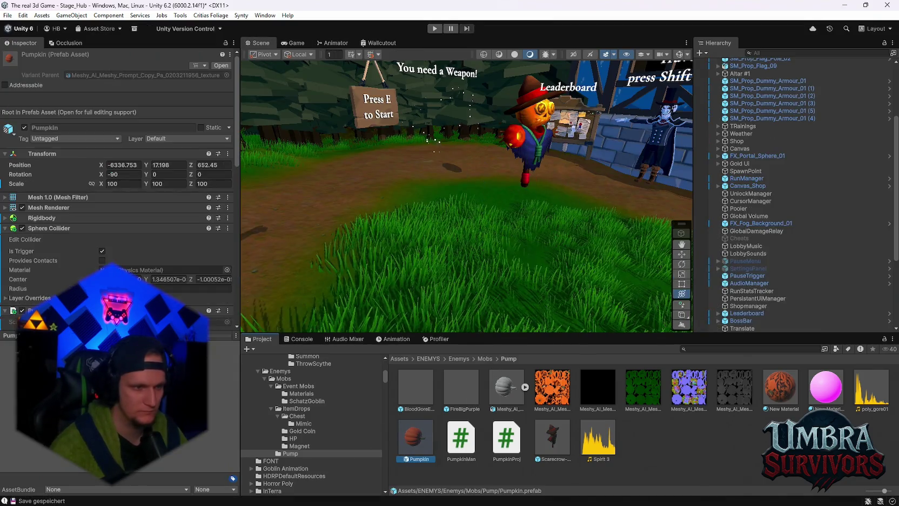
Raise the Pumpkin's Projectile Sound Pitcher Min Interval Same Sound from 0.03 to 0.4.
scroll(105, 193, down, 15)
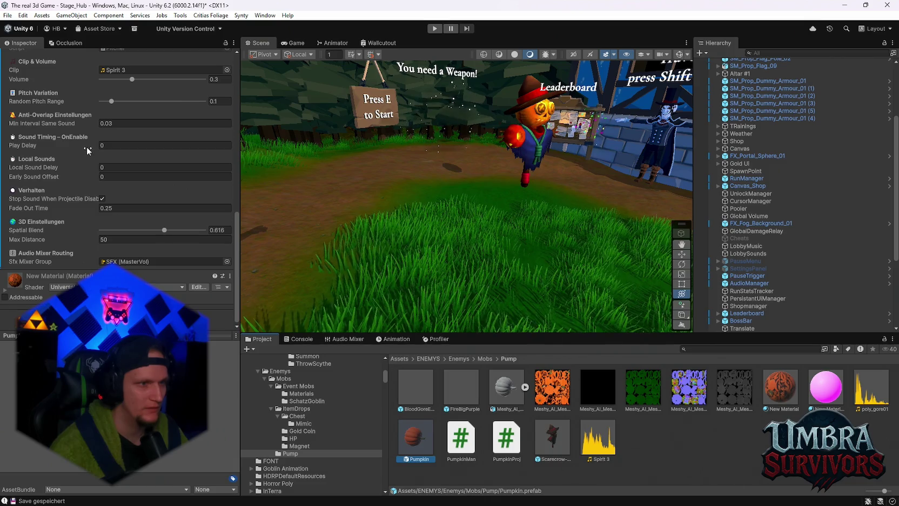
click(124, 123)
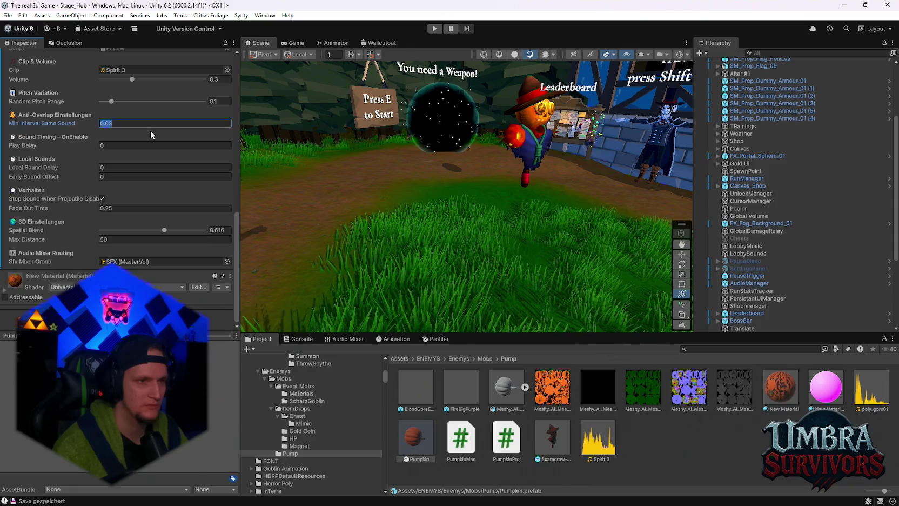
text(0.4)
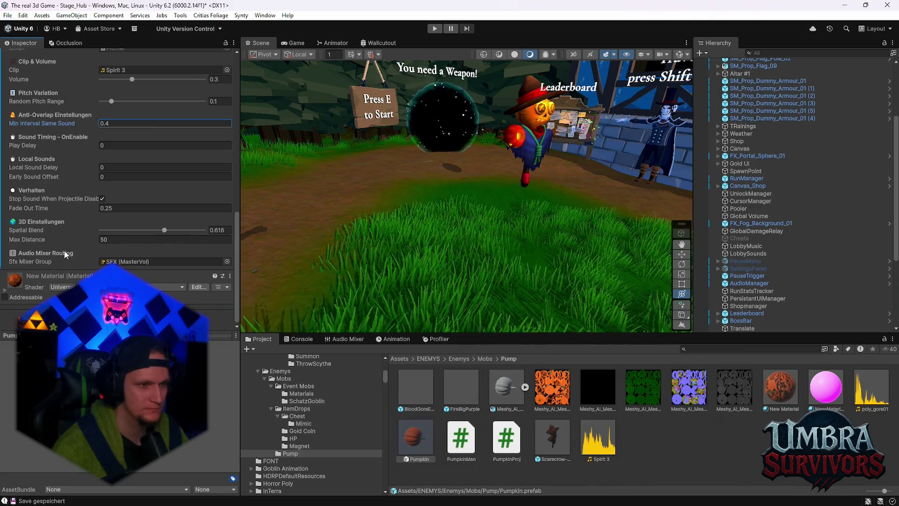
scroll(65, 239, up, 10)
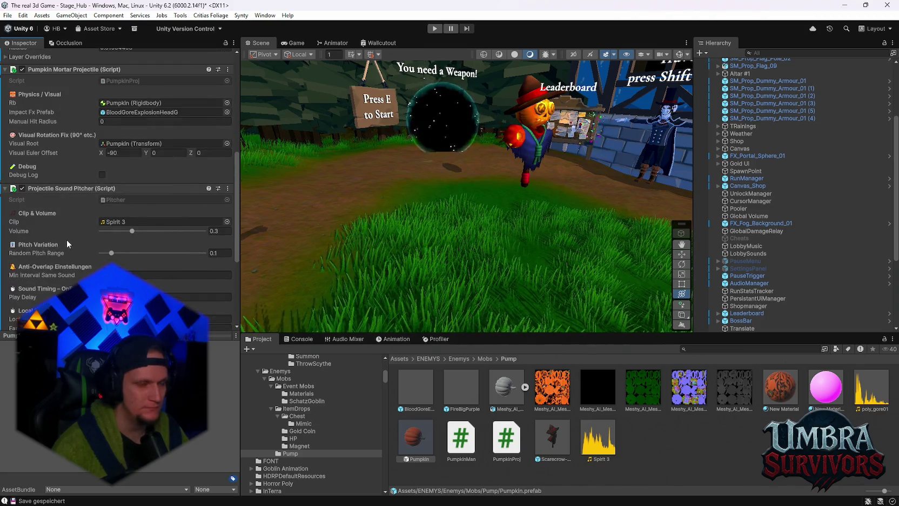
Lower BloodGoreExplosionHeadG's poly_gore01 Projectile Sound Pitcher volume to 0.05 and enter Play mode.
click(415, 387)
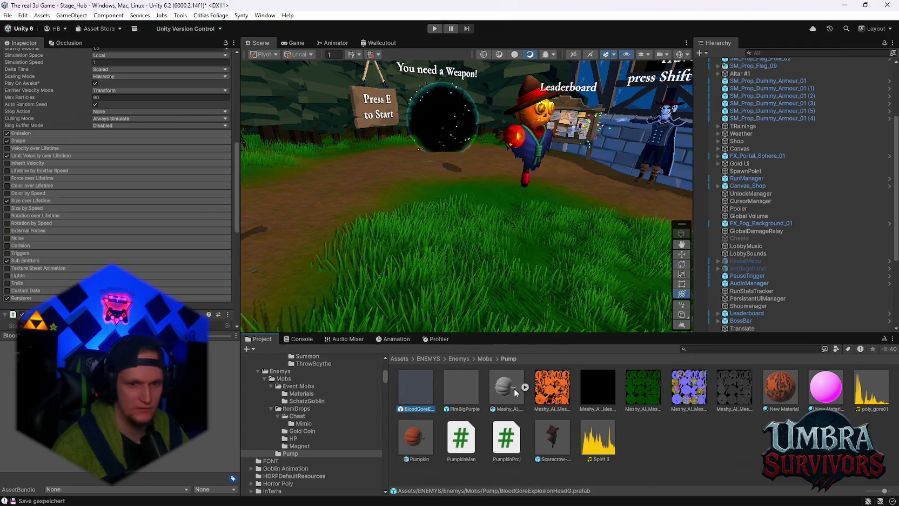
scroll(105, 233, down, 6)
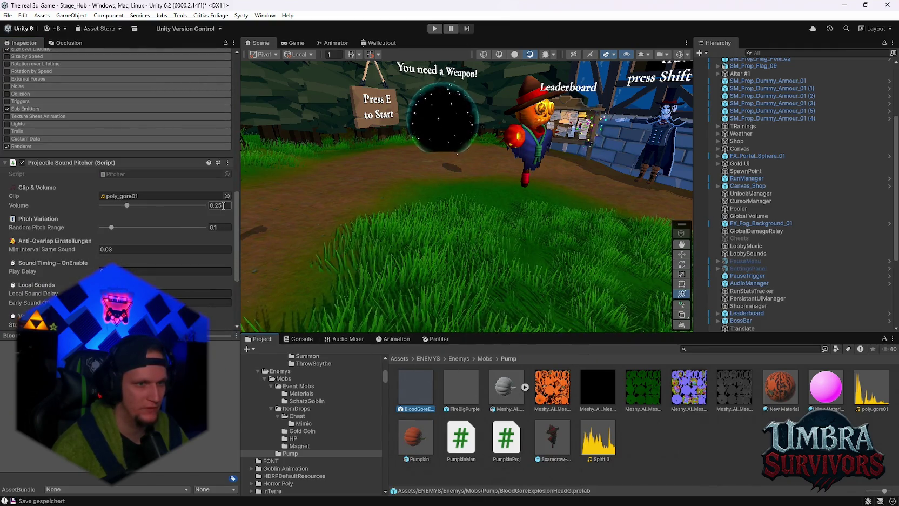
key(BackSpace)
key(BackSpace)
key(BackSpace)
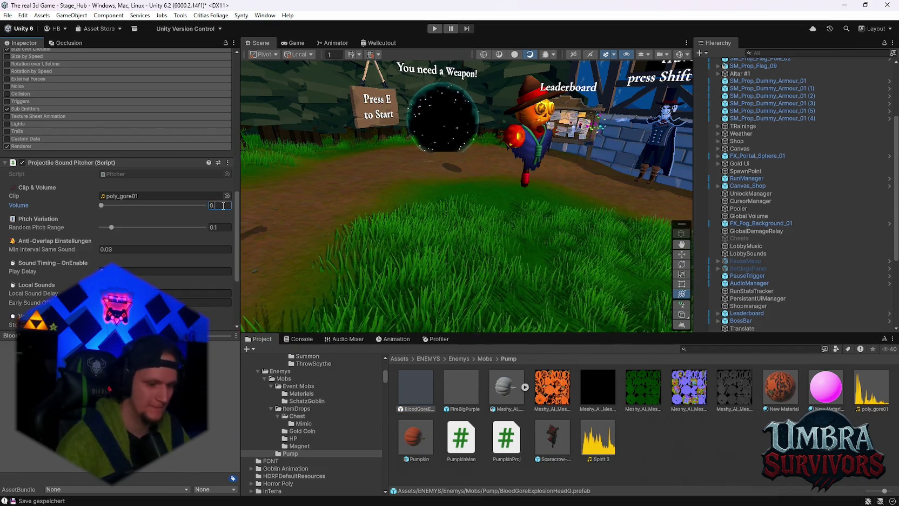
text(.05)
key(Return)
scroll(169, 267, down, 4)
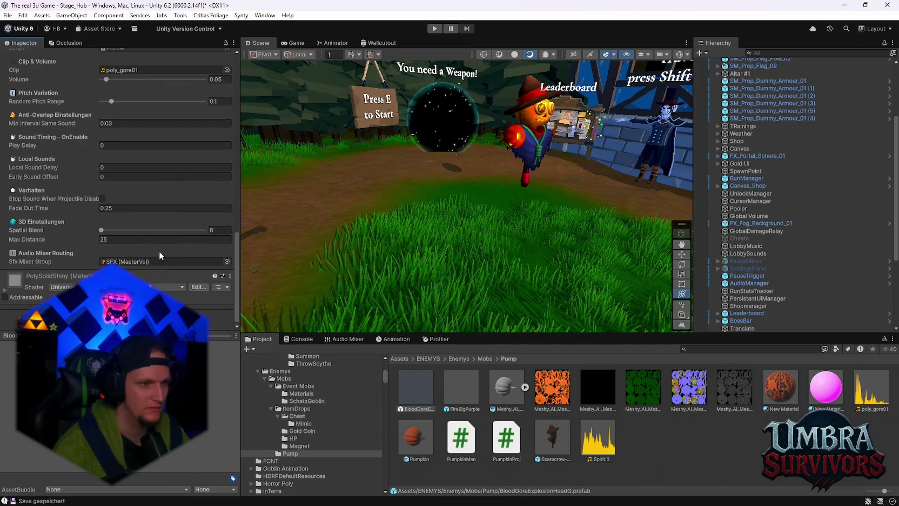
scroll(163, 197, up, 1)
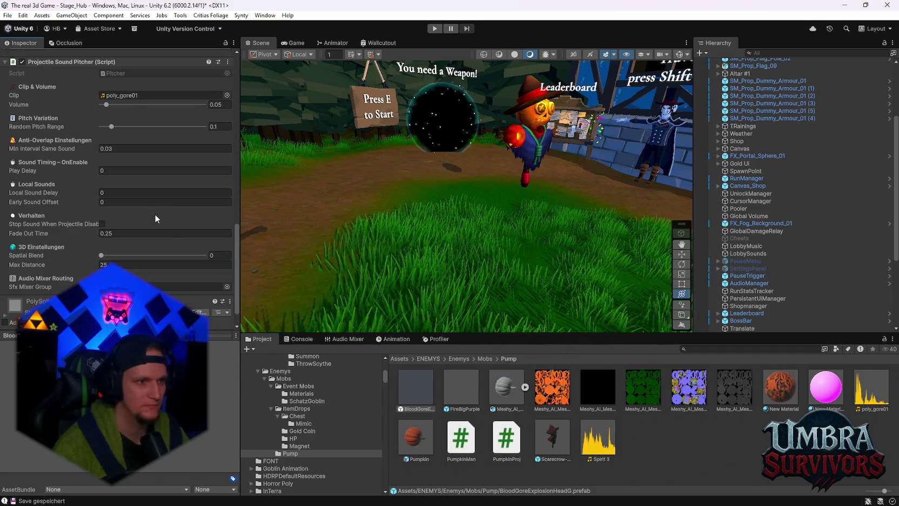
scroll(156, 216, up, 1)
click(435, 28)
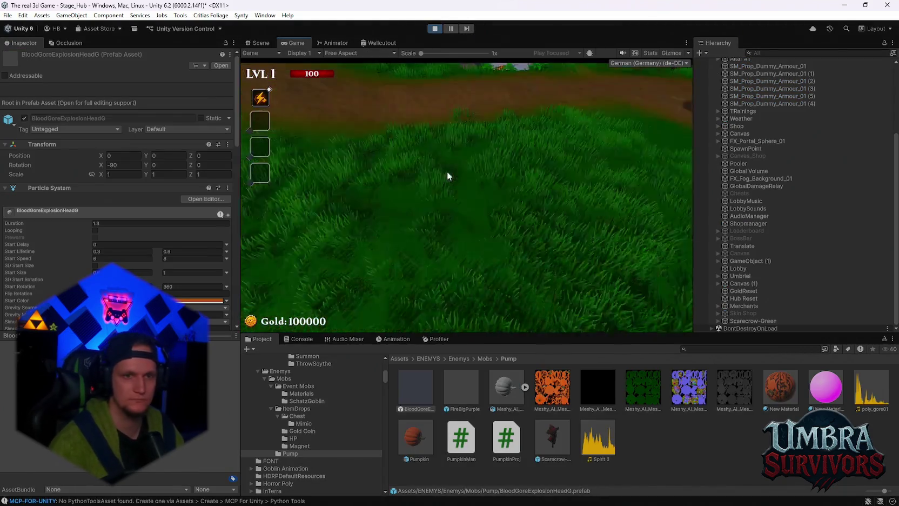
Play-test the quieter impact sound, respawning at the hub and pausing/resuming, then stop Play mode.
key(Escape)
click(467, 215)
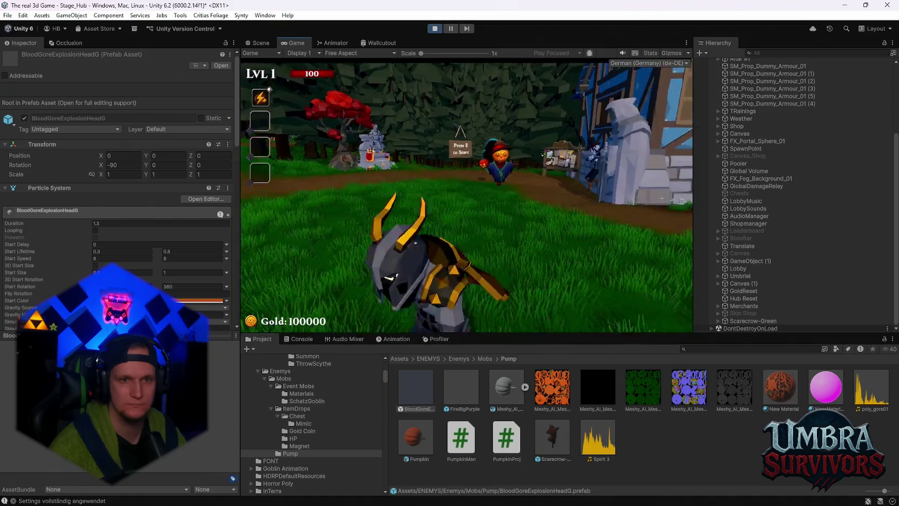
key(Escape)
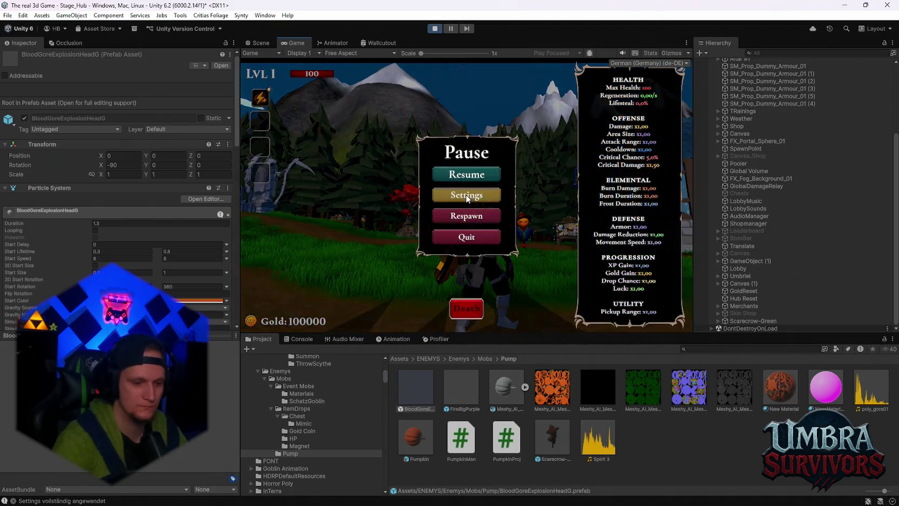
click(467, 173)
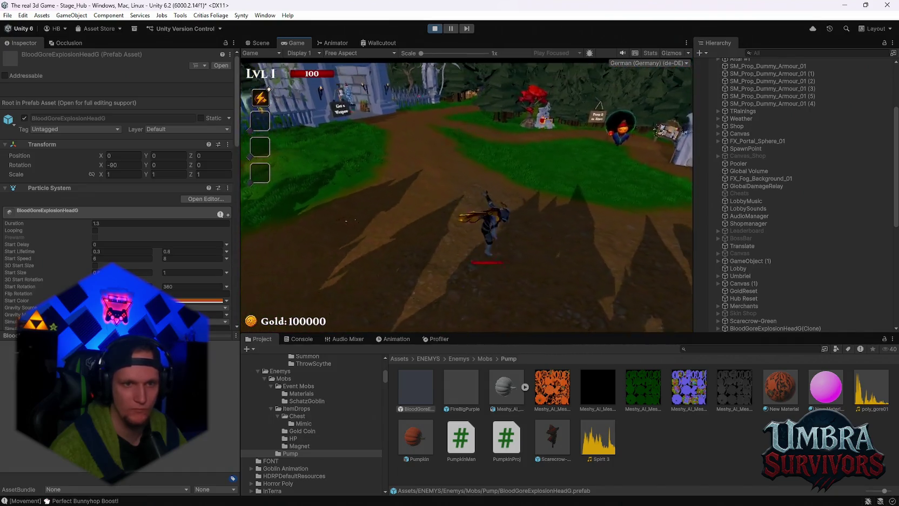
key(Escape)
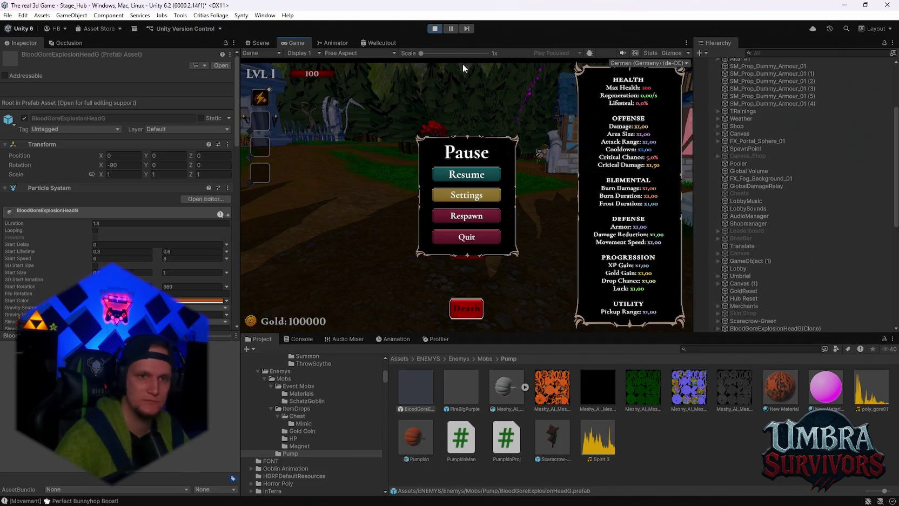
click(493, 174)
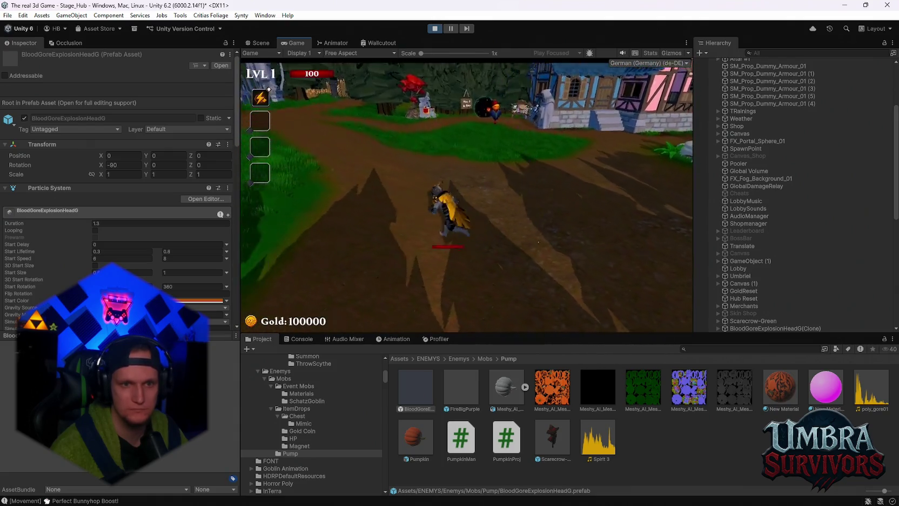
key(Escape)
click(432, 29)
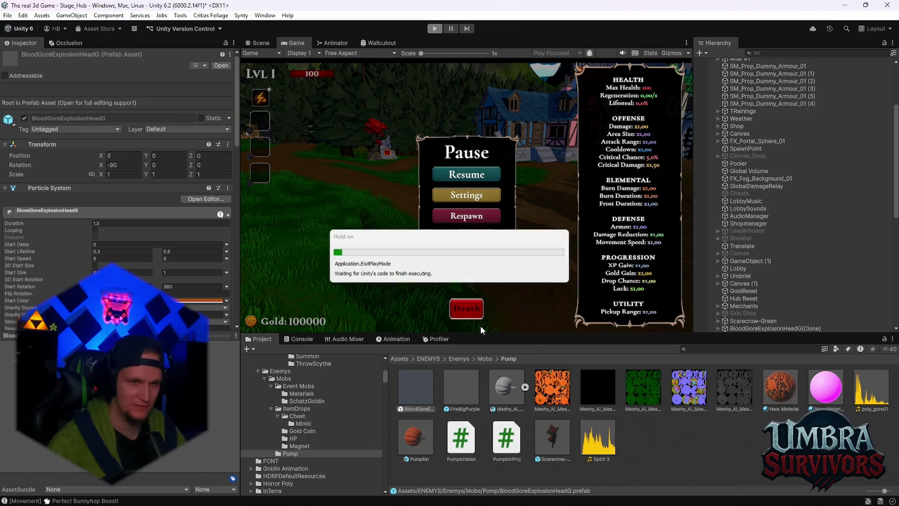
scroll(123, 254, down, 10)
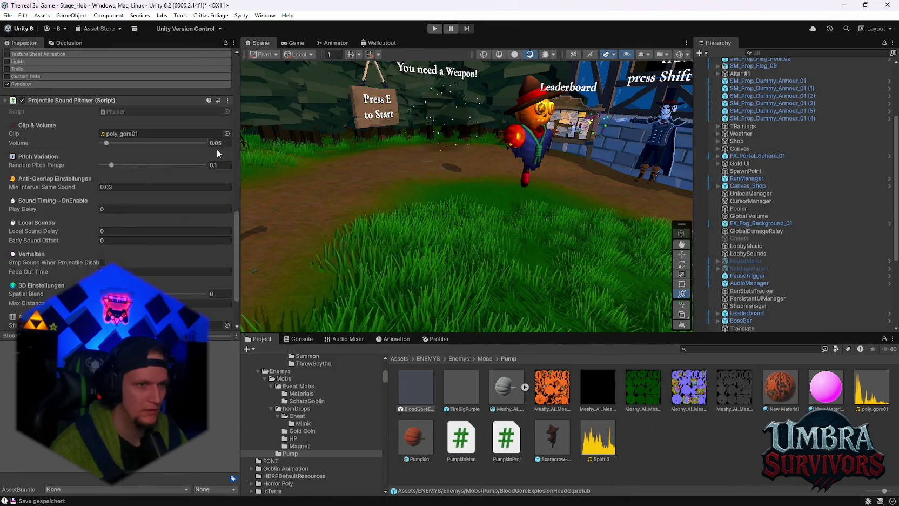
Set the impact sound volume to 0.09 and compare with the Pumpkin prefab's sound settings.
click(231, 142)
text(0.09)
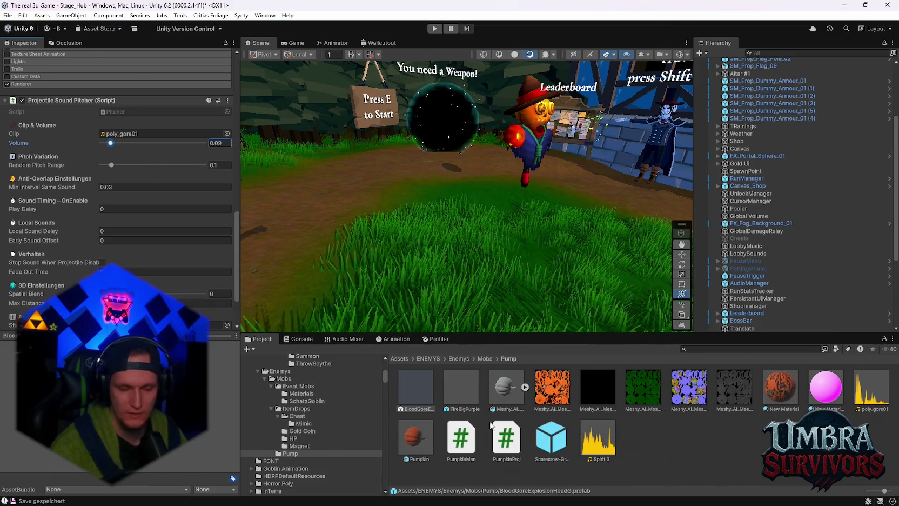
click(415, 438)
scroll(150, 279, up, 4)
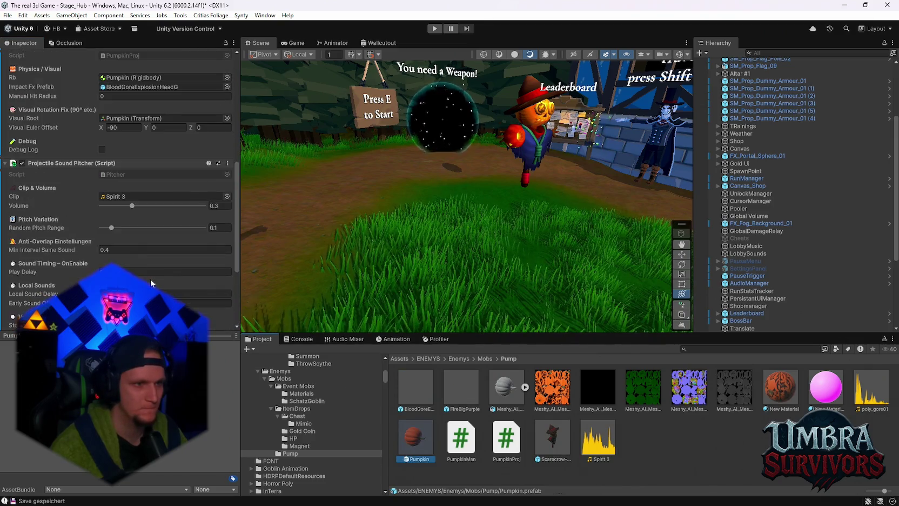
scroll(162, 268, up, 1)
scroll(164, 265, down, 3)
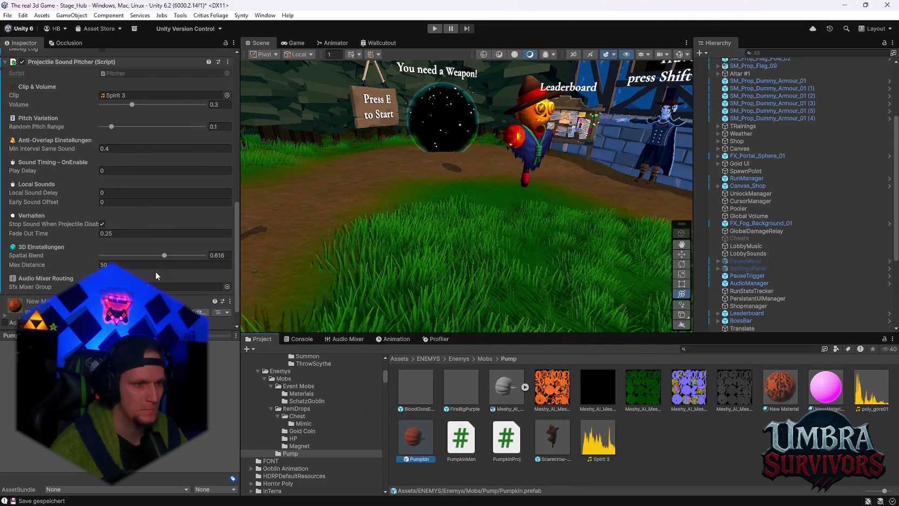
click(422, 391)
Give the poly_gore01 sound Max Distance 50 and spatial blend about 0.548.
scroll(118, 162, down, 6)
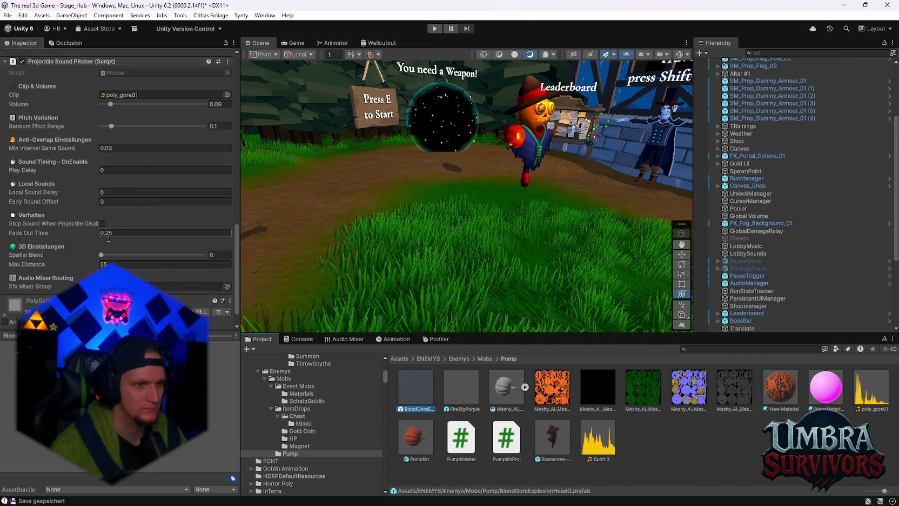
double_click(115, 264)
text(50)
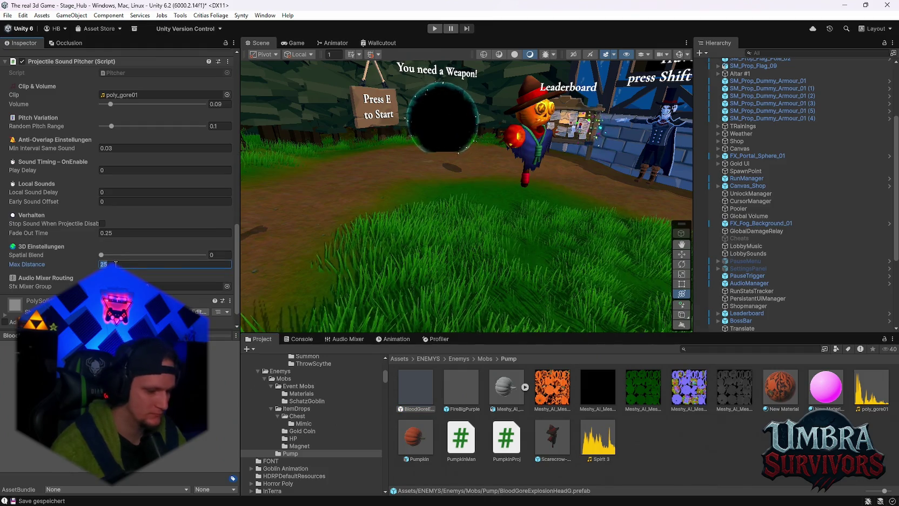
click(157, 254)
click(145, 277)
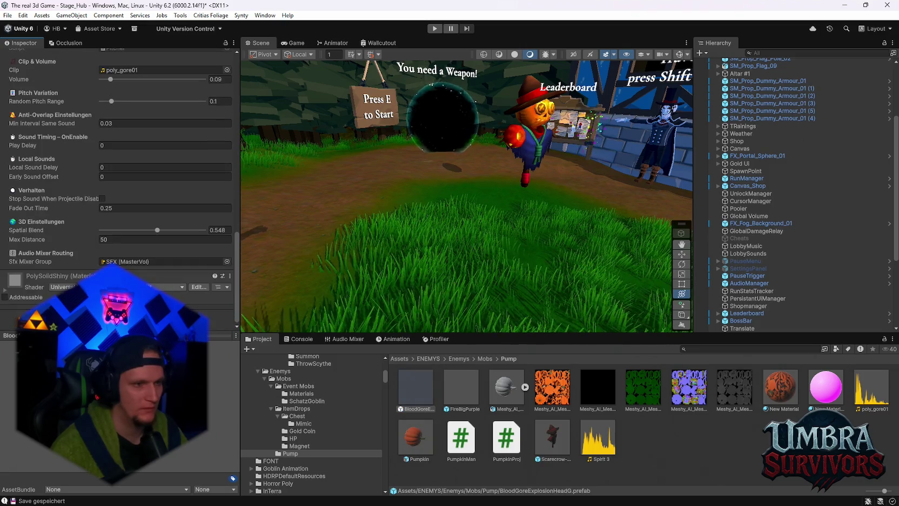
scroll(148, 285, up, 2)
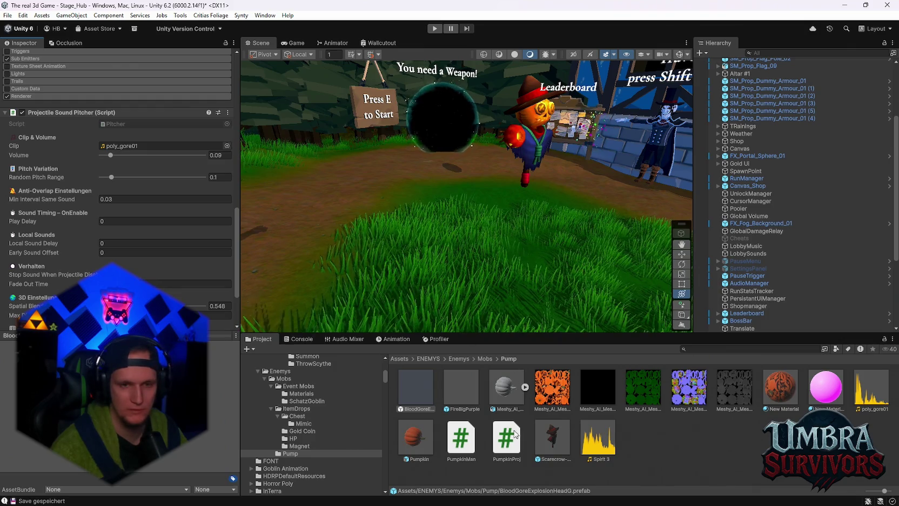
click(414, 391)
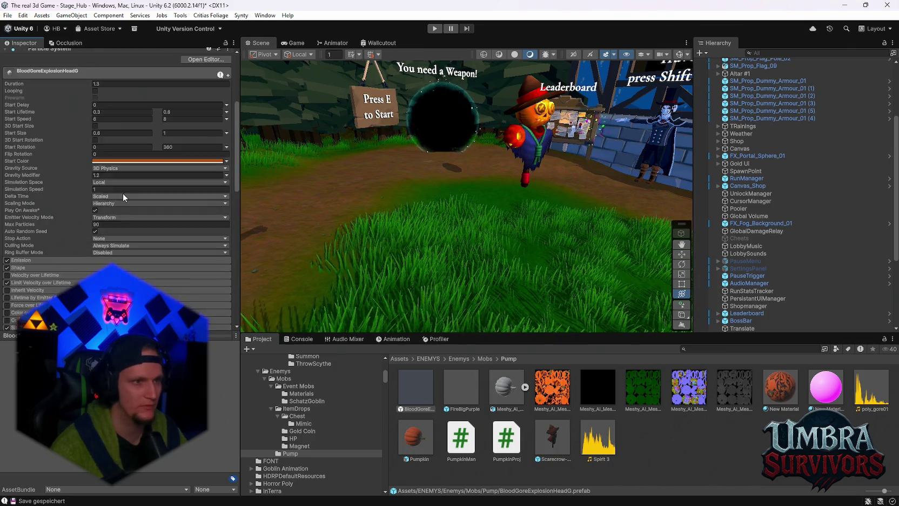
Scale BloodGoreExplosionHeadG to 3 on X, Y and Z, then start Play mode.
click(114, 175)
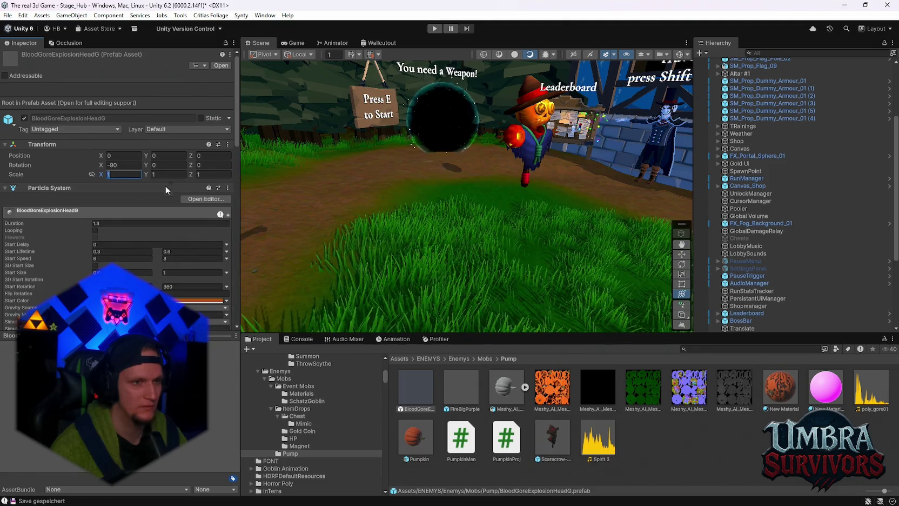
text(3)
click(168, 174)
text(3)
click(218, 174)
text(3)
click(436, 29)
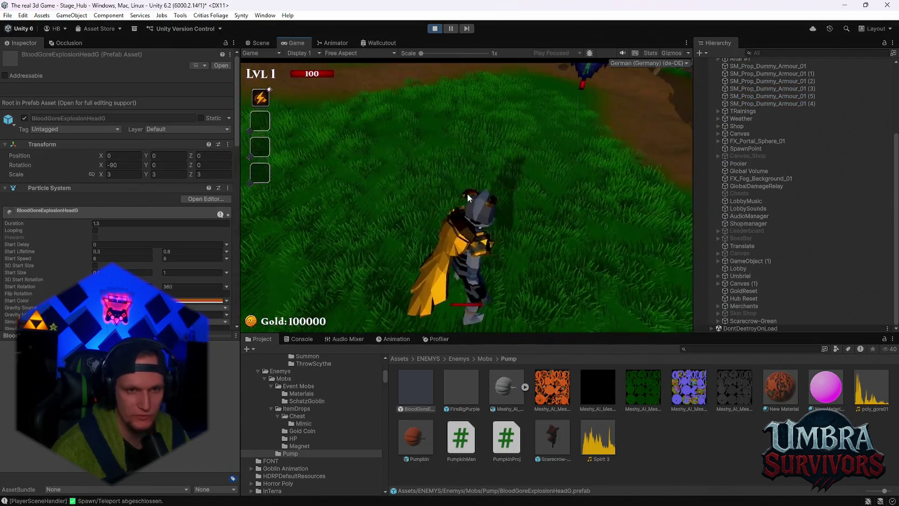
Dismiss the pause settings and run the hero across the hub looking for the pumpkin.
key(Escape)
click(466, 193)
key(Escape)
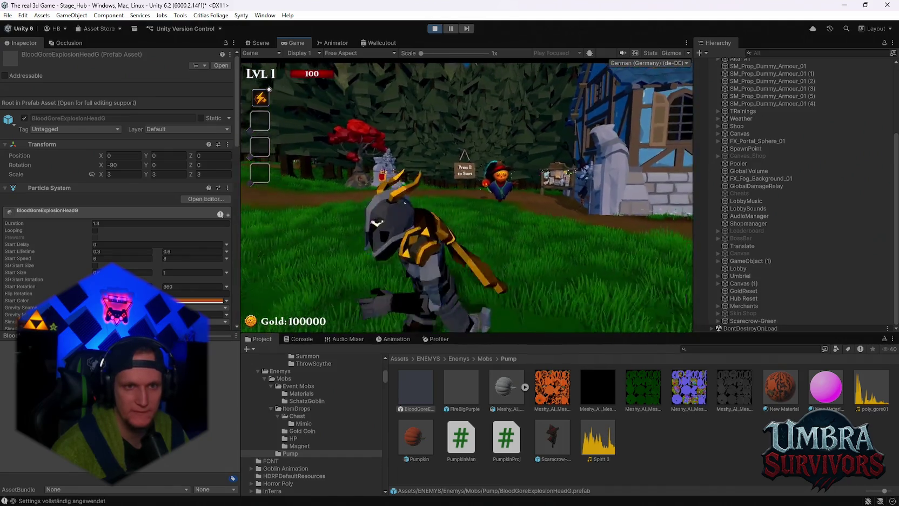
key(w)
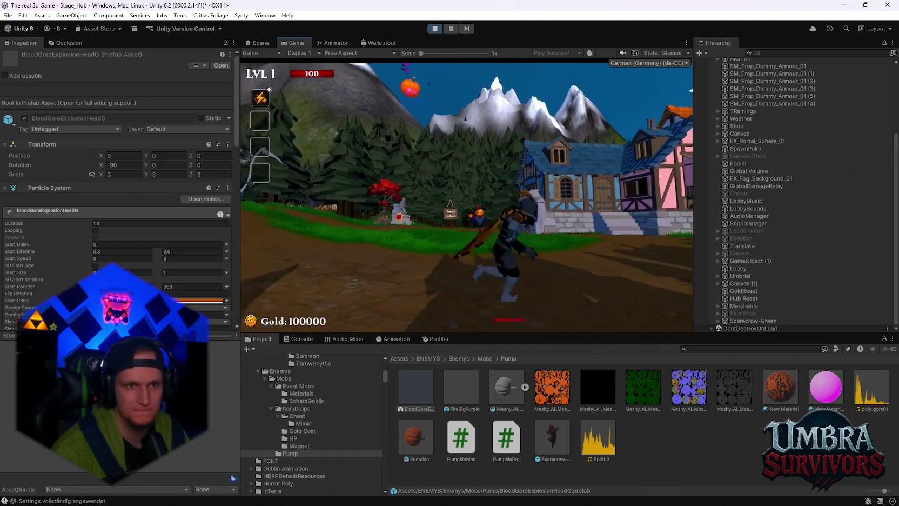
key(a)
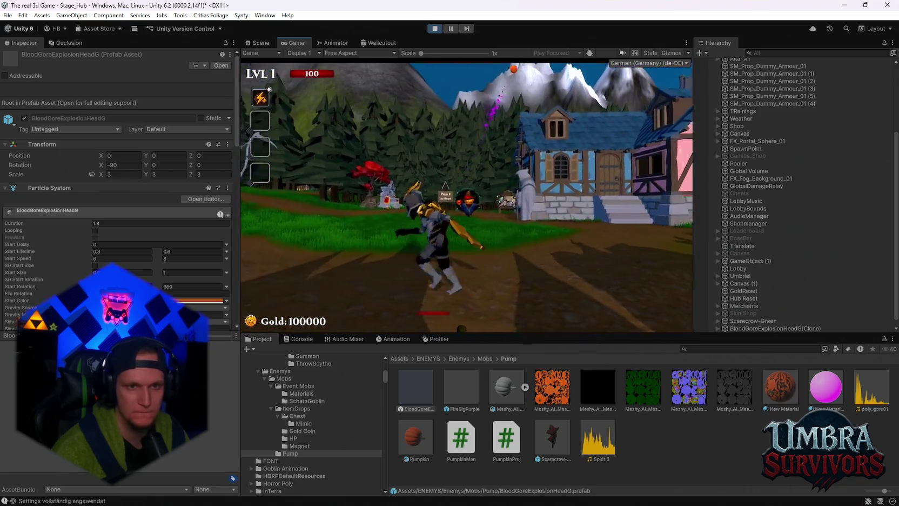
key(d)
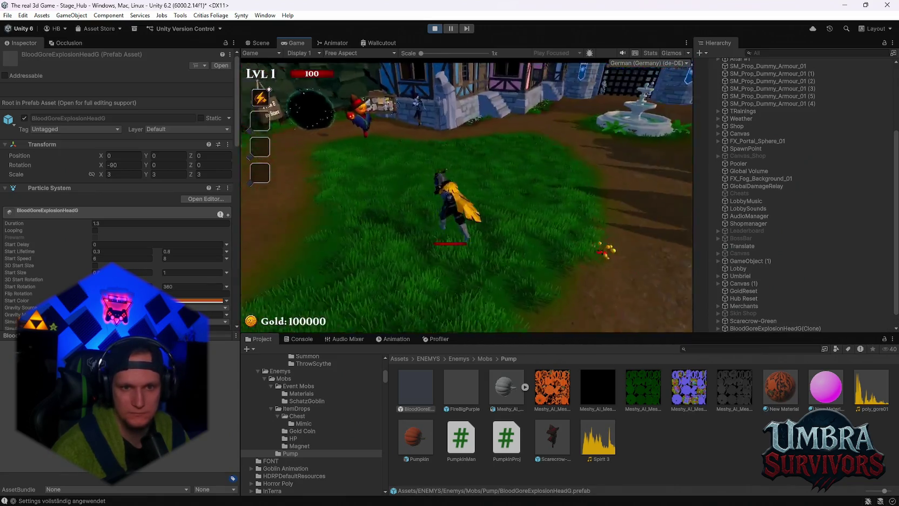
key(w)
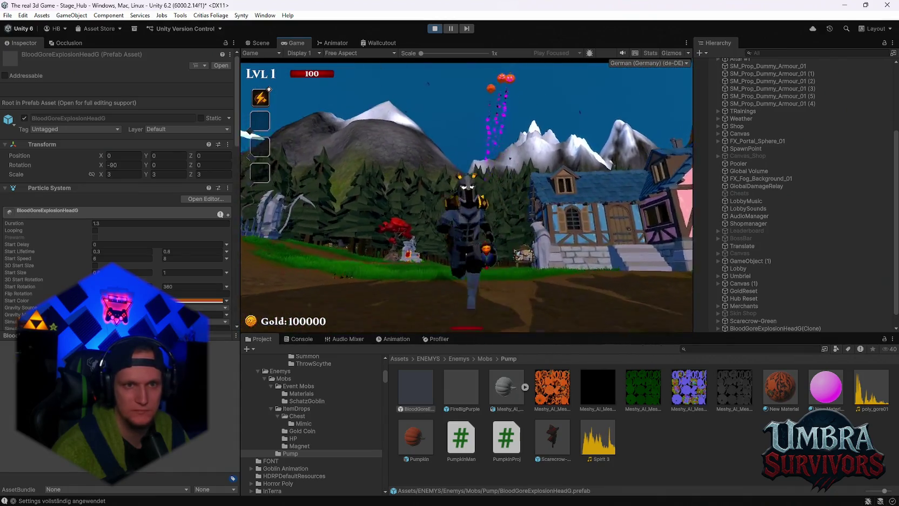
key(a)
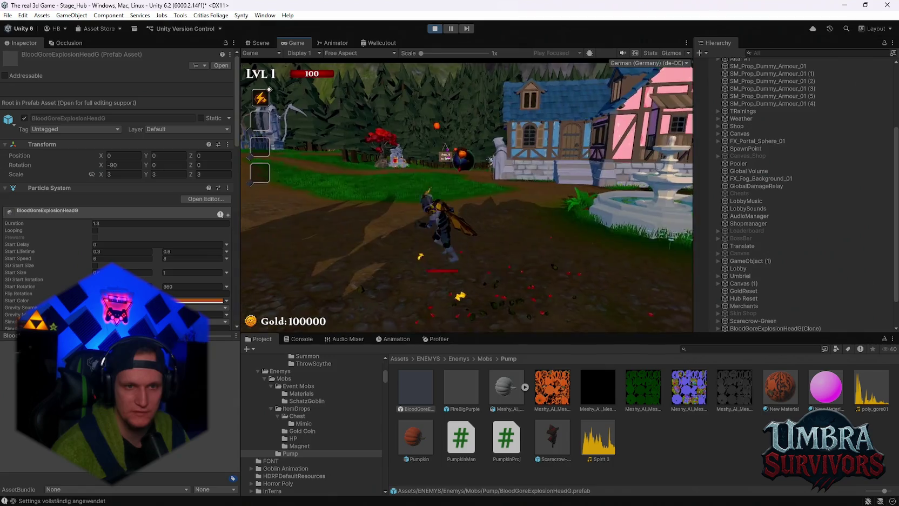
key(a)
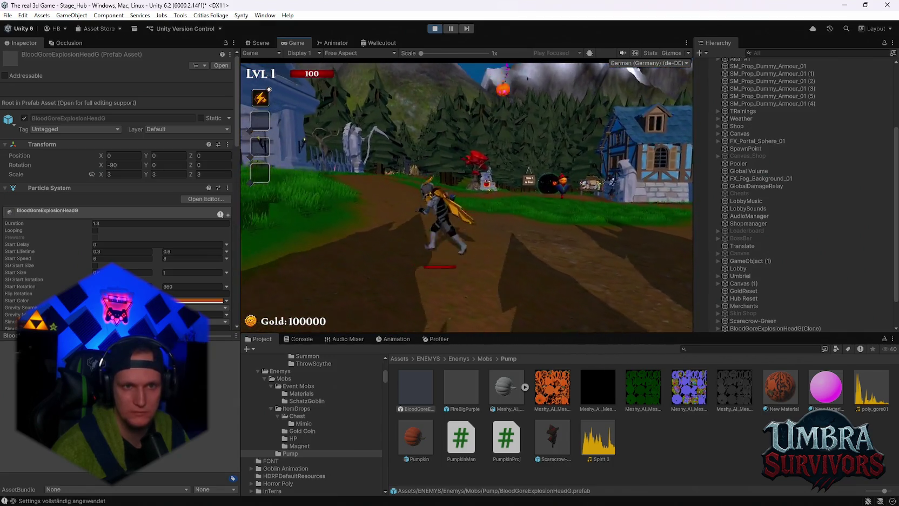
key(d)
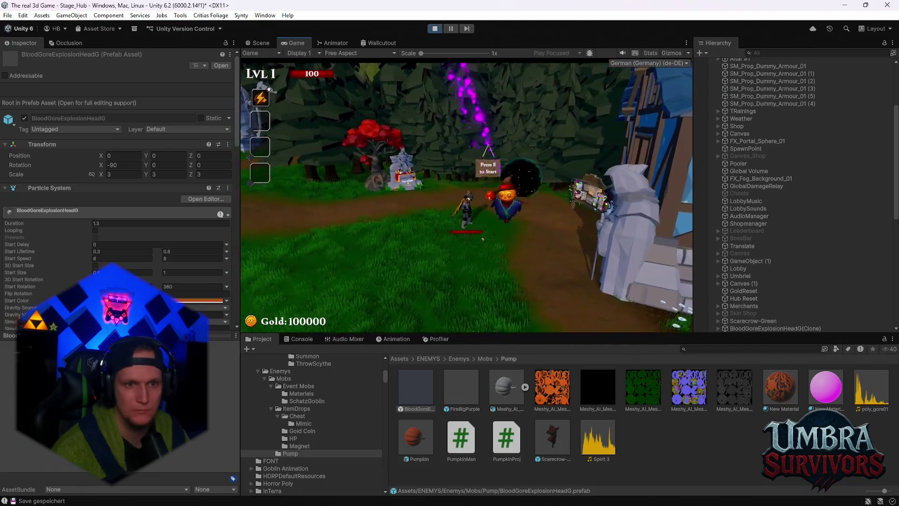
Let the pumpkin's fire hit the hero to watch the bigger explosion, then stop Play mode.
key(s)
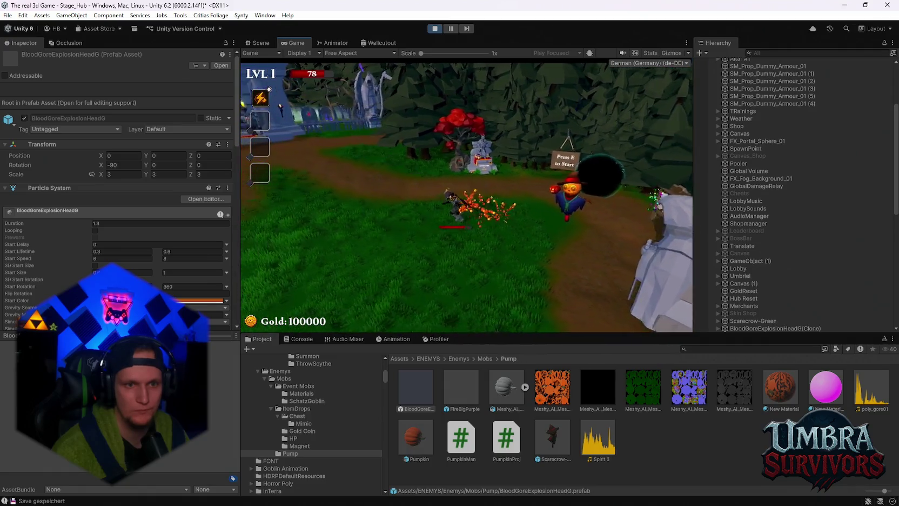
key(w)
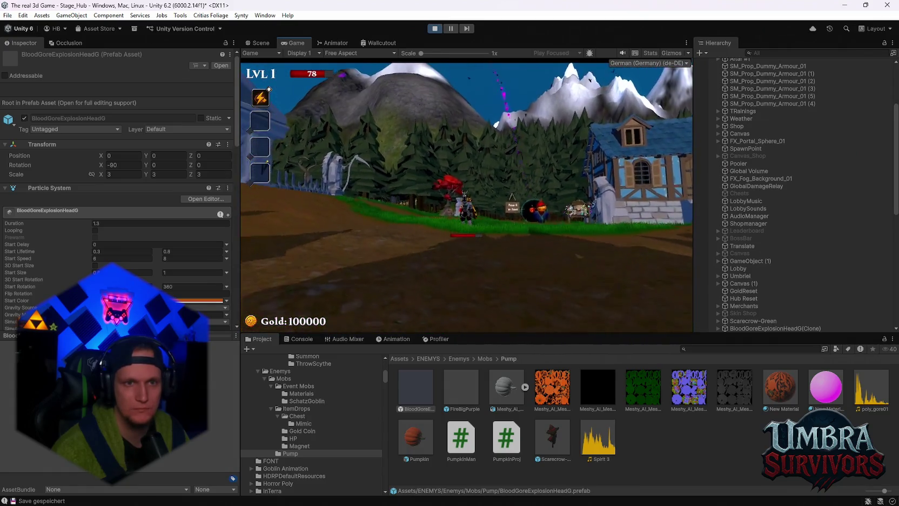
key(s)
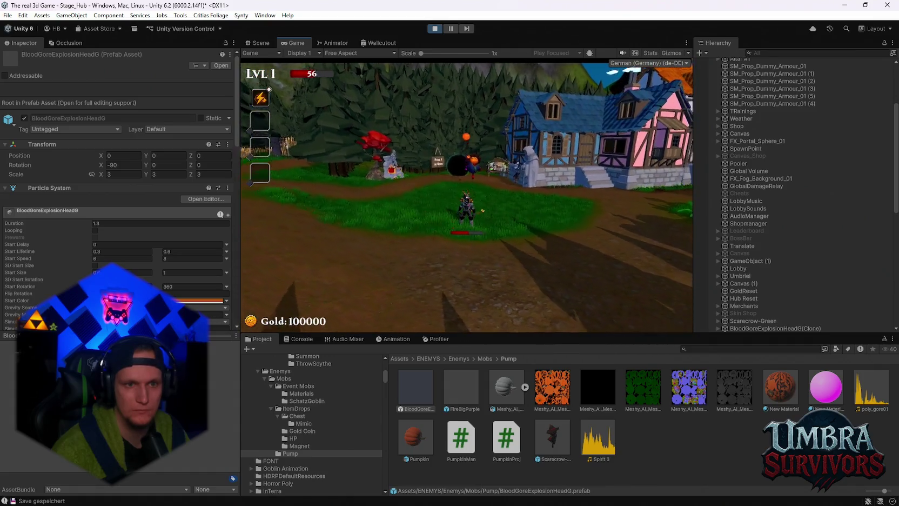
key(s)
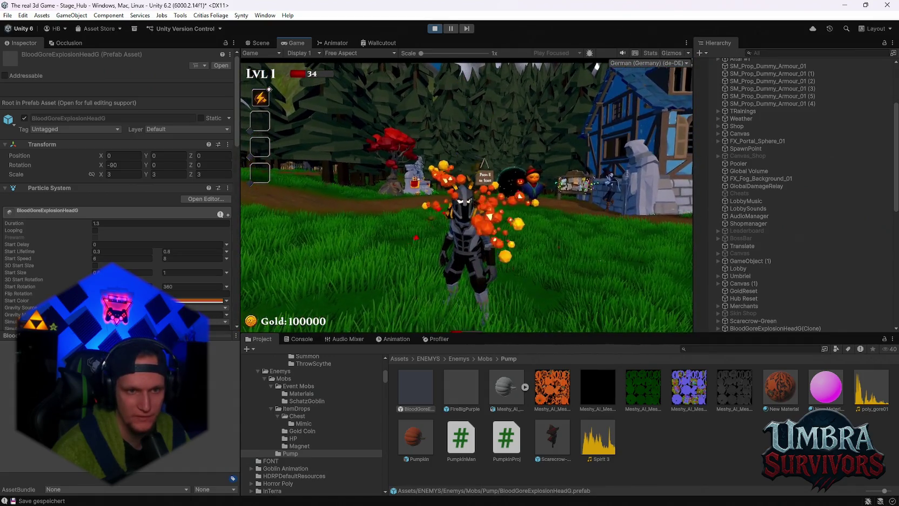
key(w)
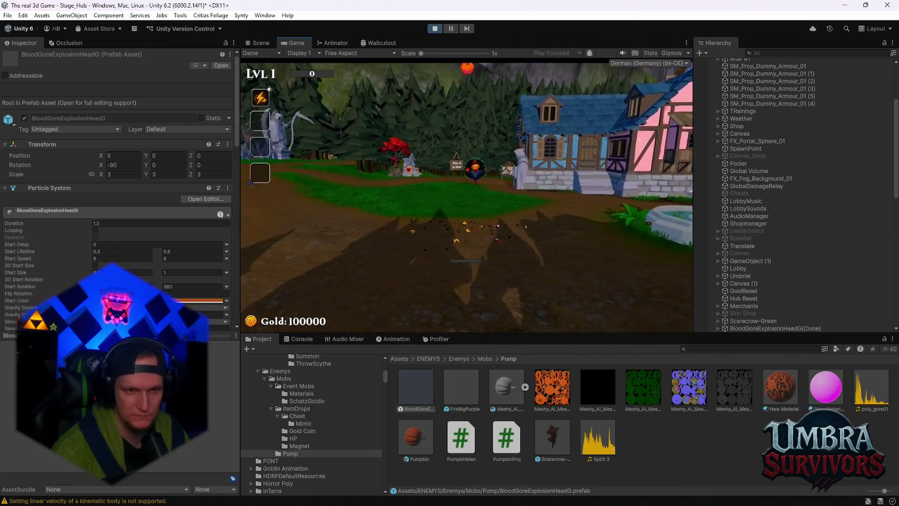
key(Escape)
key(ctrl+p)
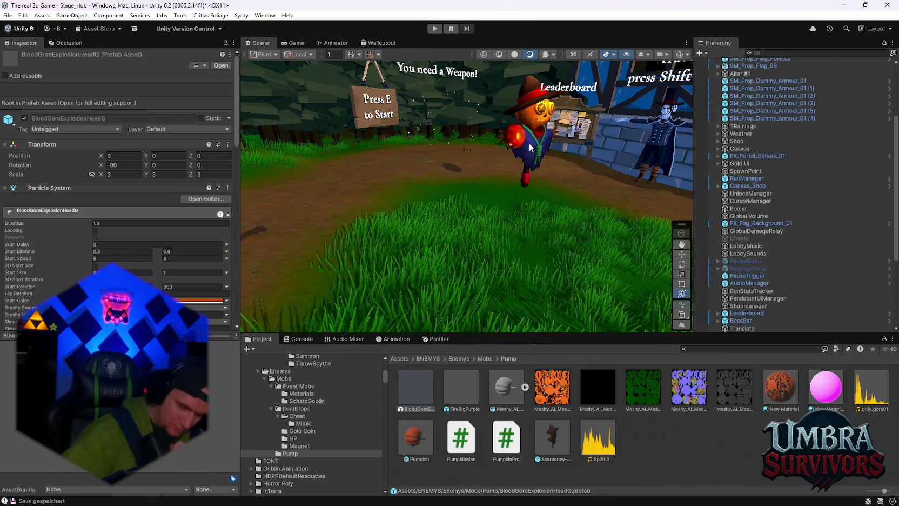
Search the project for 'gore' and select the Polygon Arsenal poly_gore01 clip.
click(712, 348)
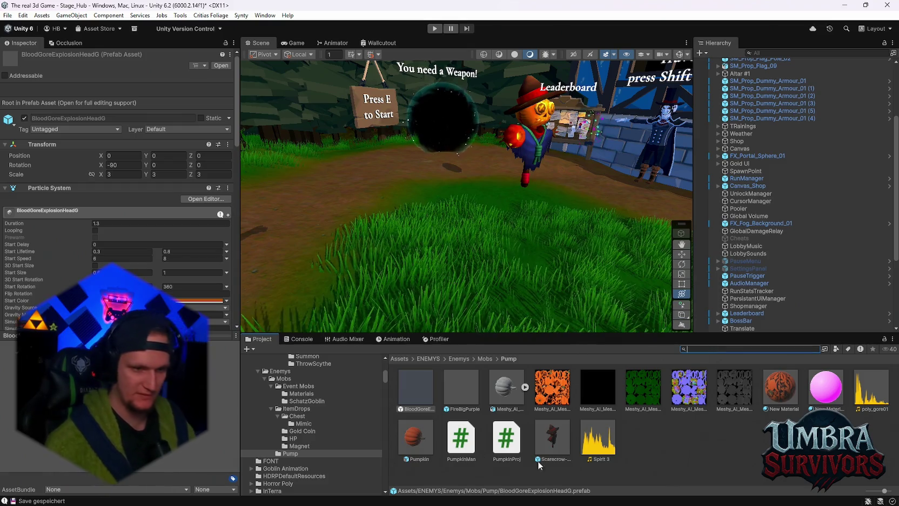
scroll(340, 432, up, 10)
scroll(340, 433, down, 4)
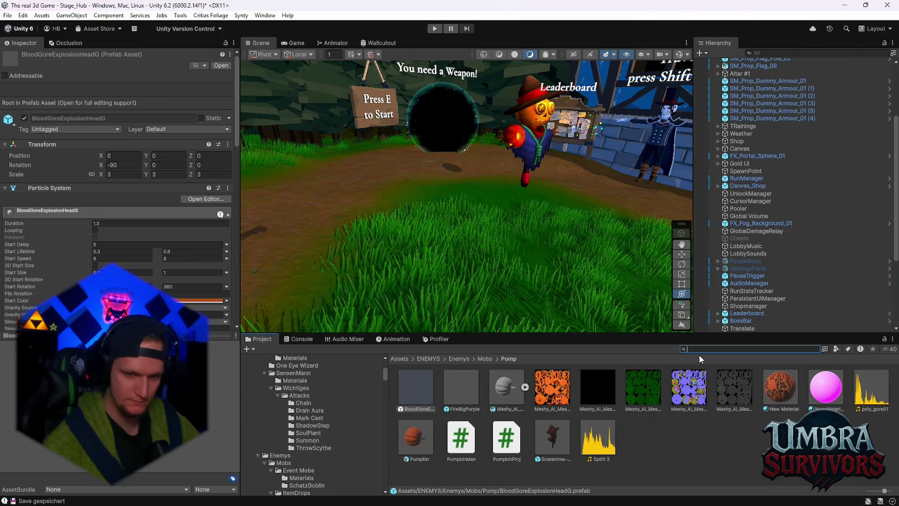
text(gore)
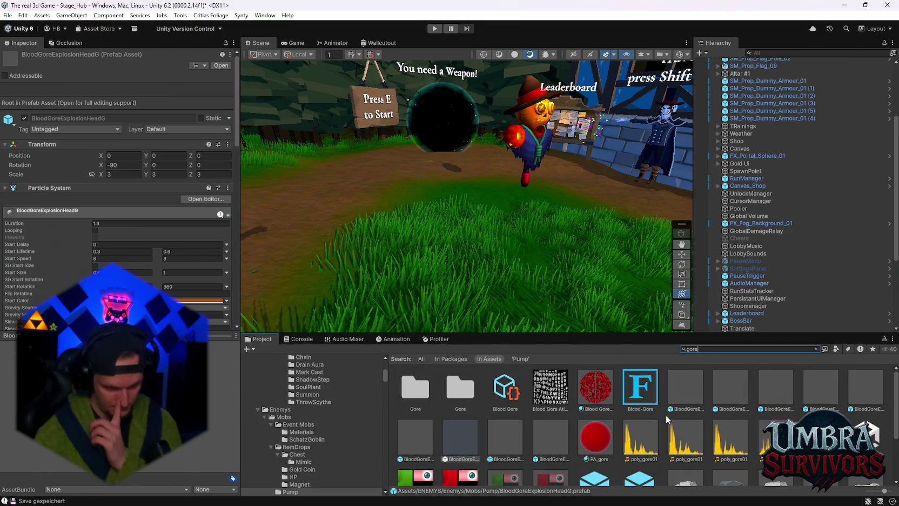
click(646, 444)
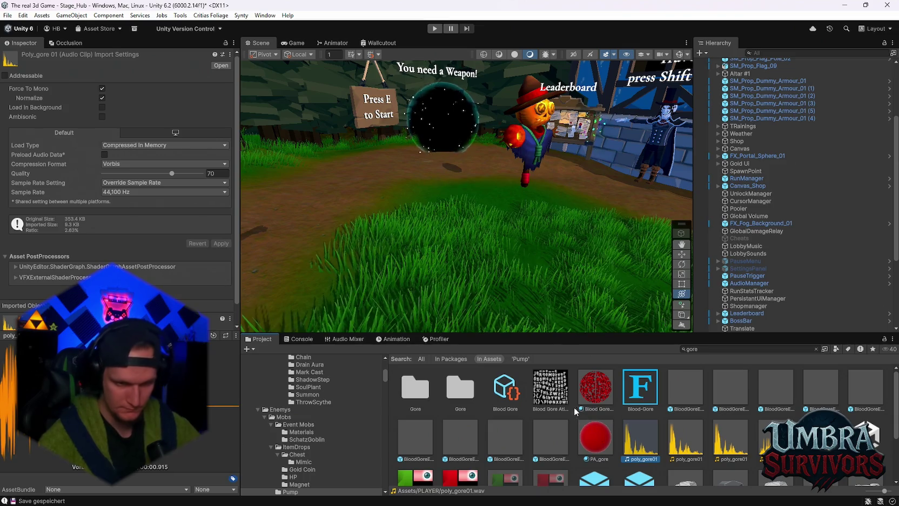
click(701, 434)
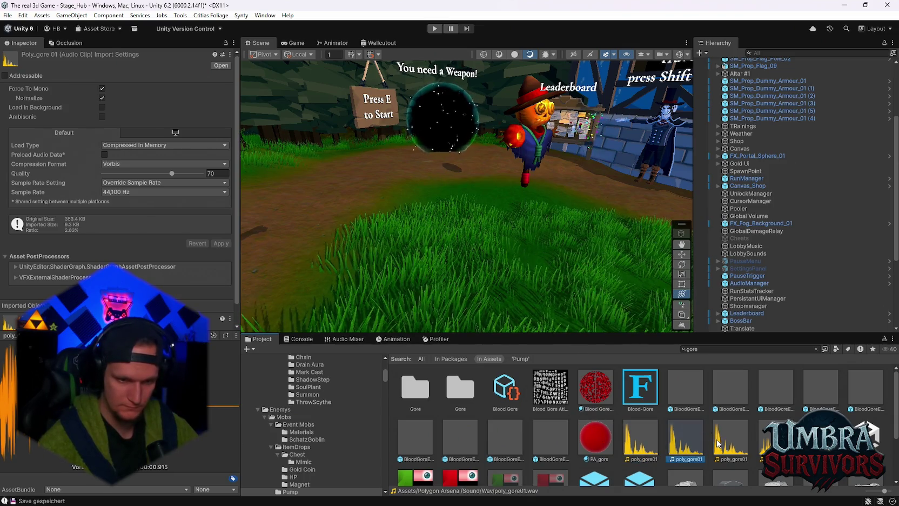
scroll(327, 443, down, 15)
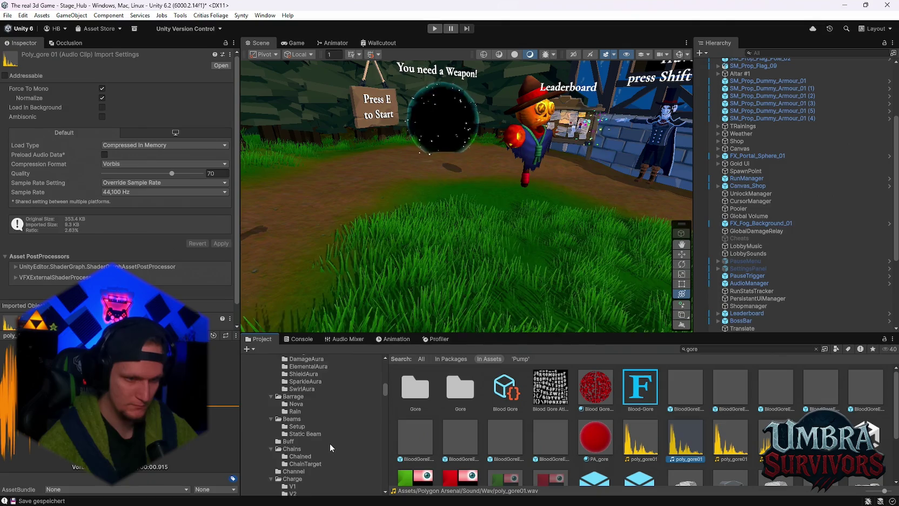
scroll(330, 443, down, 15)
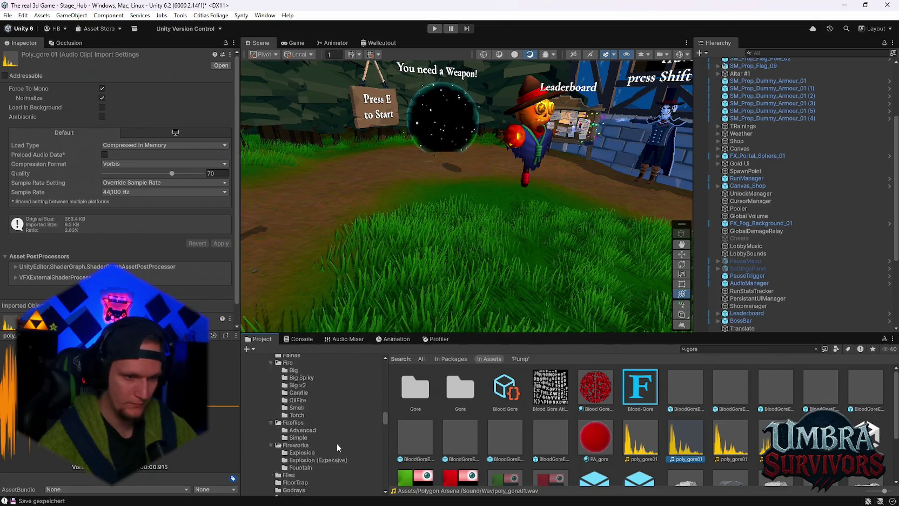
scroll(337, 444, down, 15)
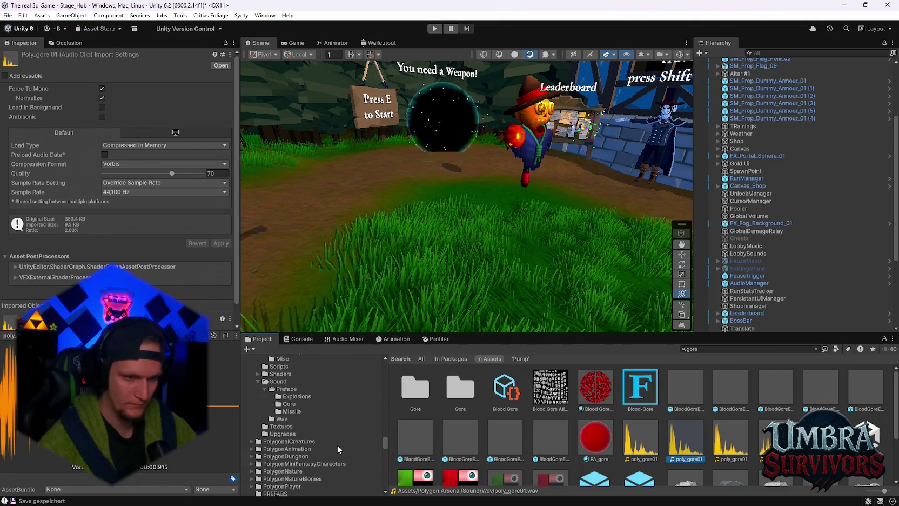
scroll(324, 442, up, 2)
Browse the Polygon Arsenal Sound Prefabs, Explosions and Gore folders into the Wav folder.
click(293, 417)
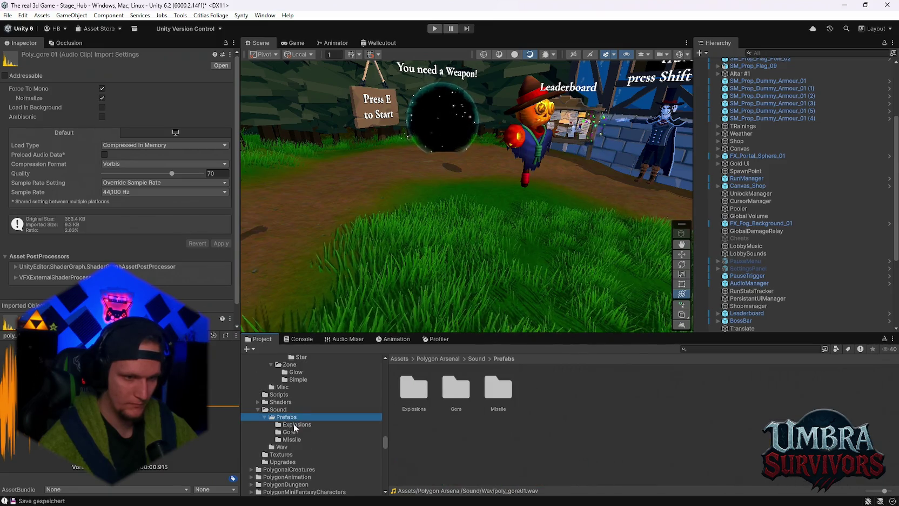
click(279, 410)
click(289, 416)
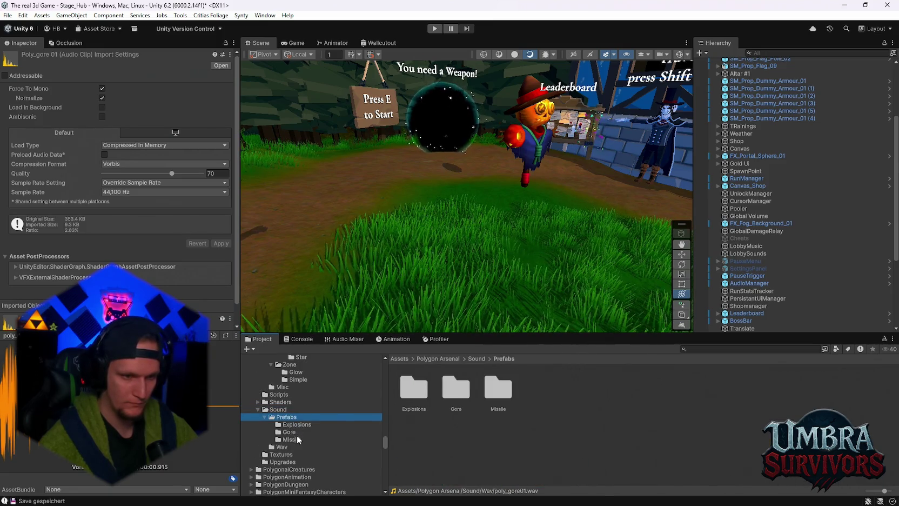
click(295, 425)
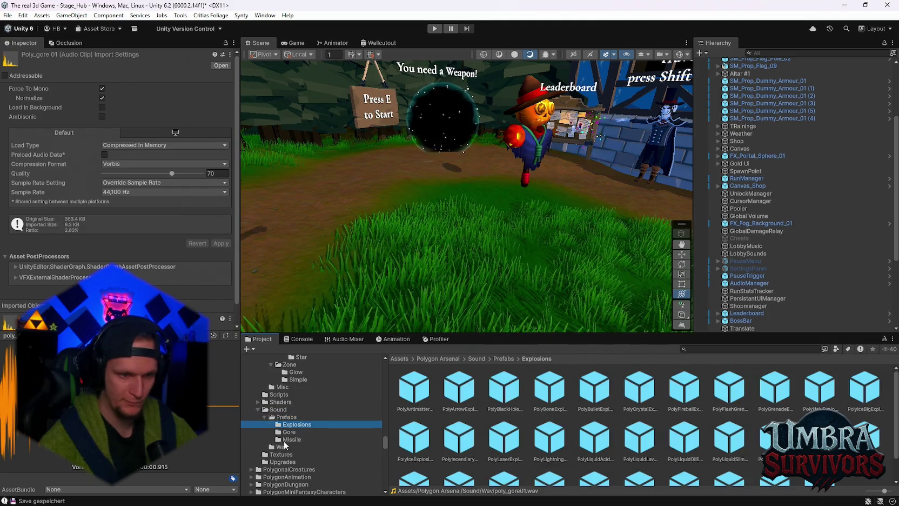
click(289, 432)
click(281, 447)
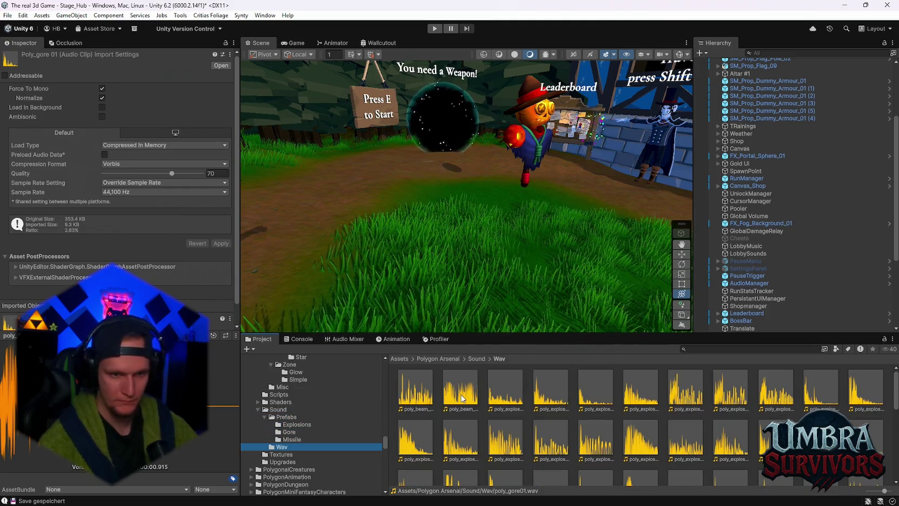
scroll(461, 398, down, 2)
Preview the poly_explosion ice, incendiary, lava, lightning, liquid and medium clips in Media Player.
double_click(464, 405)
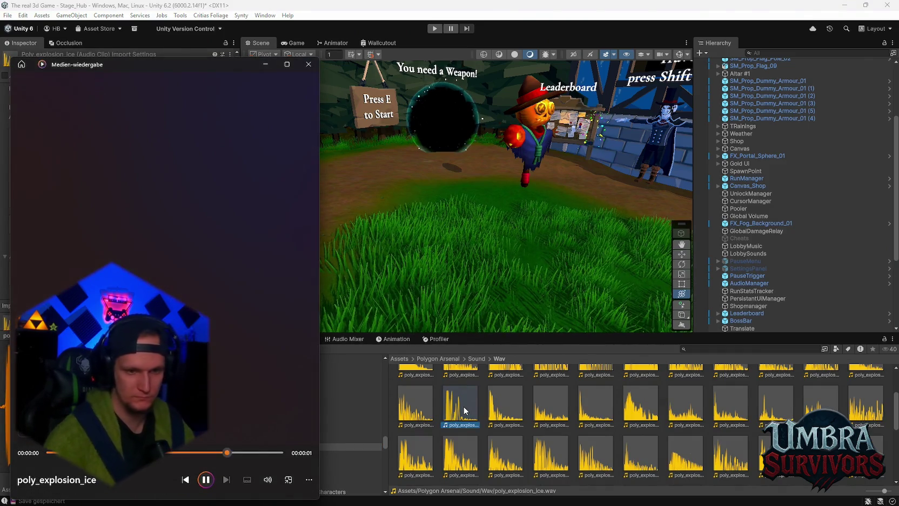
double_click(500, 419)
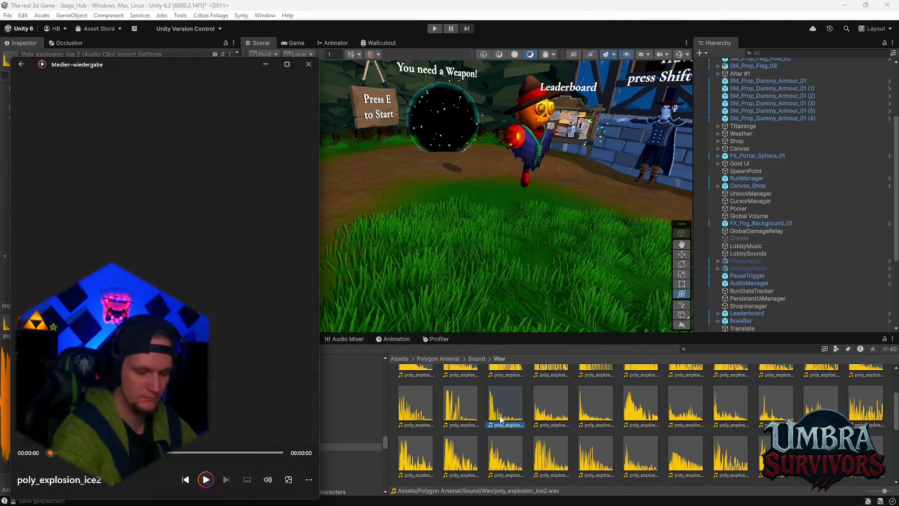
double_click(547, 418)
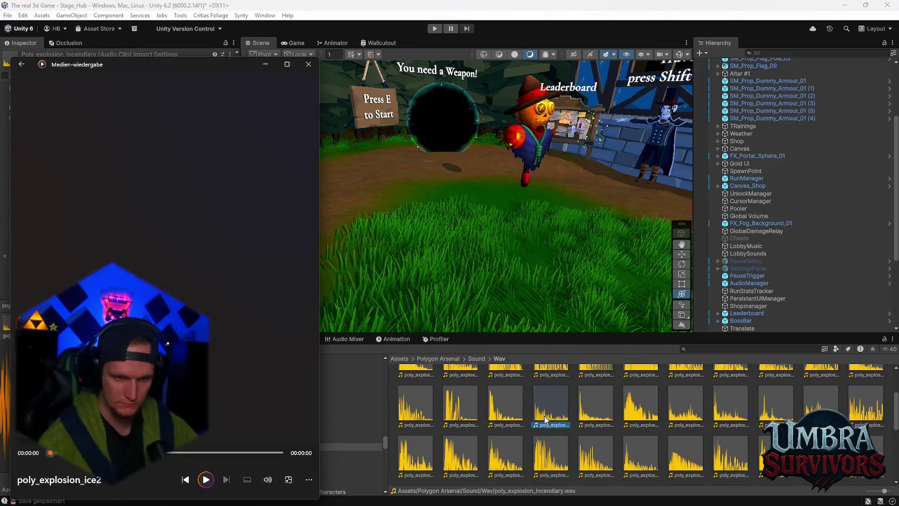
double_click(510, 416)
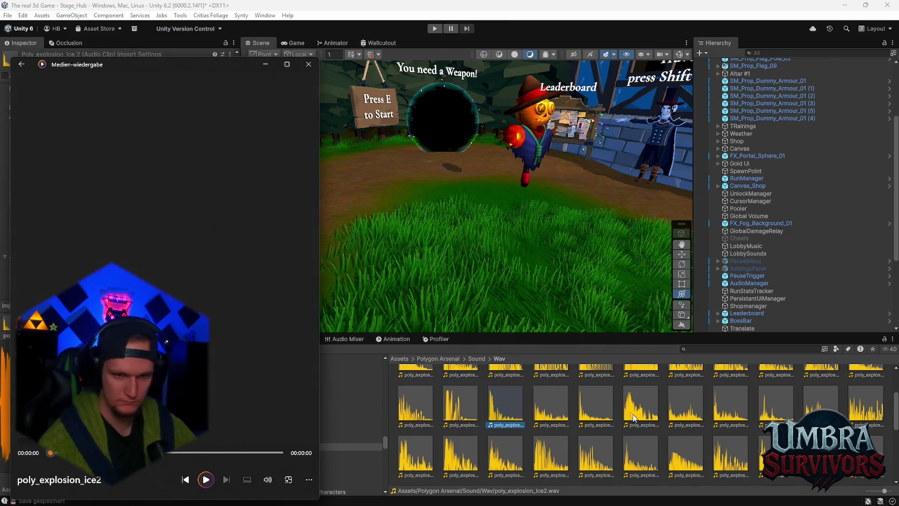
double_click(594, 404)
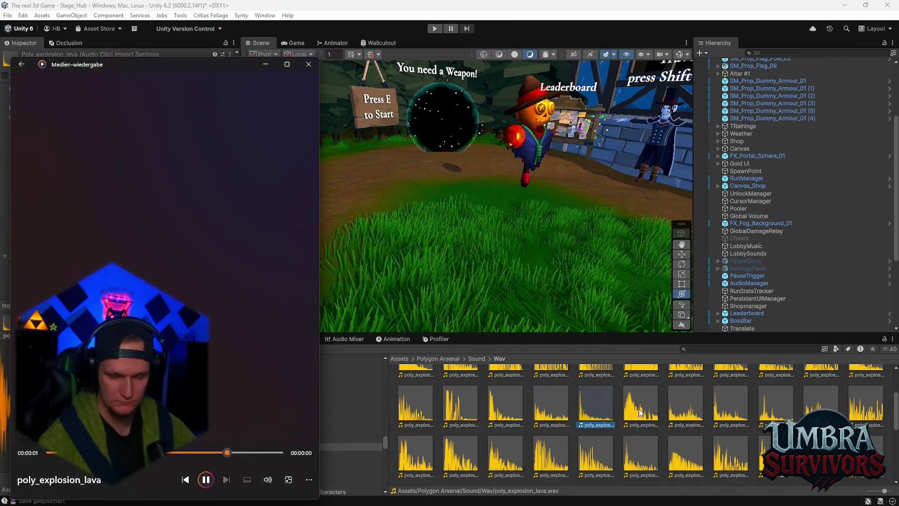
click(666, 405)
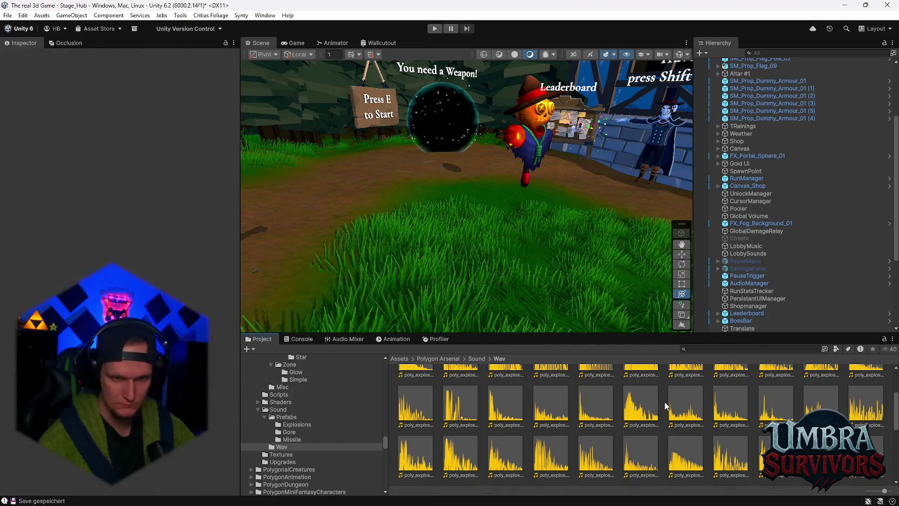
double_click(652, 404)
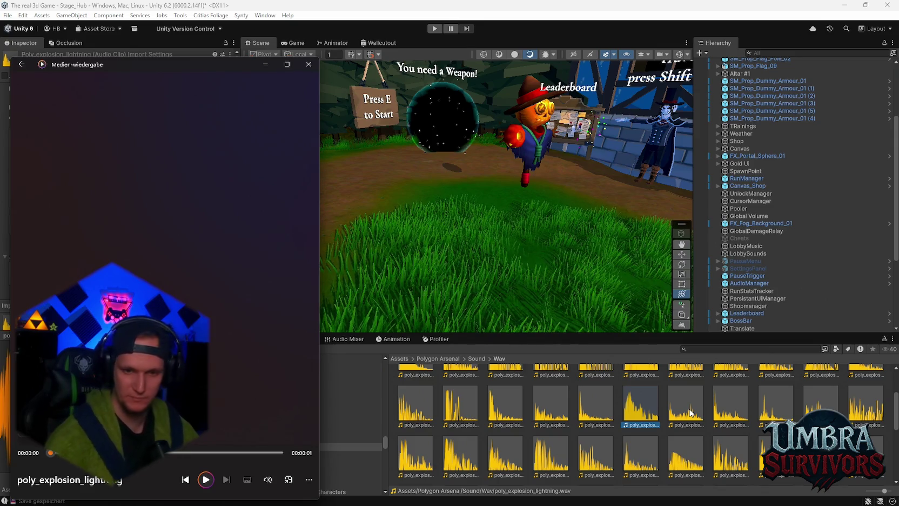
double_click(691, 411)
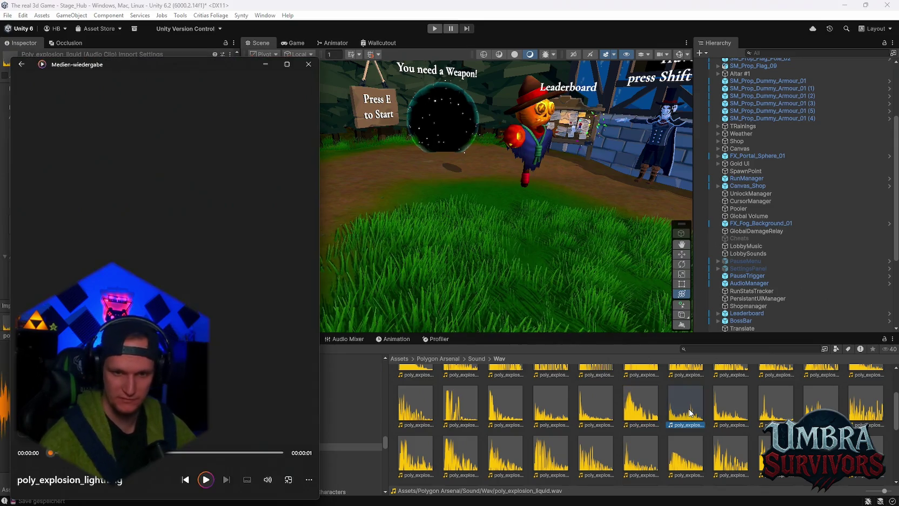
double_click(724, 402)
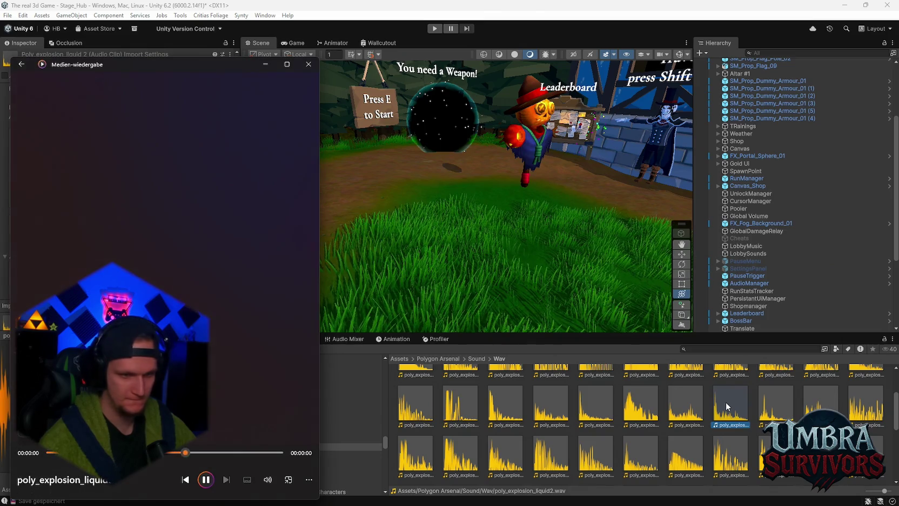
double_click(769, 407)
double_click(820, 406)
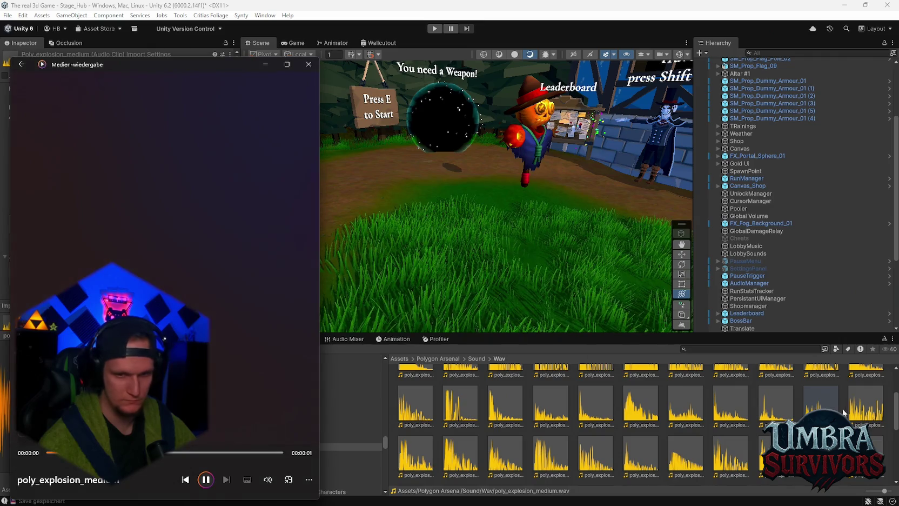
Preview the nuke, smoke and small explosion clips plus poly_shoot arrow, bone02 and storm.
scroll(594, 422, down, 1)
double_click(429, 426)
double_click(462, 429)
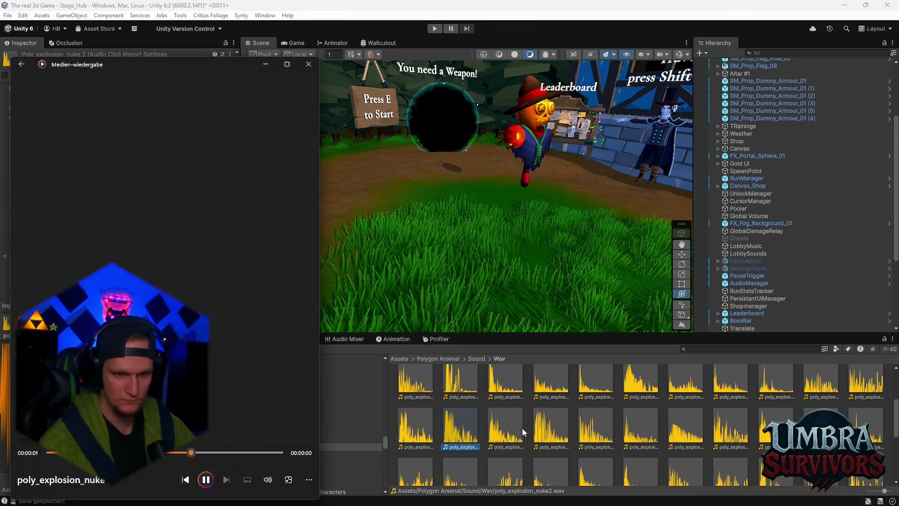
click(515, 428)
double_click(554, 427)
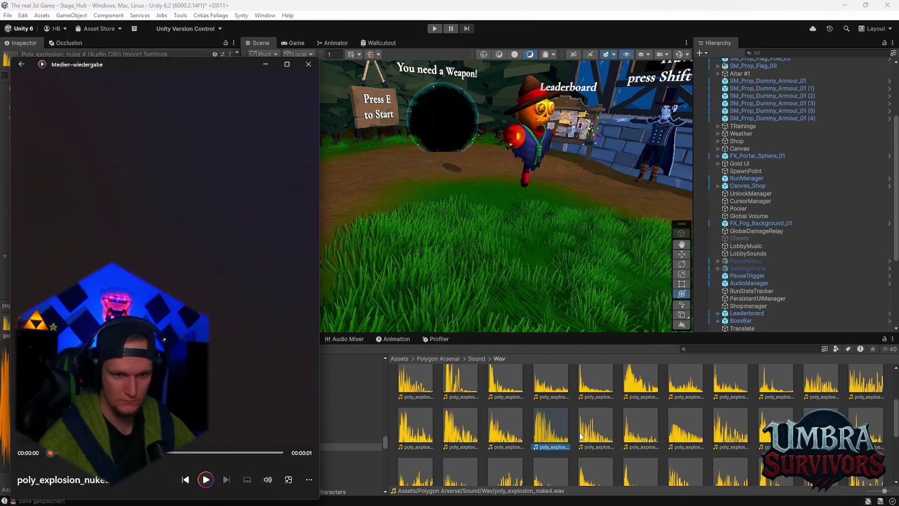
click(596, 427)
double_click(641, 427)
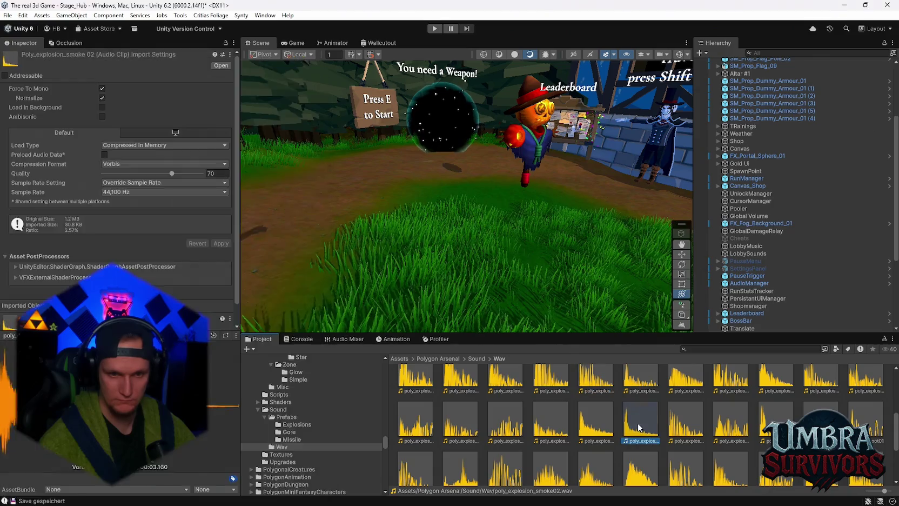
click(598, 430)
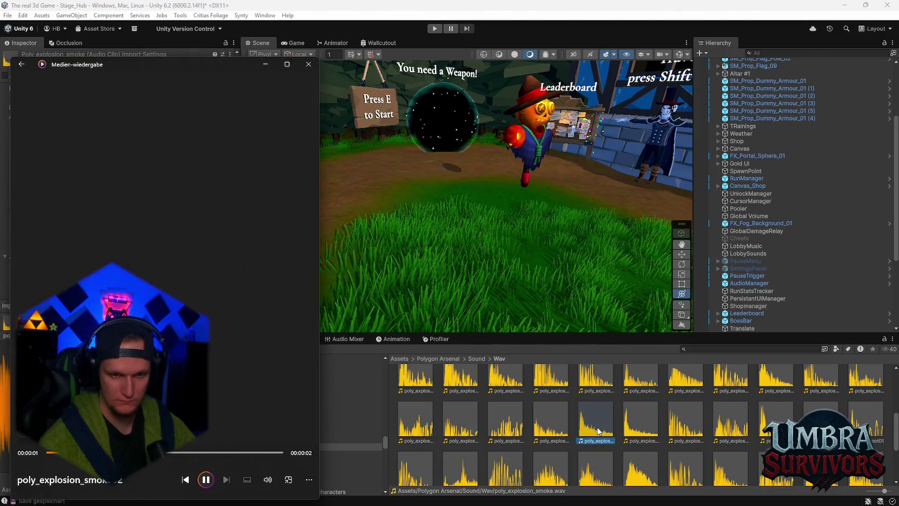
double_click(551, 422)
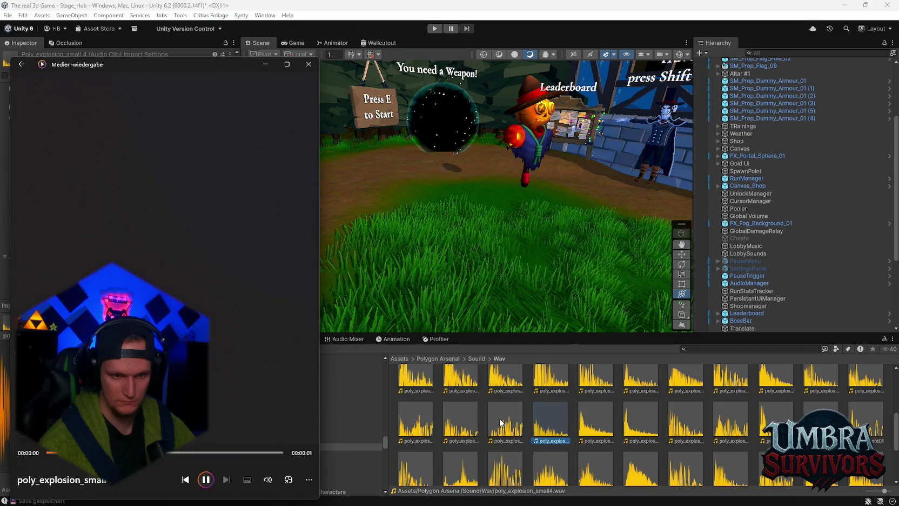
double_click(504, 423)
scroll(473, 422, down, 1)
double_click(463, 443)
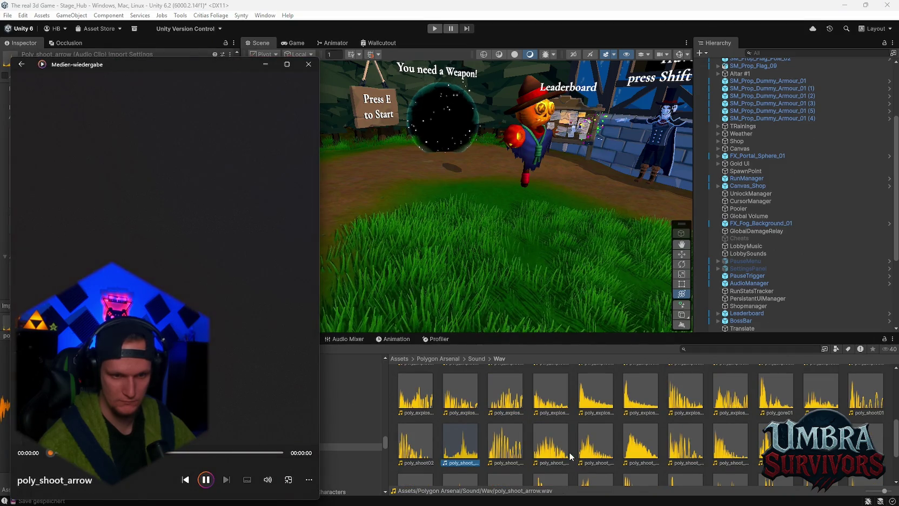
double_click(594, 448)
scroll(609, 444, down, 1)
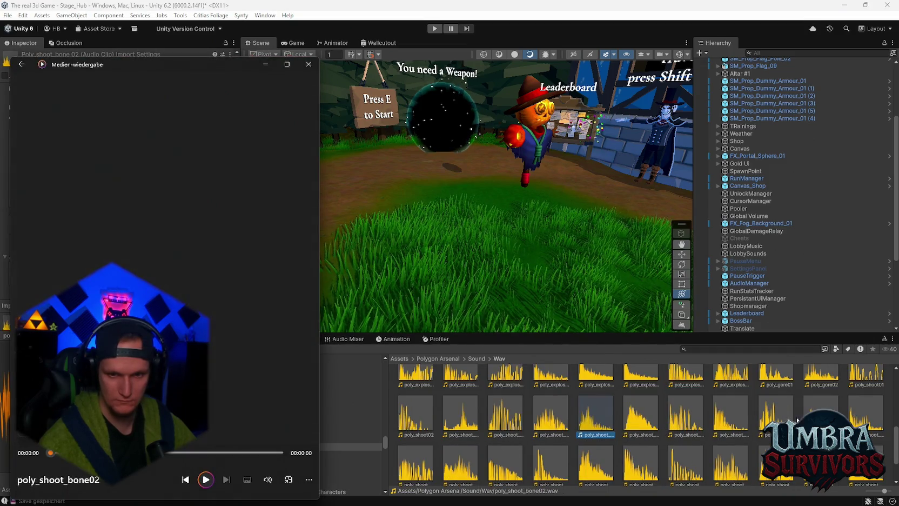
scroll(794, 420, down, 2)
double_click(733, 455)
Replay the nuke2, medium2, medium, liquid and lava explosion clips to compare them.
scroll(530, 433, up, 3)
double_click(408, 458)
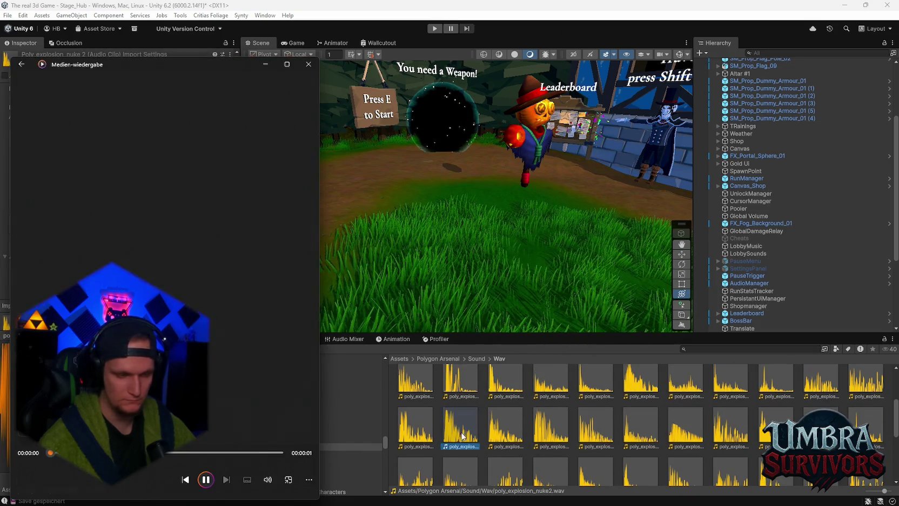
click(407, 458)
scroll(866, 427, up, 1)
double_click(866, 427)
scroll(866, 426, down, 1)
double_click(820, 400)
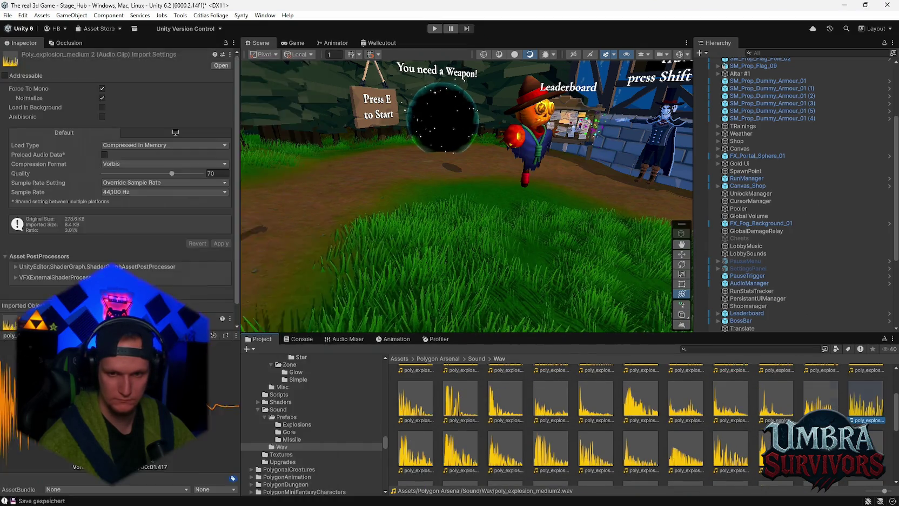
click(774, 406)
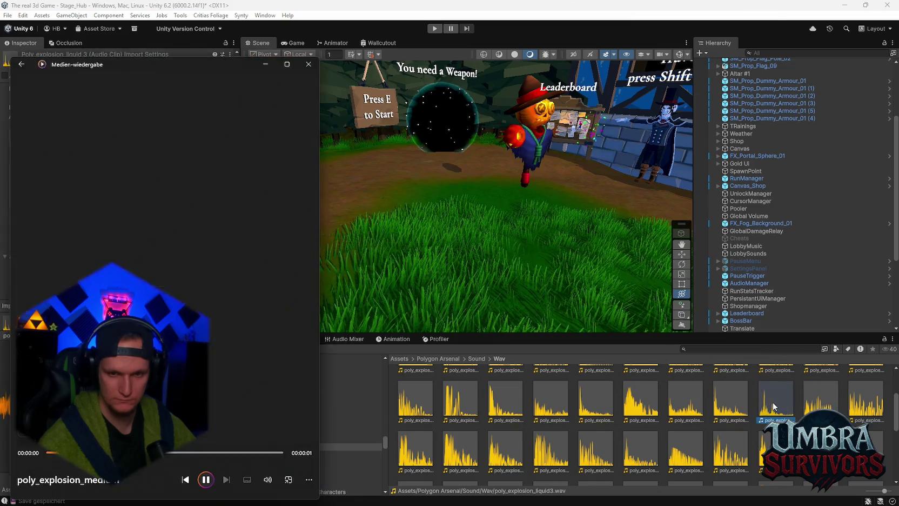
double_click(730, 402)
double_click(593, 400)
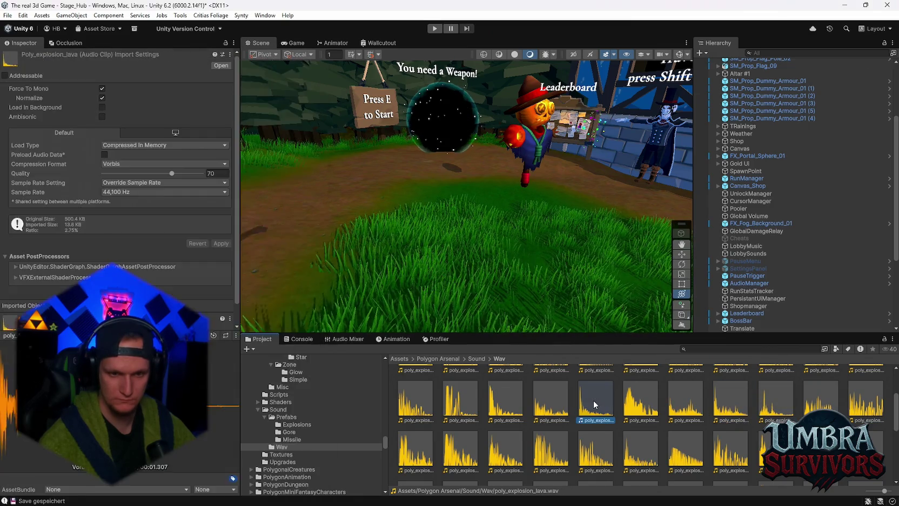
click(565, 409)
double_click(582, 404)
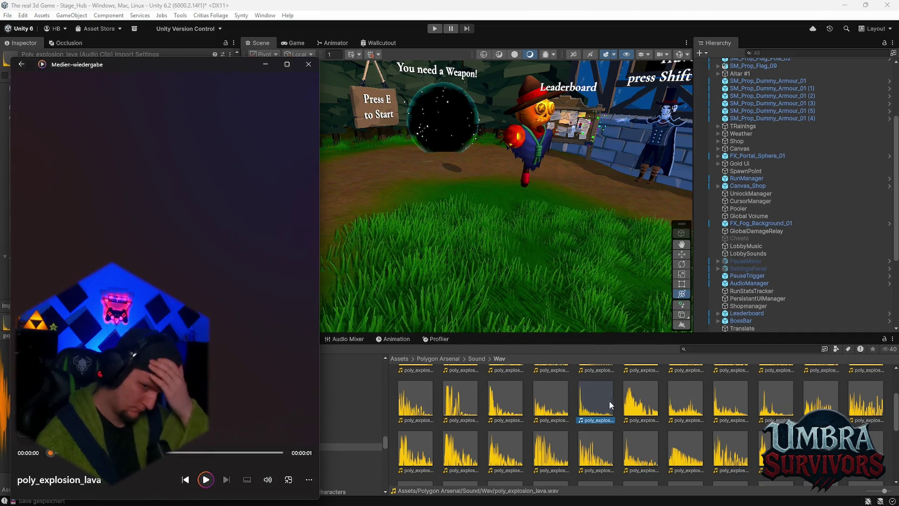
click(595, 402)
double_click(595, 402)
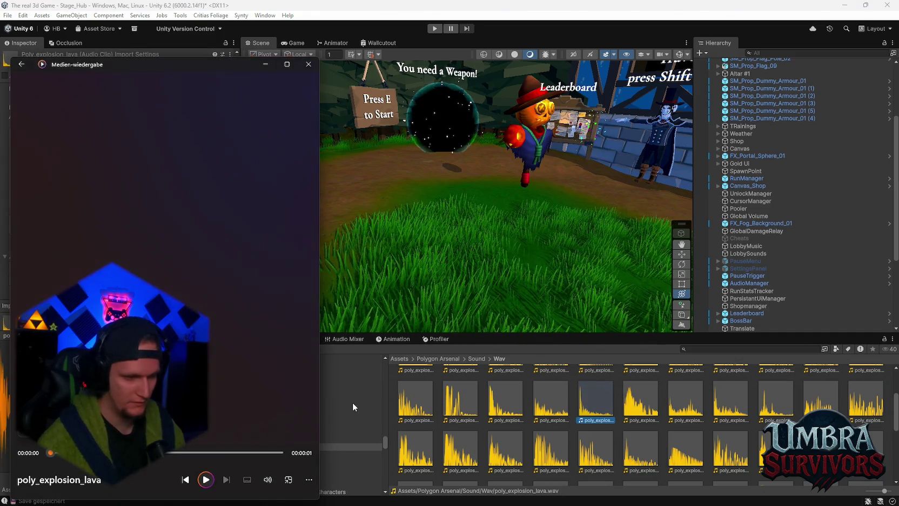
Preview the crystal, dark01, dark02, energynuke, arrow and antimatter explosion clips.
scroll(518, 430, up, 2)
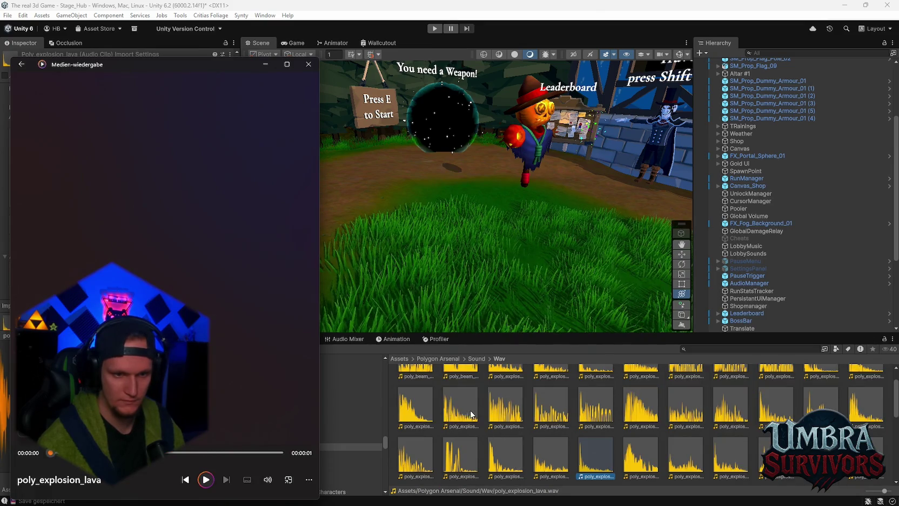
double_click(405, 408)
scroll(537, 453, up, 1)
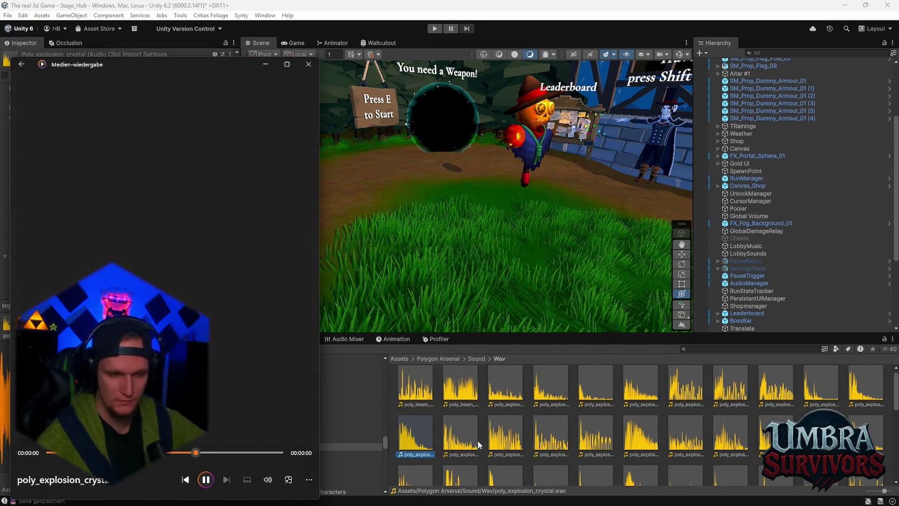
click(471, 444)
double_click(500, 440)
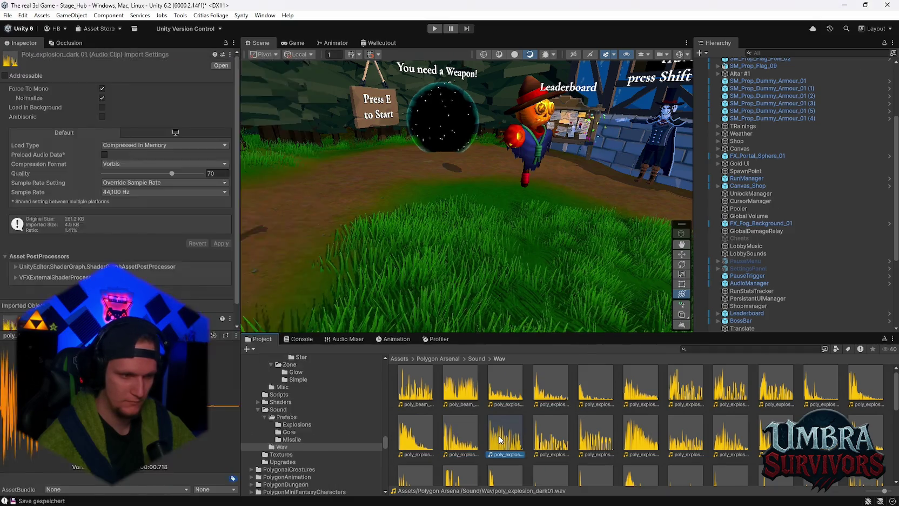
click(557, 440)
double_click(557, 441)
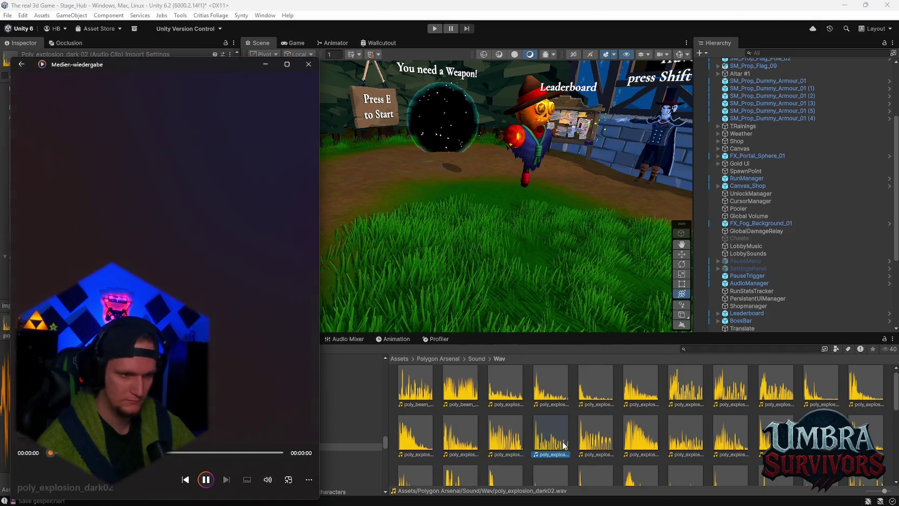
click(597, 440)
double_click(601, 443)
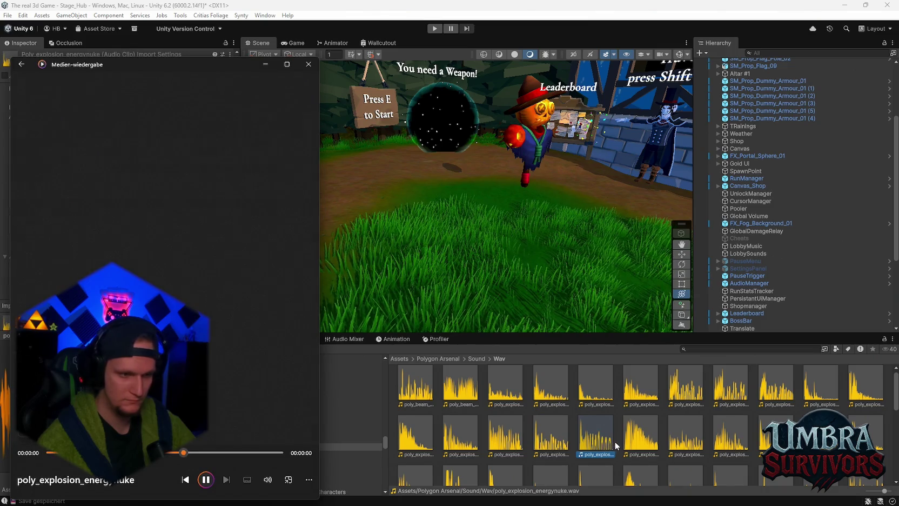
double_click(598, 383)
double_click(547, 386)
Preview the bone, holy02, holy, flashbang, fireball1 and energynuke2 explosion clips.
double_click(861, 392)
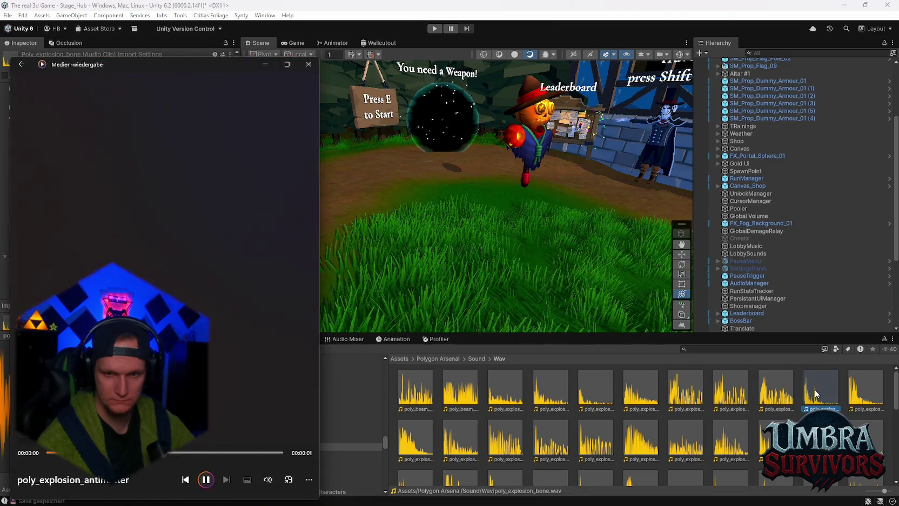
click(862, 392)
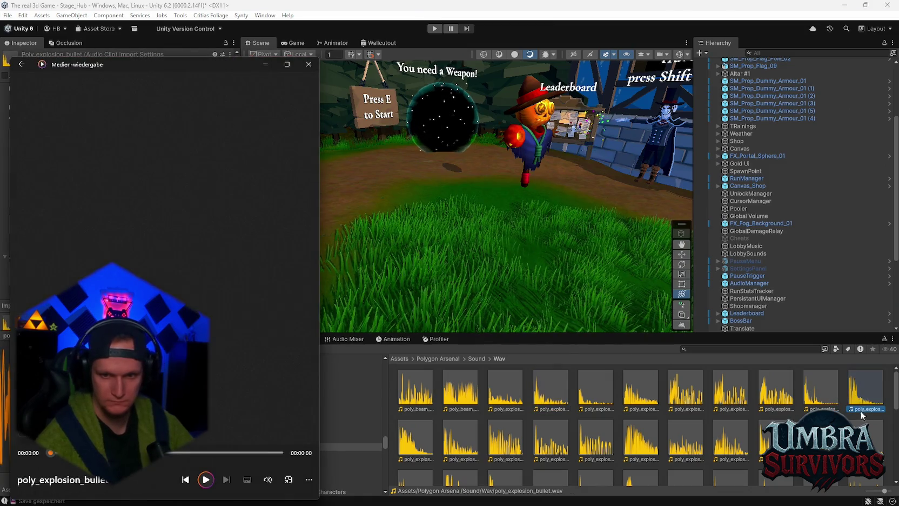
click(862, 411)
double_click(871, 432)
double_click(870, 417)
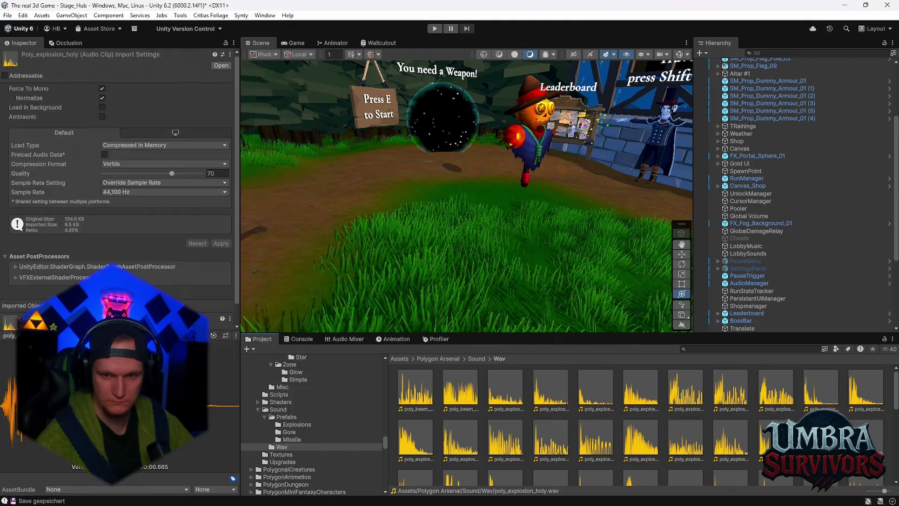
click(776, 440)
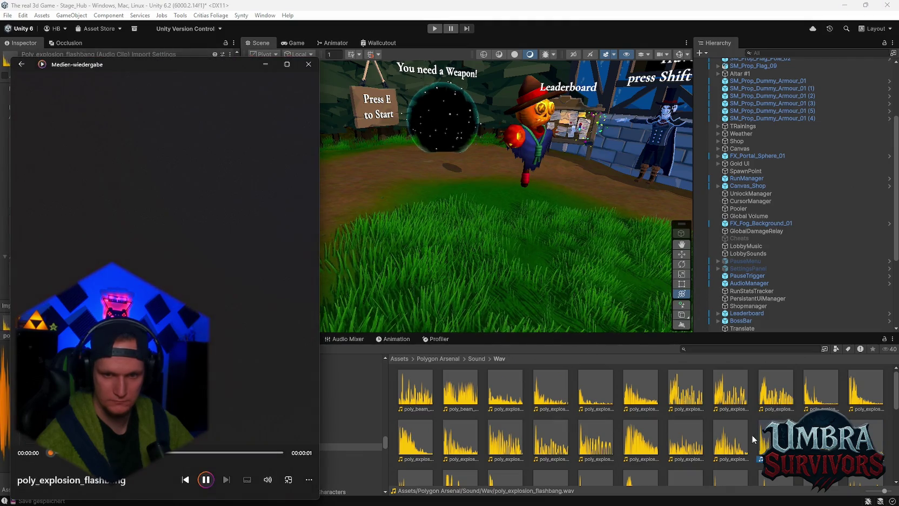
double_click(735, 444)
click(690, 444)
double_click(690, 444)
scroll(678, 430, down, 1)
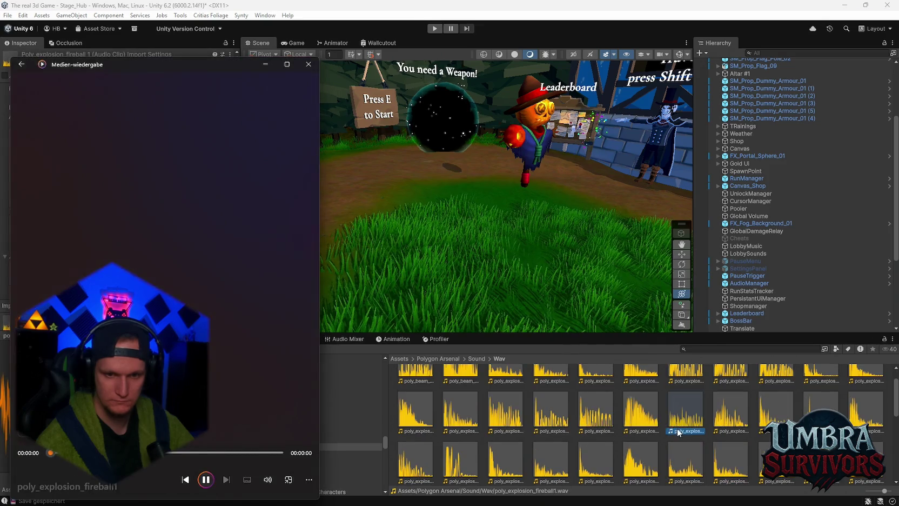
double_click(644, 409)
scroll(644, 409, down, 1)
Preview holy03 and re-check the ice, ice2, lava, medium2, plasma and nuke3/nuke4 clips.
click(428, 442)
double_click(428, 441)
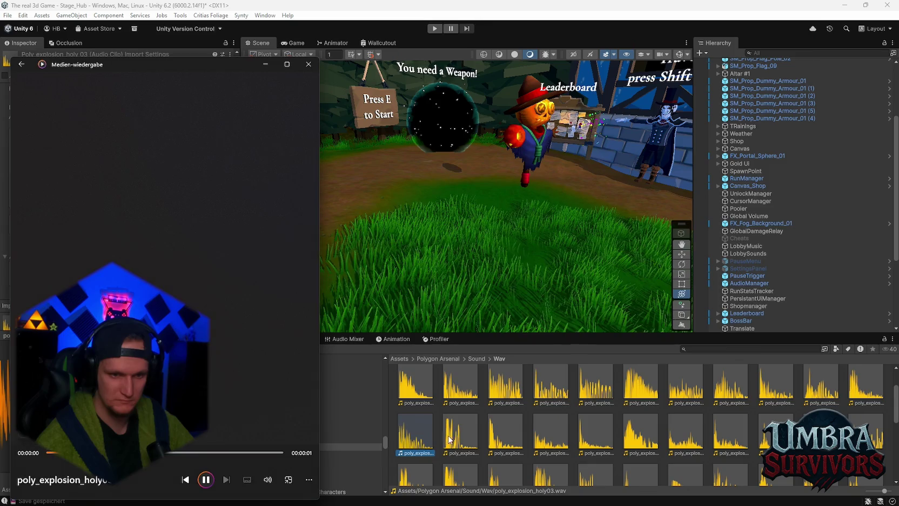
double_click(456, 439)
click(509, 442)
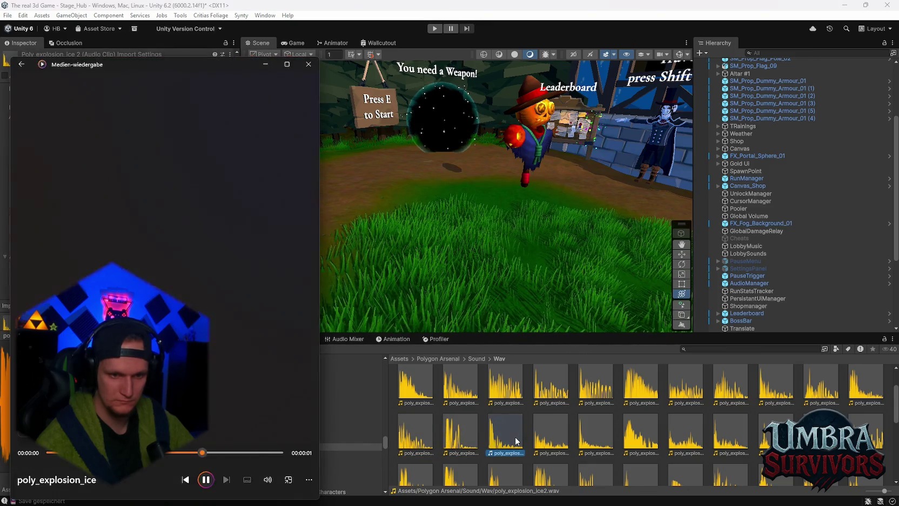
click(542, 440)
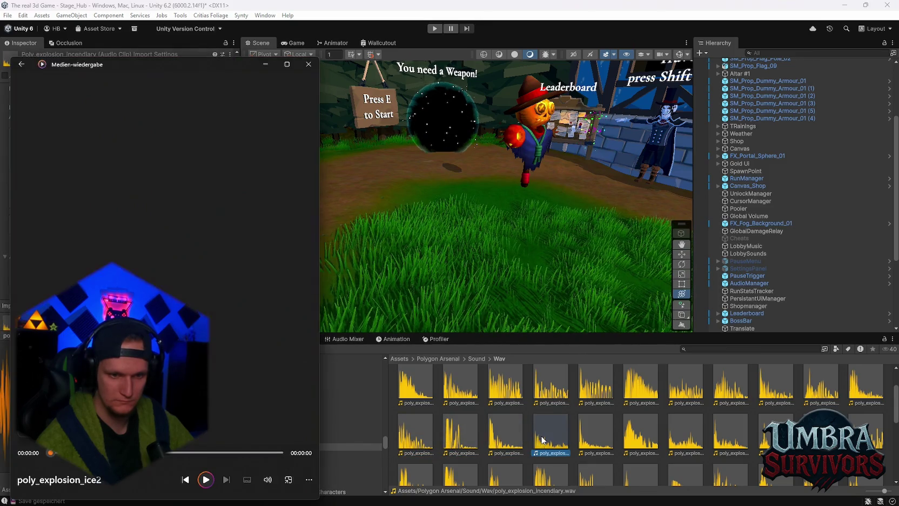
double_click(593, 439)
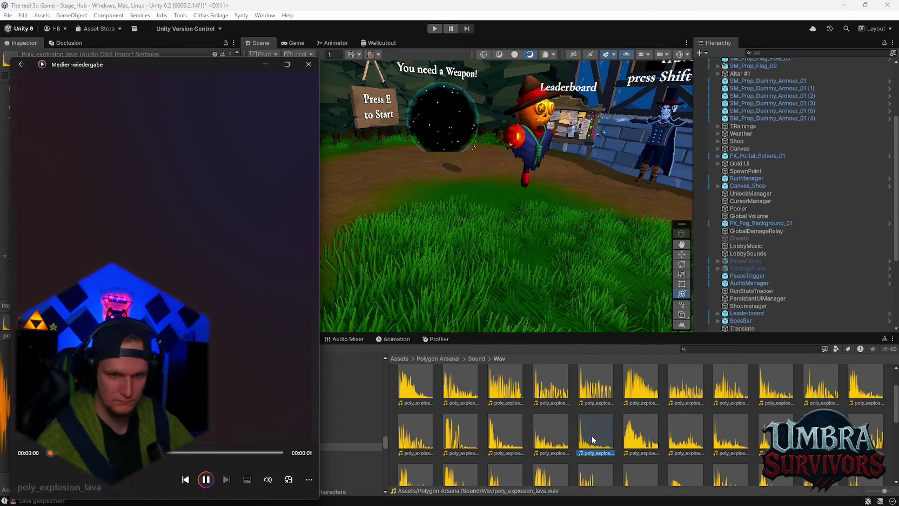
double_click(517, 439)
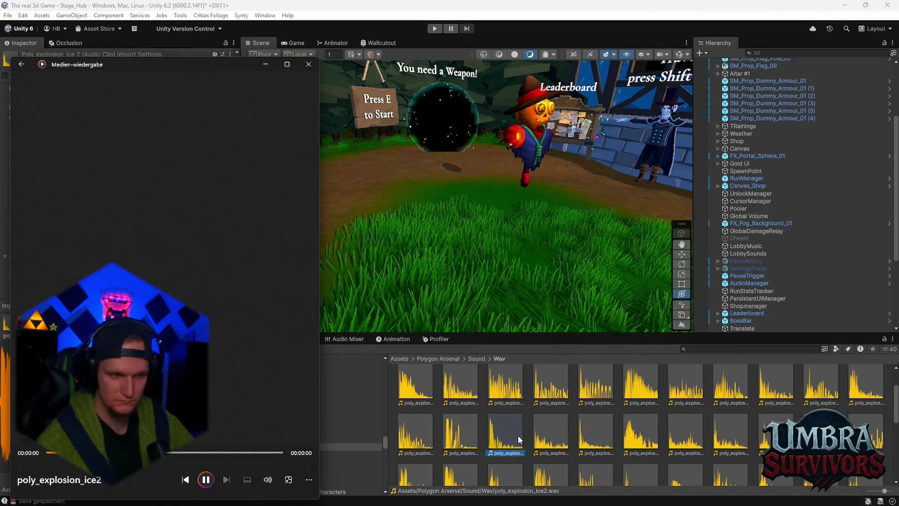
double_click(866, 434)
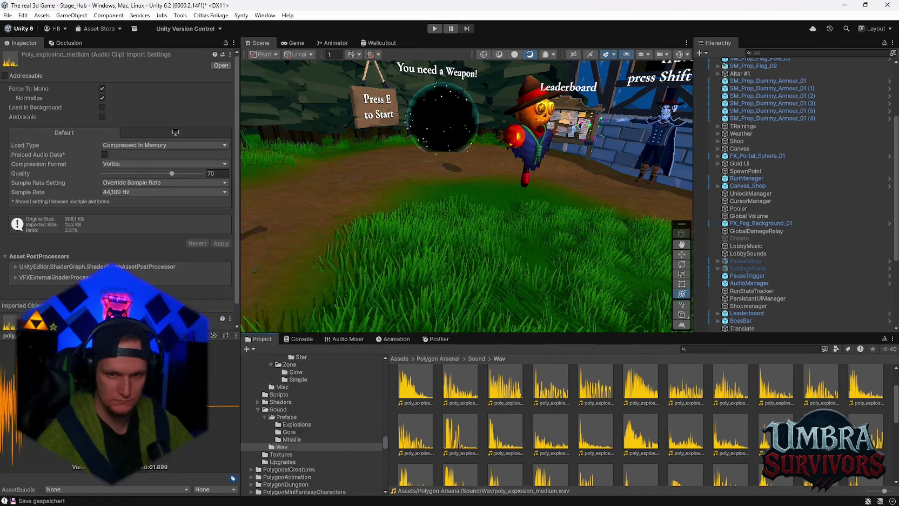
scroll(792, 413, down, 1)
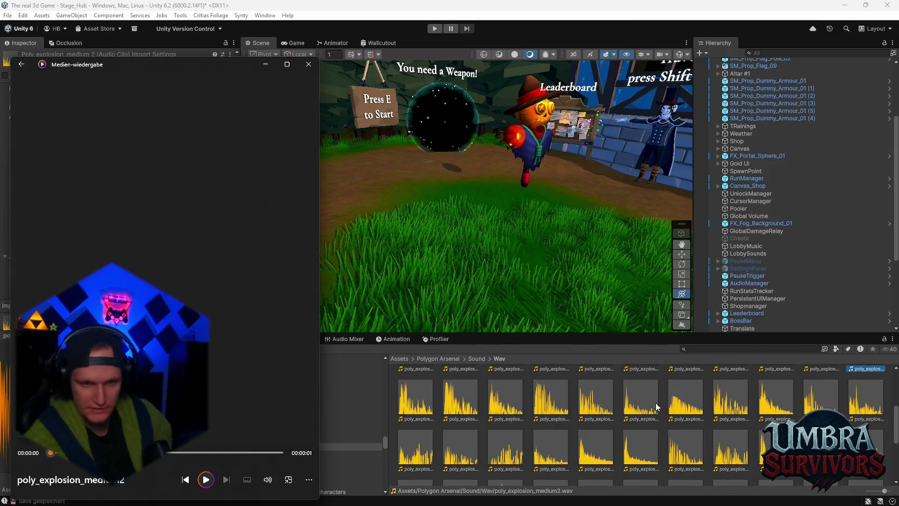
double_click(649, 398)
click(590, 408)
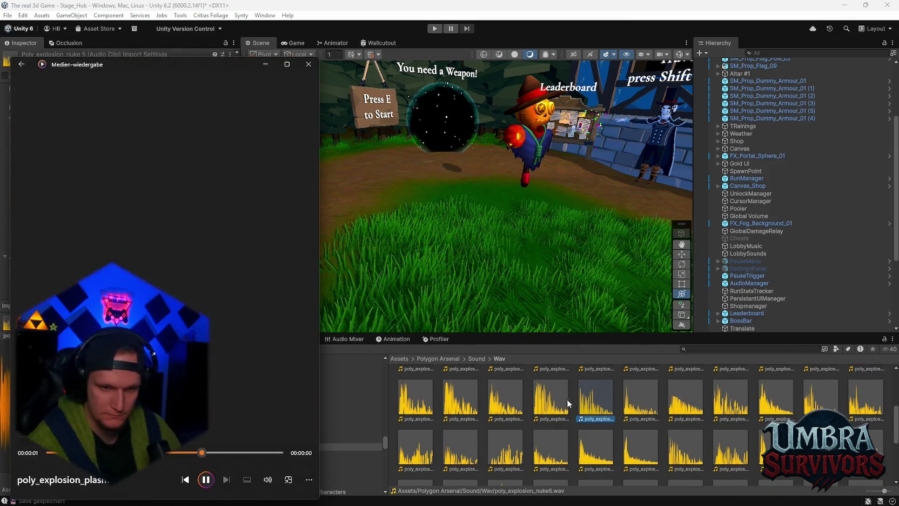
double_click(555, 401)
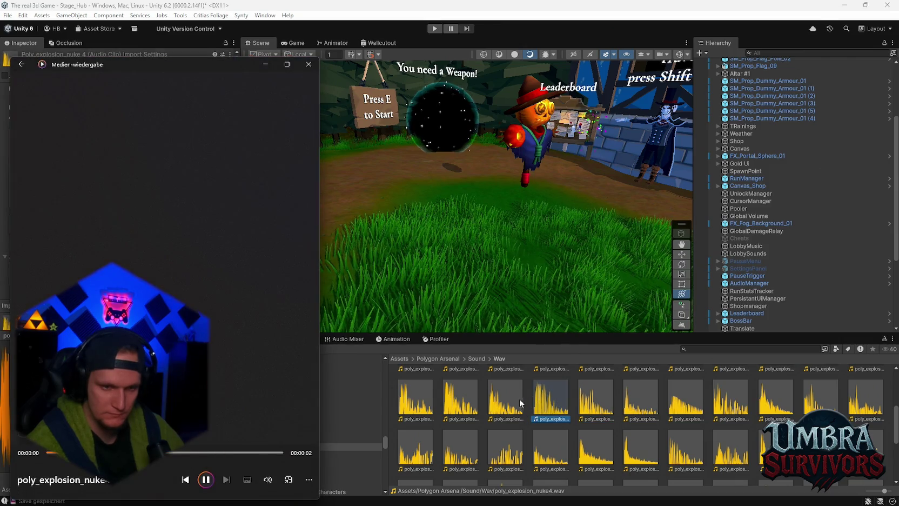
double_click(516, 398)
Preview the small3, small4, smoke, smoke02 and storm explosion clips.
scroll(511, 405, down, 1)
double_click(508, 413)
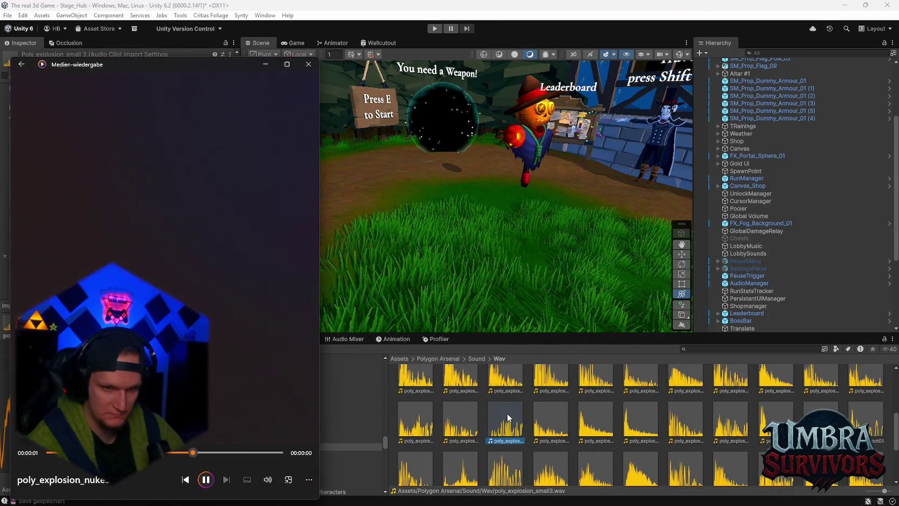
double_click(555, 426)
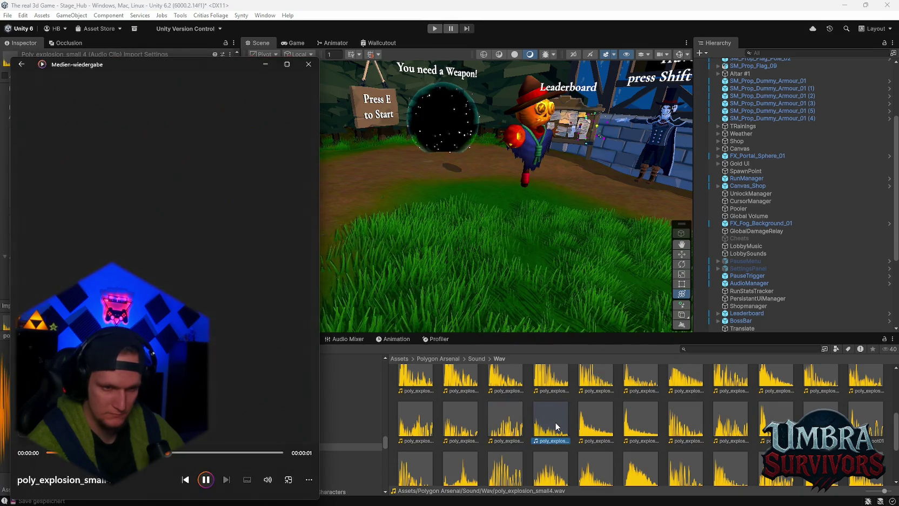
double_click(607, 423)
scroll(638, 427, down, 1)
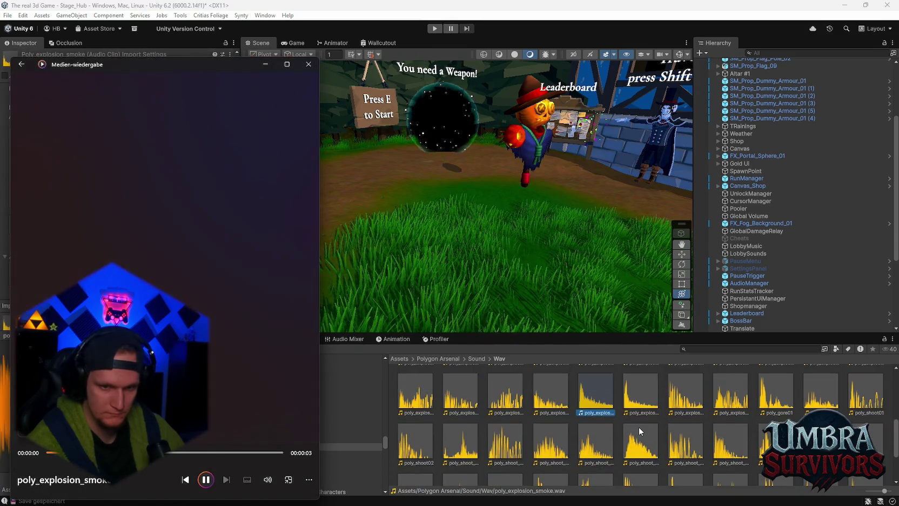
double_click(639, 416)
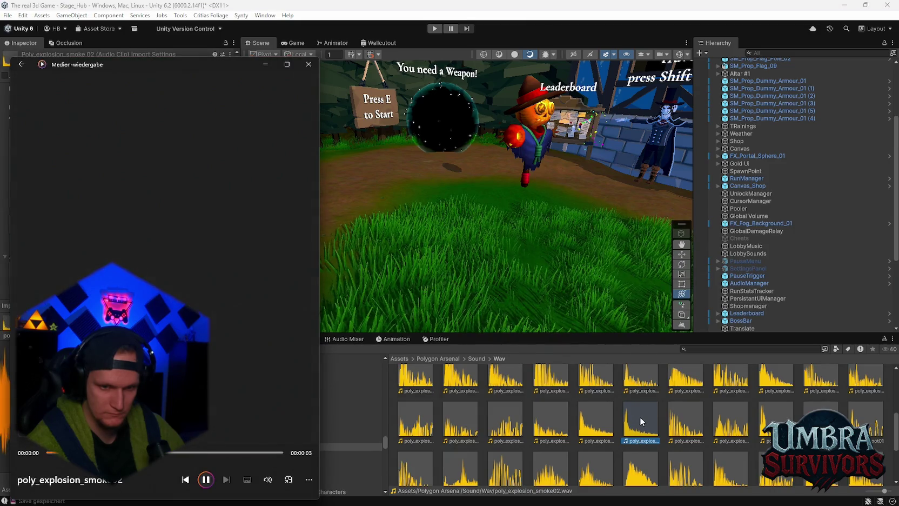
scroll(640, 417, up, 2)
scroll(713, 432, down, 1)
double_click(737, 427)
Preview poly_gore01, poly_gore02 and poly_shoot01, leaving poly_shoot_pistol selected.
double_click(759, 432)
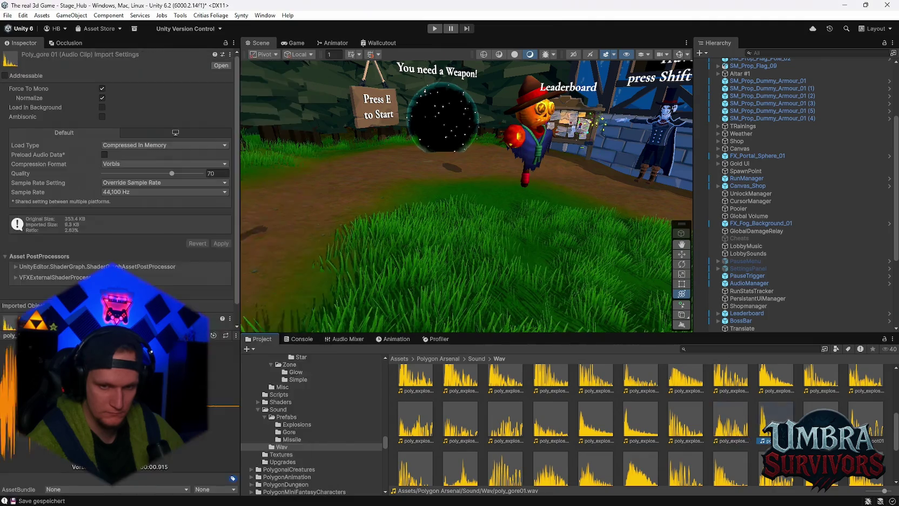
double_click(821, 421)
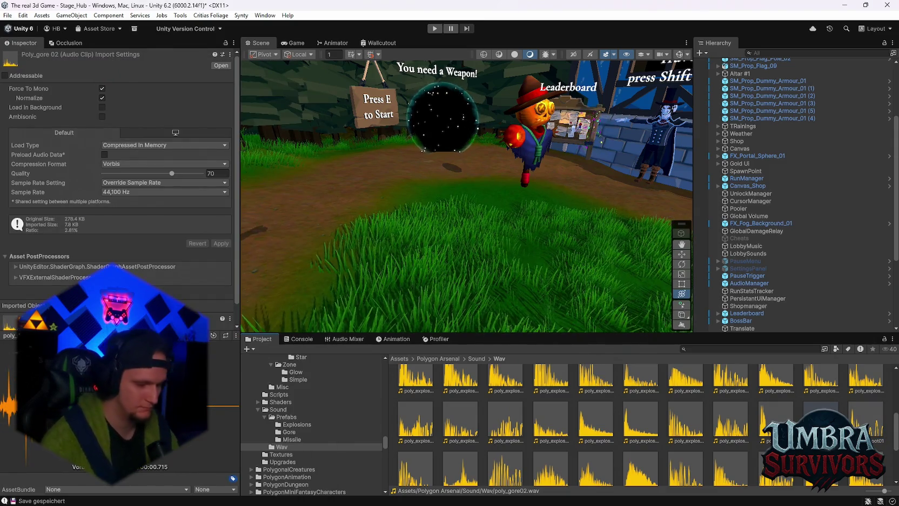
click(866, 419)
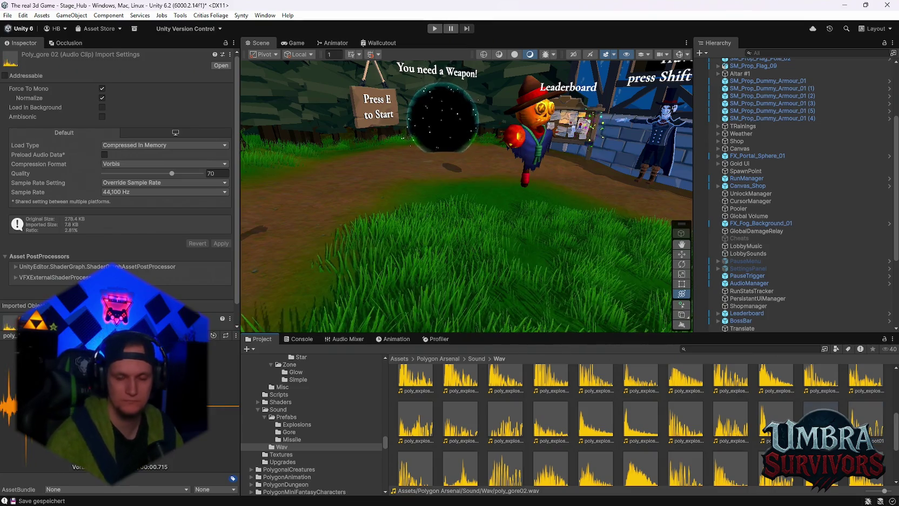
key(Left)
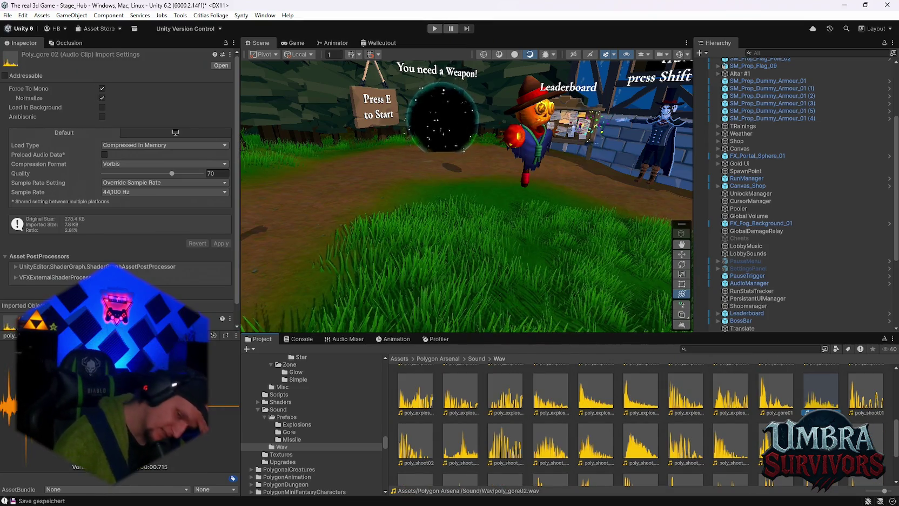
key(Return)
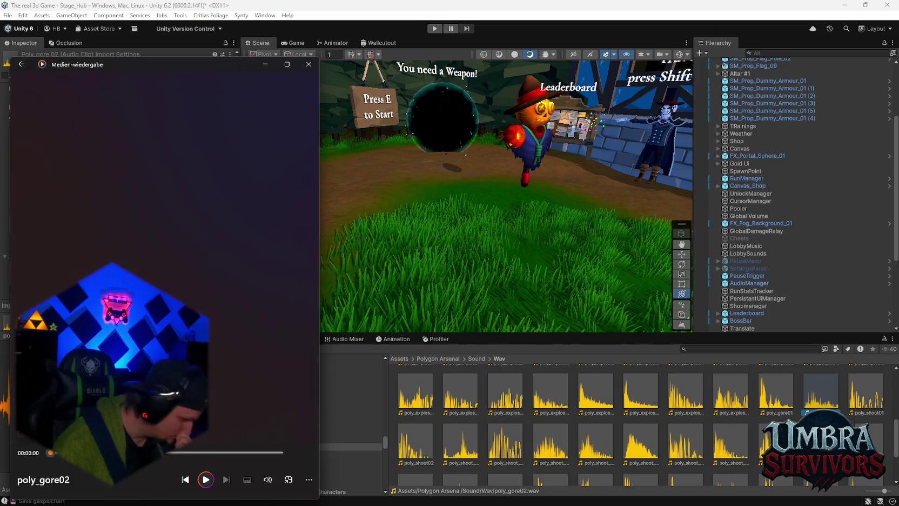
double_click(867, 405)
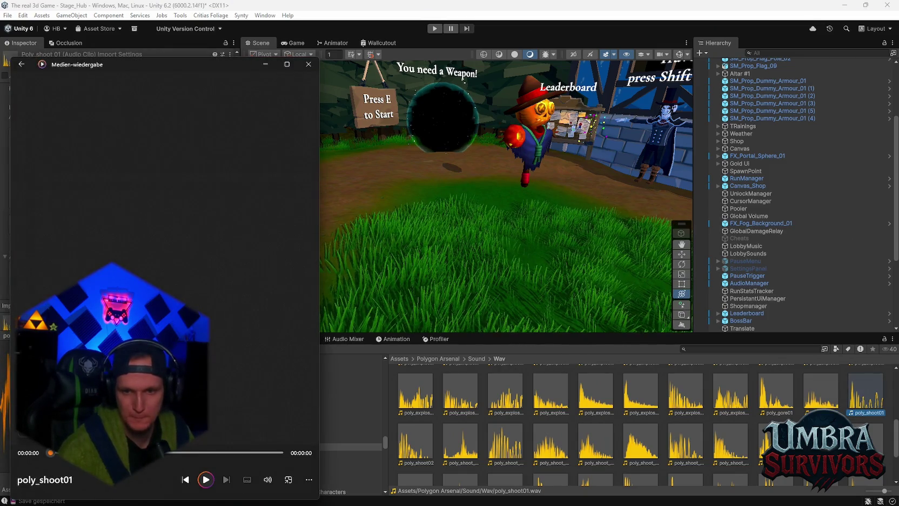
key(Down)
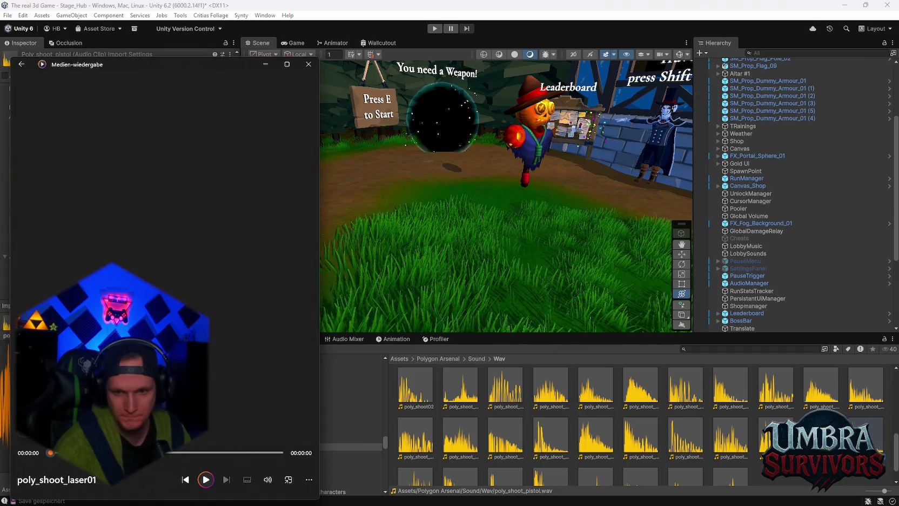
click(757, 350)
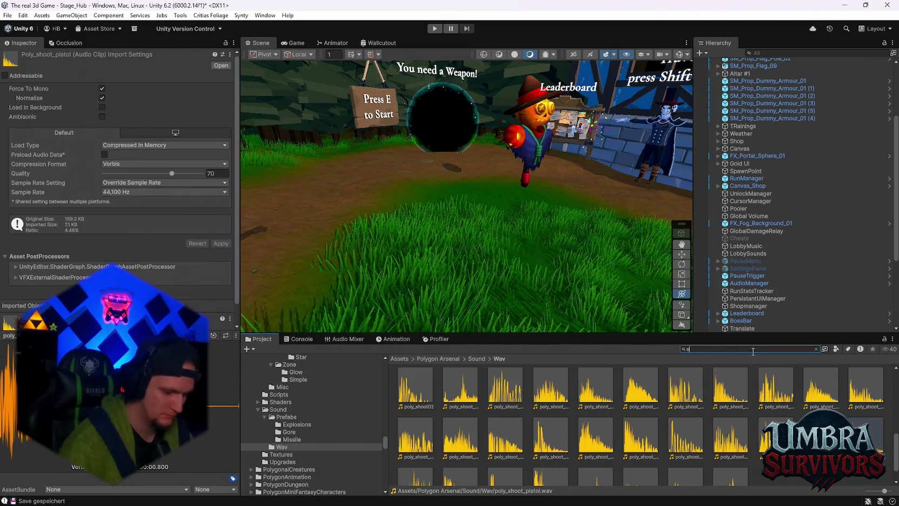
Search assets for 'explosion' and audition the Air_Explosion and Earth_Explosion clips.
text(explsoino)
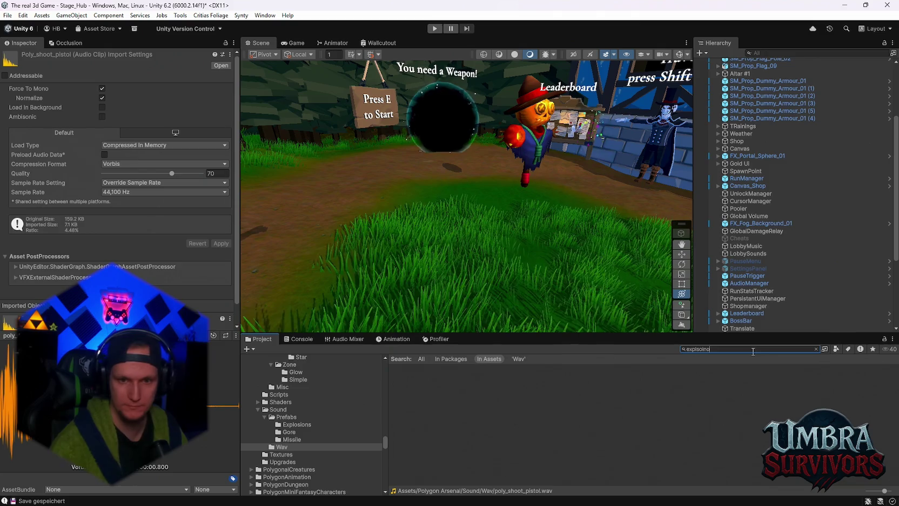
text(os)
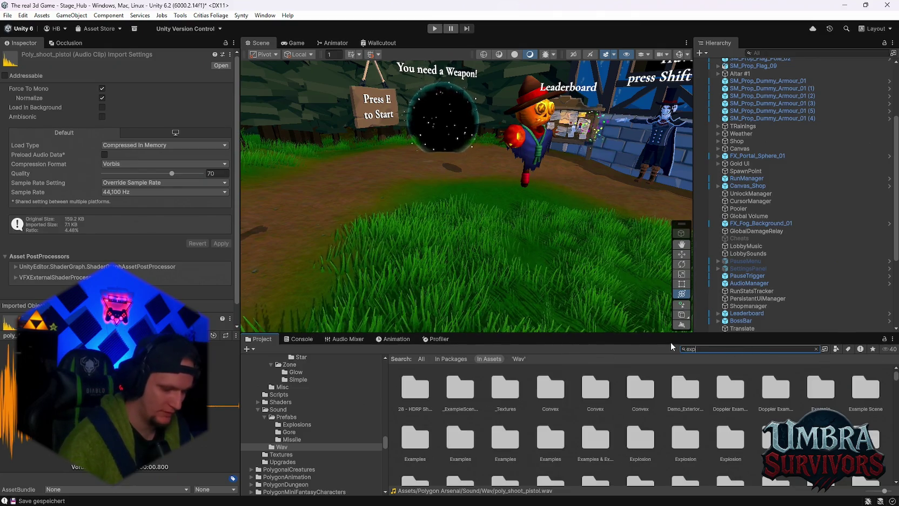
text(ion)
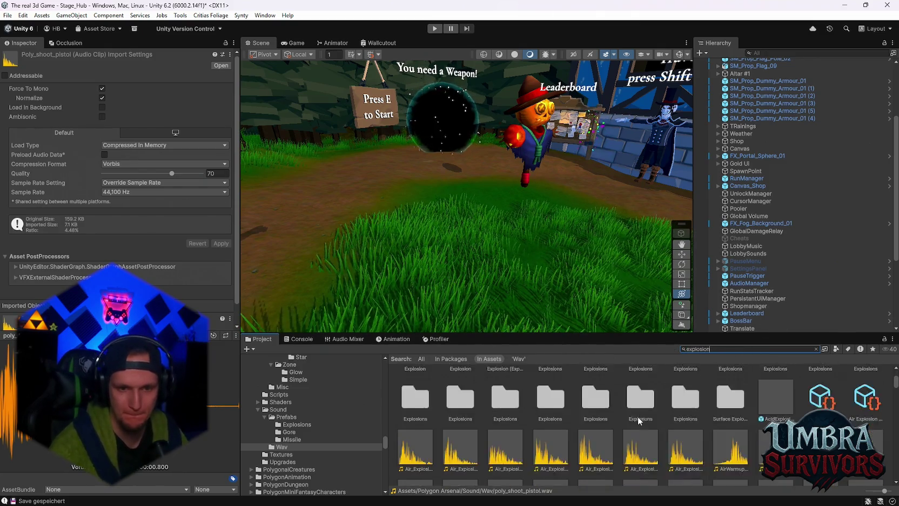
scroll(653, 408, up, 1)
click(641, 392)
click(687, 400)
double_click(688, 404)
double_click(550, 443)
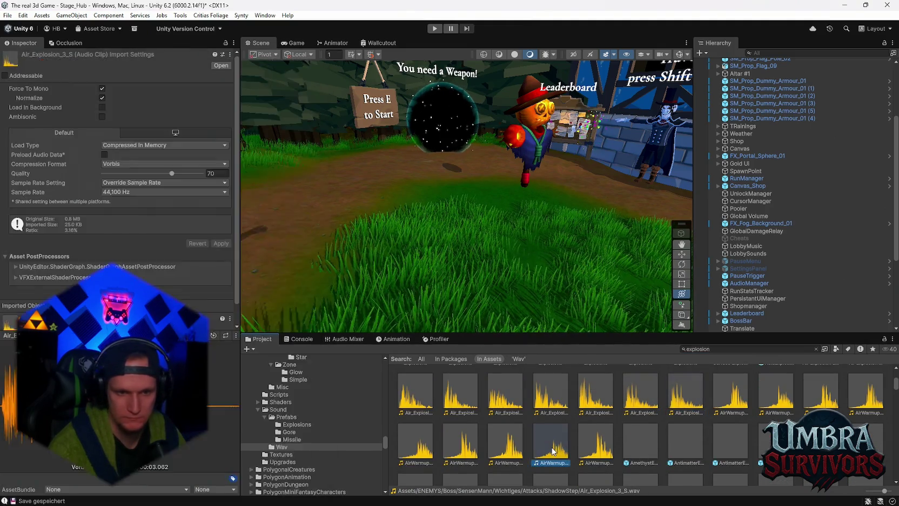
scroll(599, 432, down, 3)
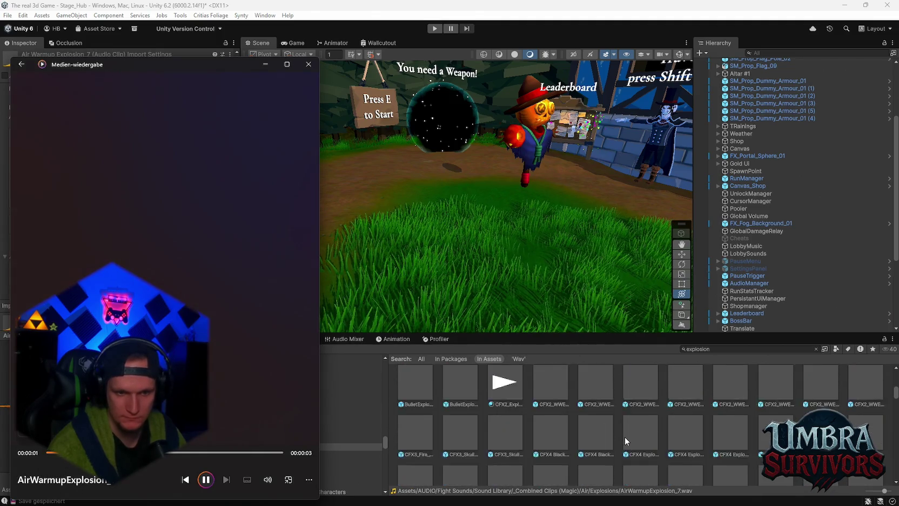
scroll(675, 443, down, 5)
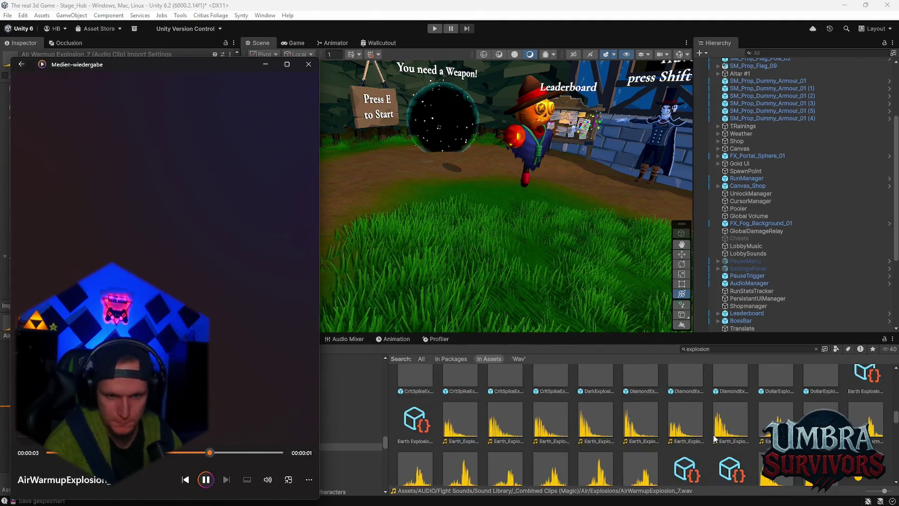
scroll(671, 439, up, 2)
double_click(642, 402)
double_click(597, 395)
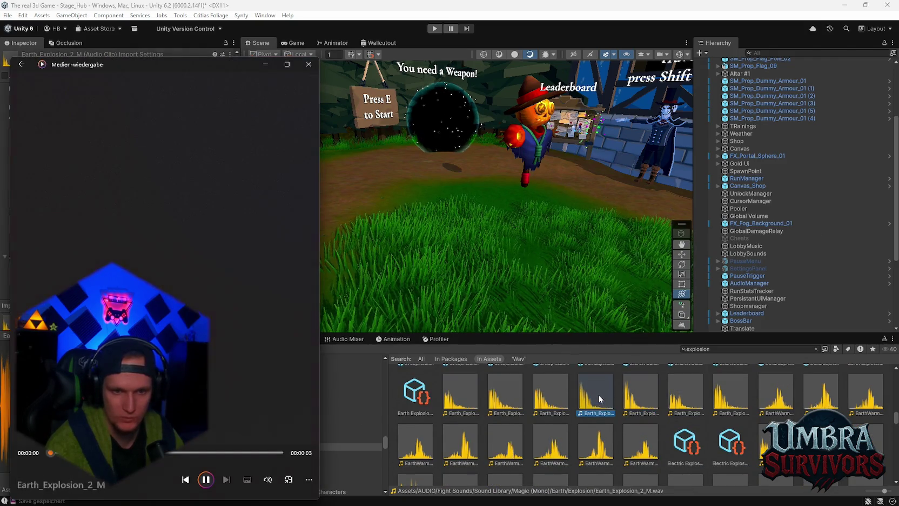
double_click(547, 399)
double_click(493, 398)
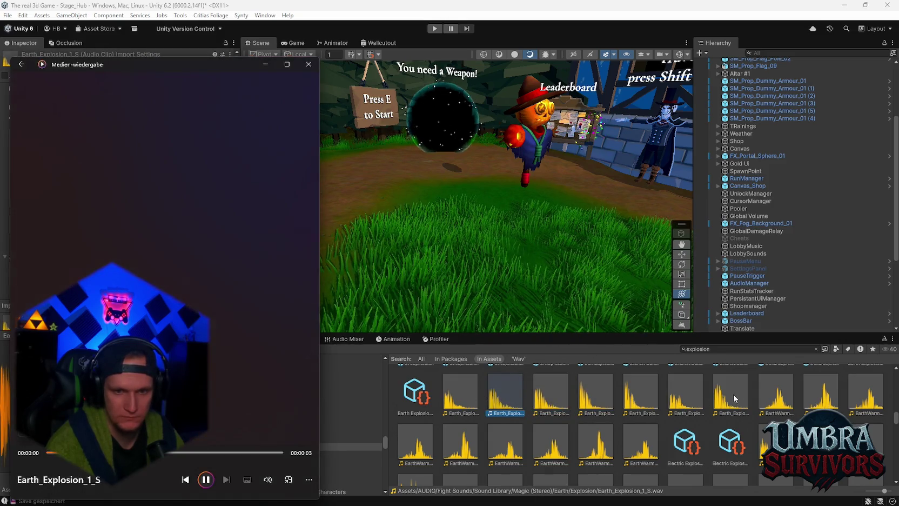
double_click(730, 399)
double_click(777, 398)
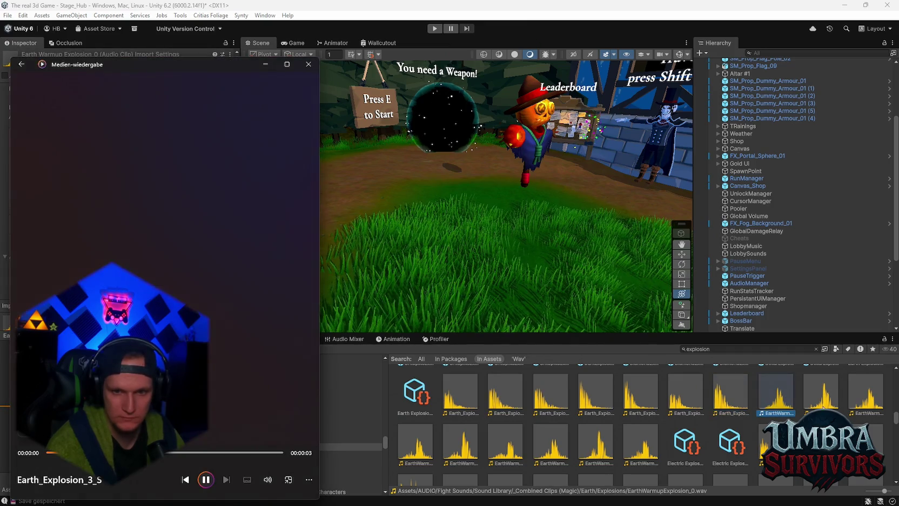
double_click(823, 398)
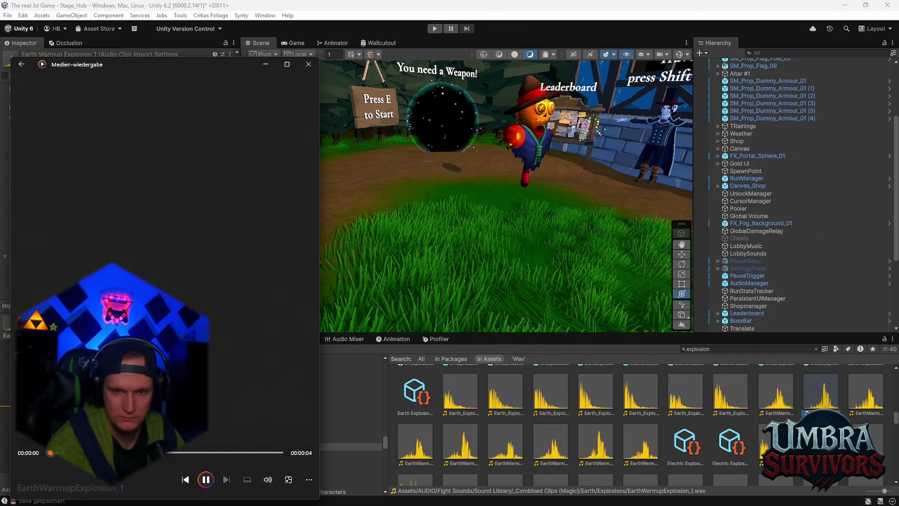
Re-audition Earth_Explosion_3_M, 3_S, 2_M, 1_S and 1_M for comparison.
click(776, 442)
click(821, 442)
double_click(595, 440)
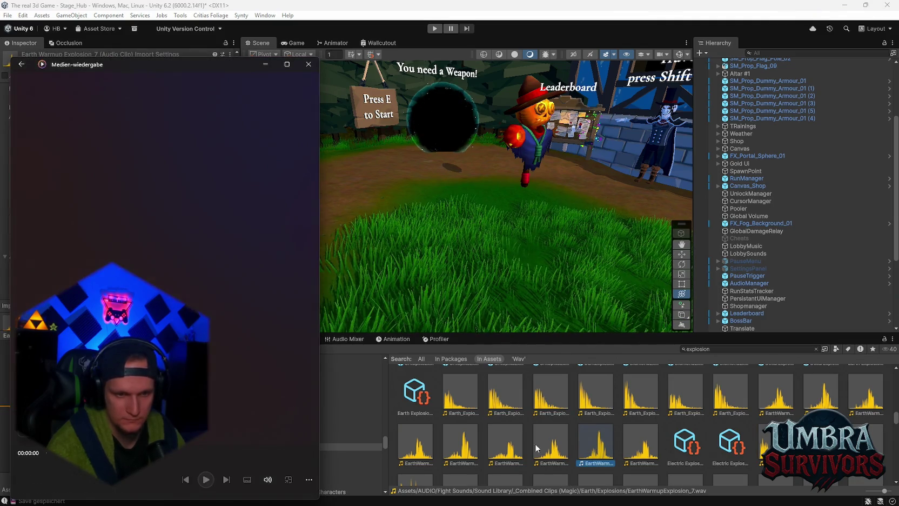
scroll(848, 400, down, 2)
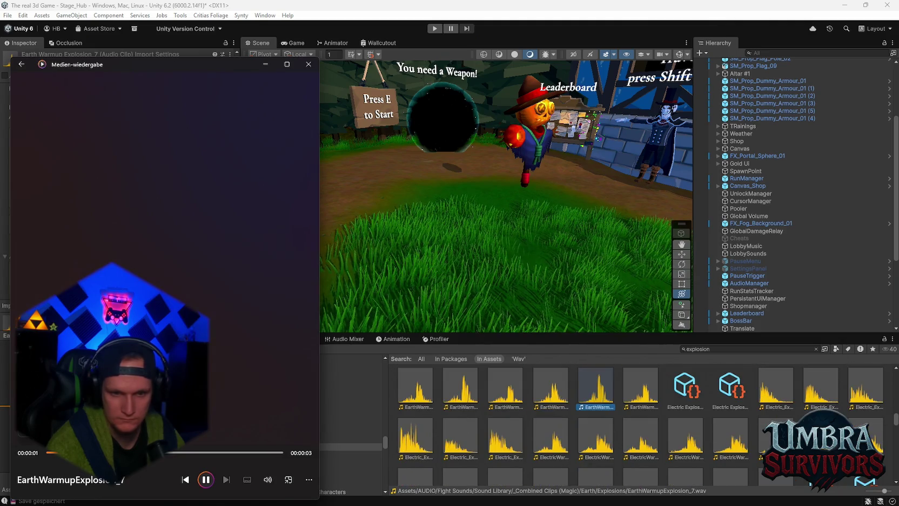
scroll(611, 440, up, 3)
double_click(683, 419)
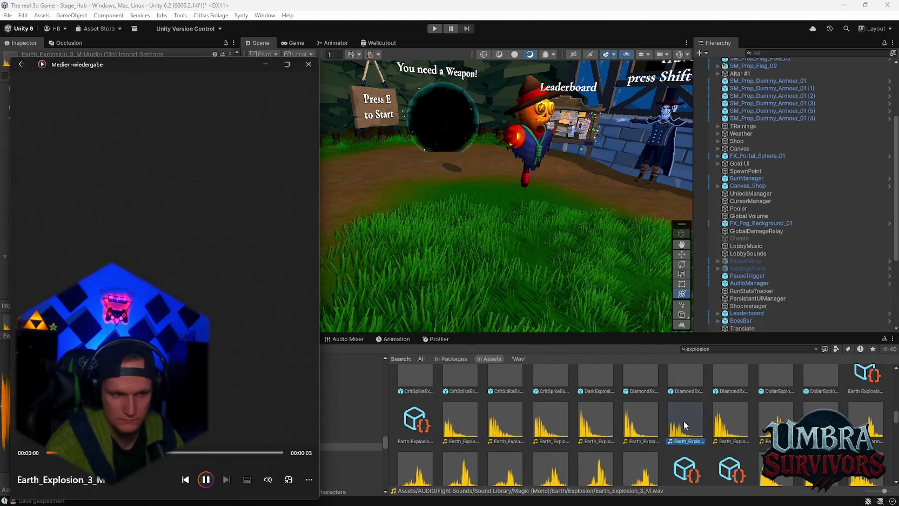
double_click(732, 427)
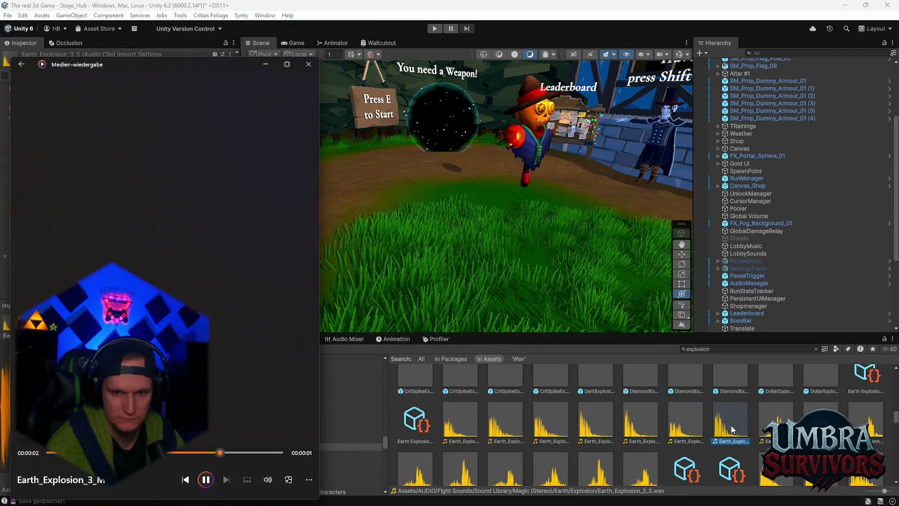
double_click(600, 421)
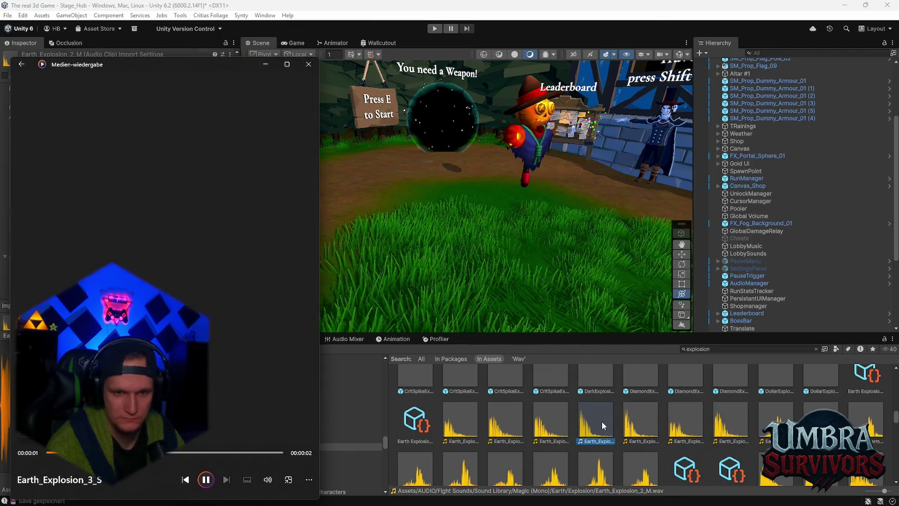
double_click(552, 424)
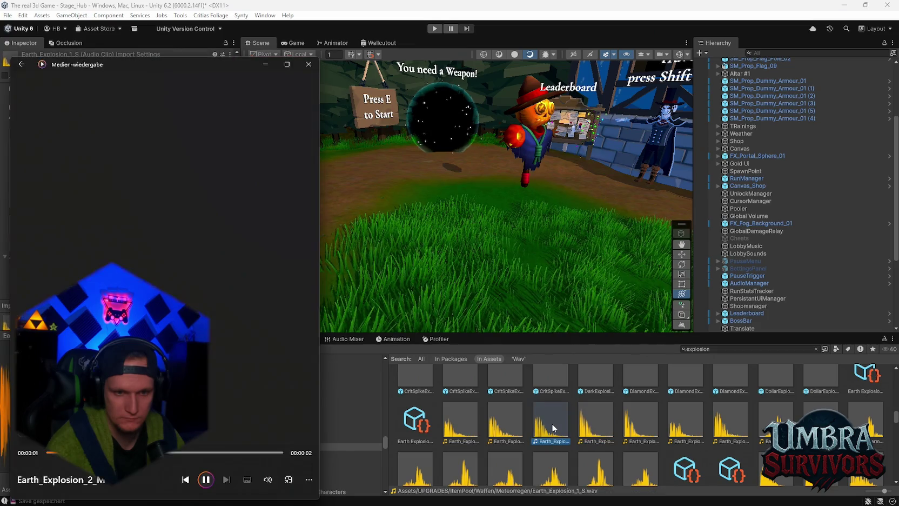
double_click(500, 422)
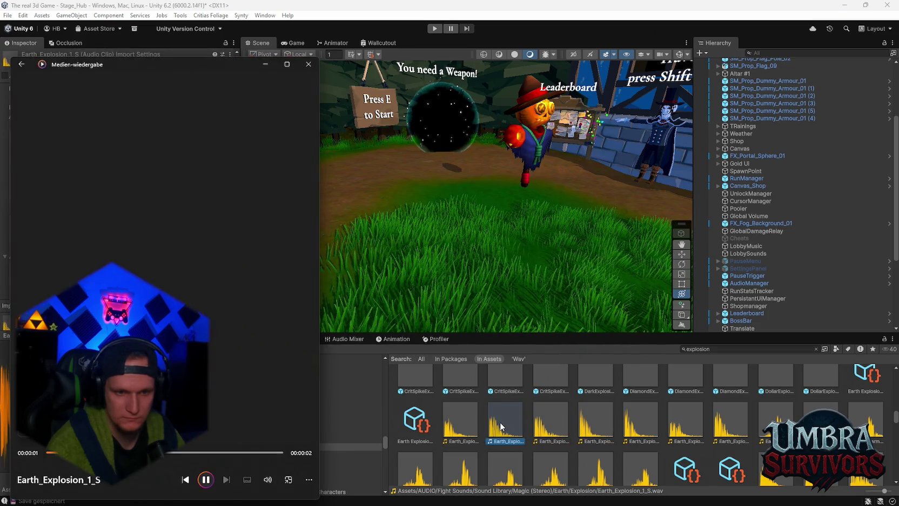
double_click(463, 420)
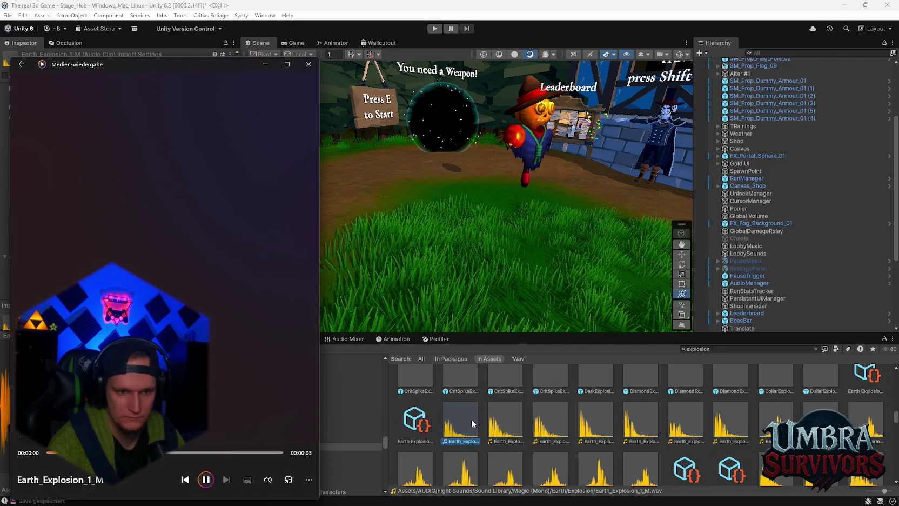
click(469, 422)
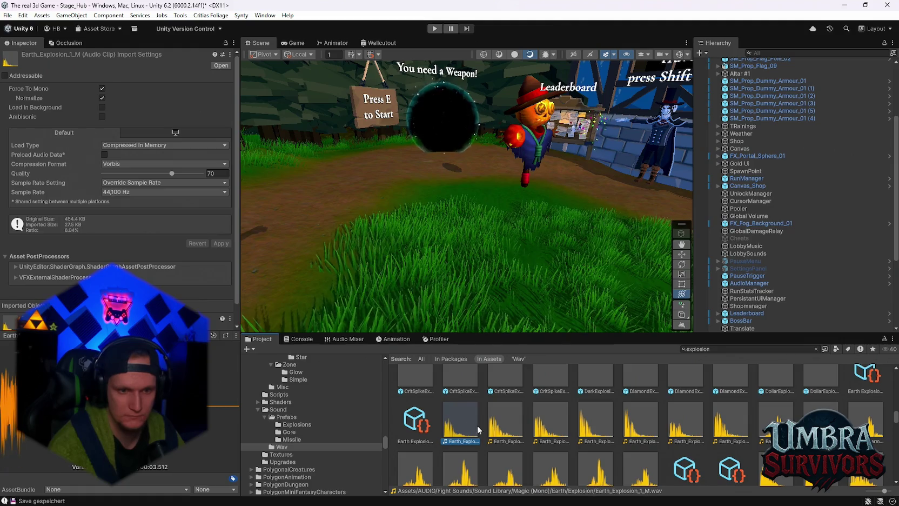
Audition the Magic Explosion, poly_explosion_fireball3 and Water_Explosion_2_M/2_S/3_M clips.
scroll(465, 425, down, 5)
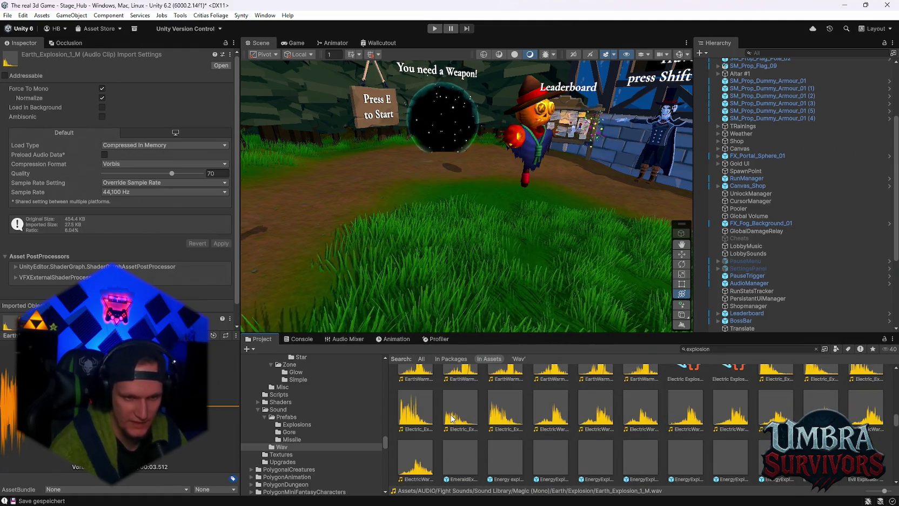
scroll(454, 418, down, 5)
scroll(470, 419, down, 2)
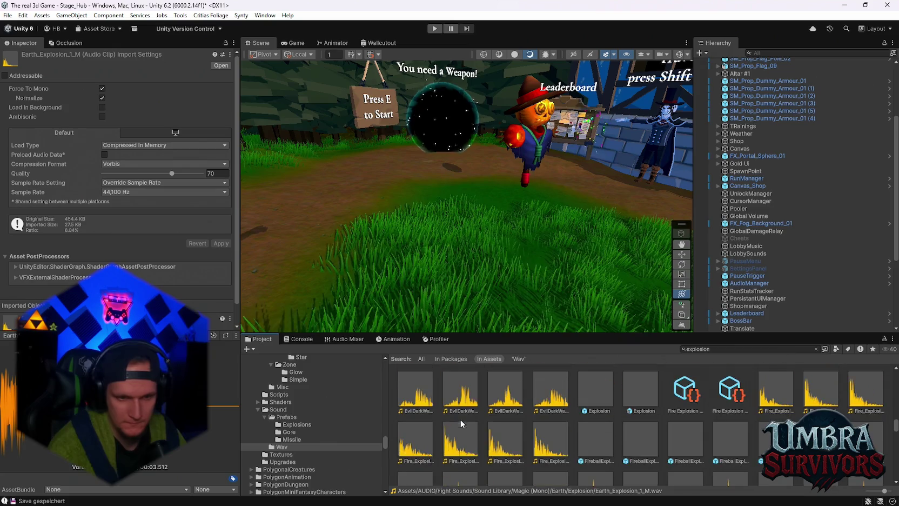
scroll(528, 432, down, 3)
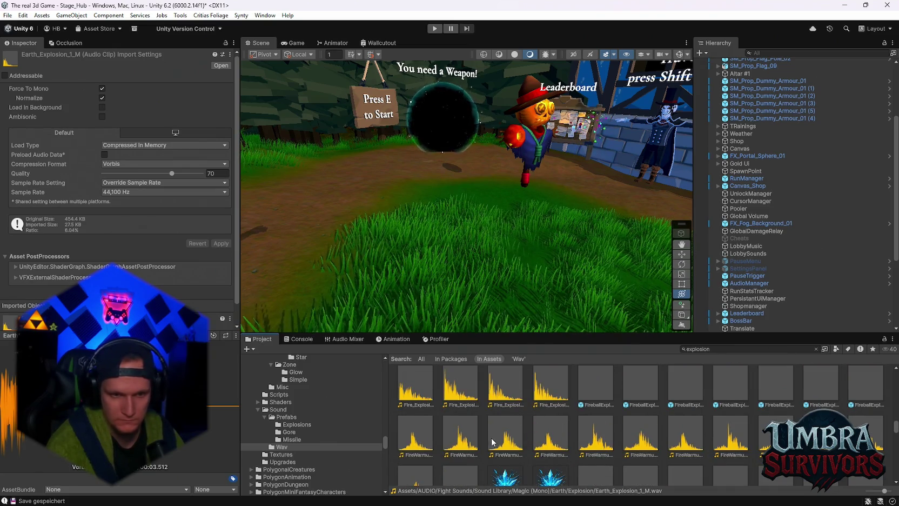
scroll(512, 433, down, 2)
scroll(511, 432, down, 4)
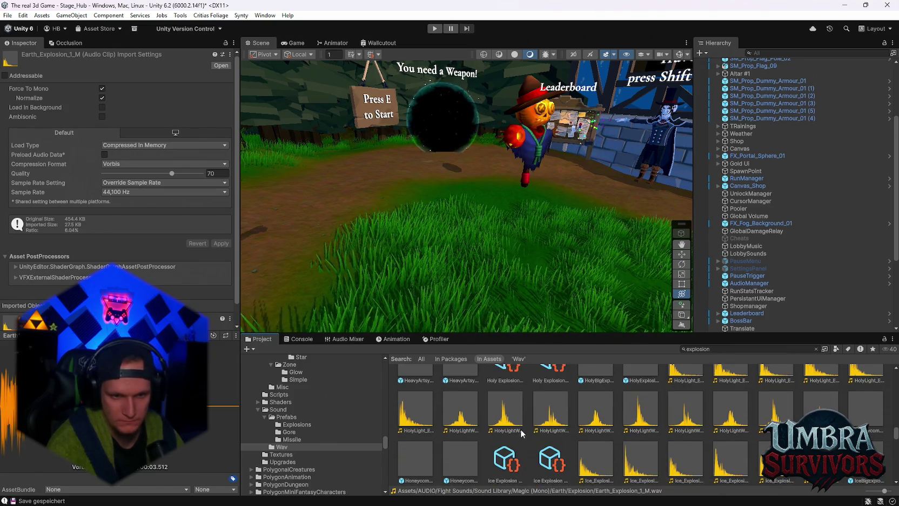
scroll(471, 423, down, 2)
scroll(530, 400, down, 3)
click(647, 408)
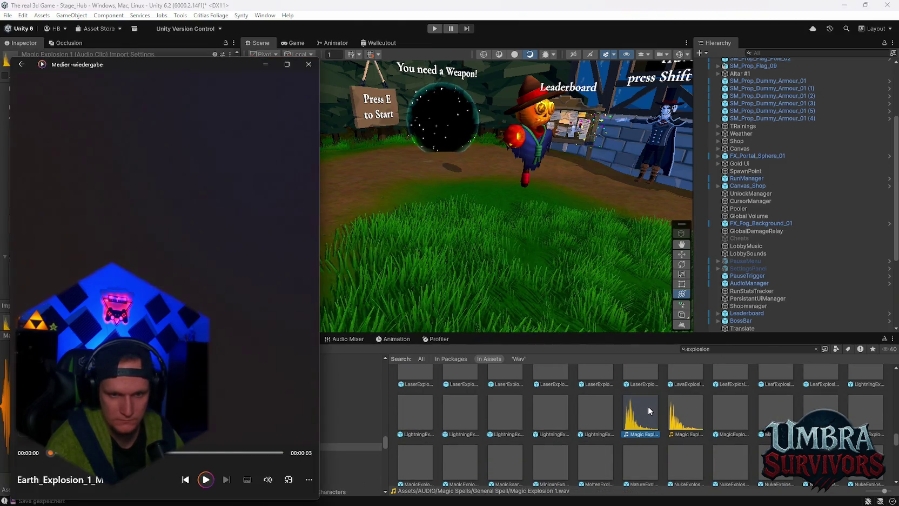
double_click(673, 427)
scroll(628, 418, down, 2)
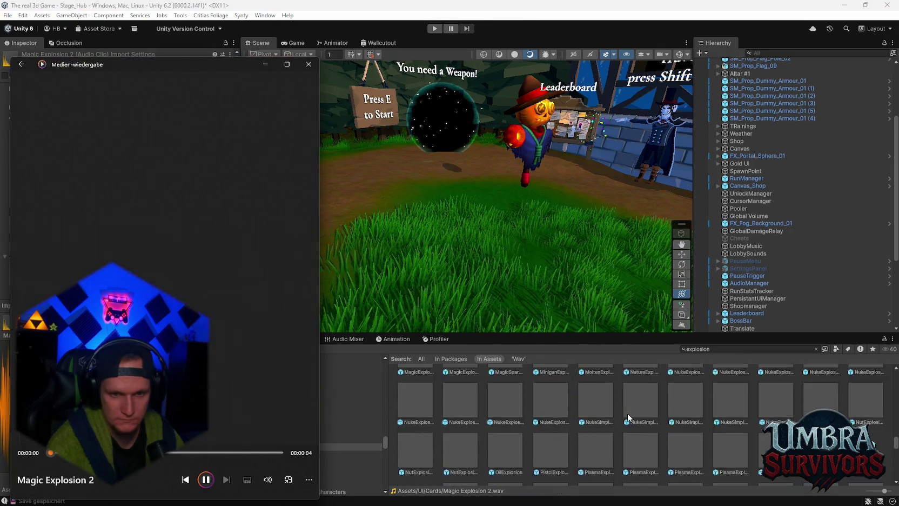
scroll(627, 417, down, 2)
scroll(636, 436, down, 4)
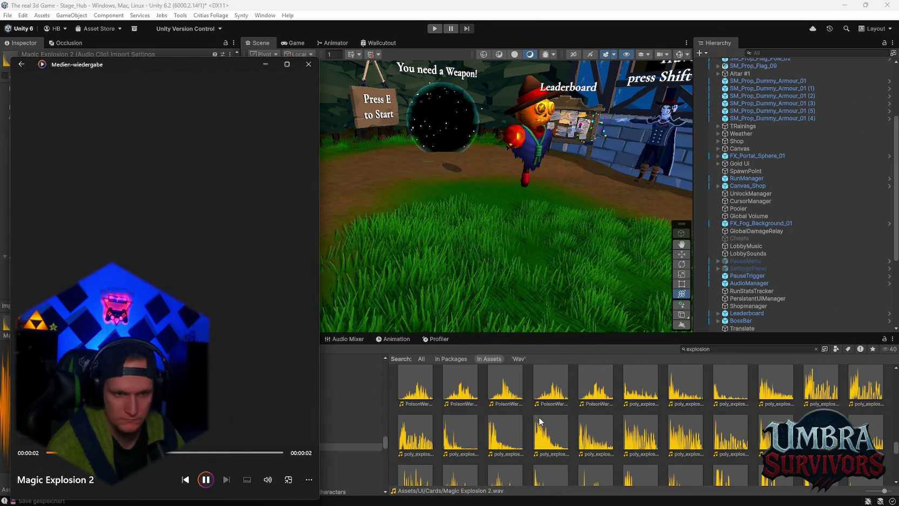
double_click(514, 423)
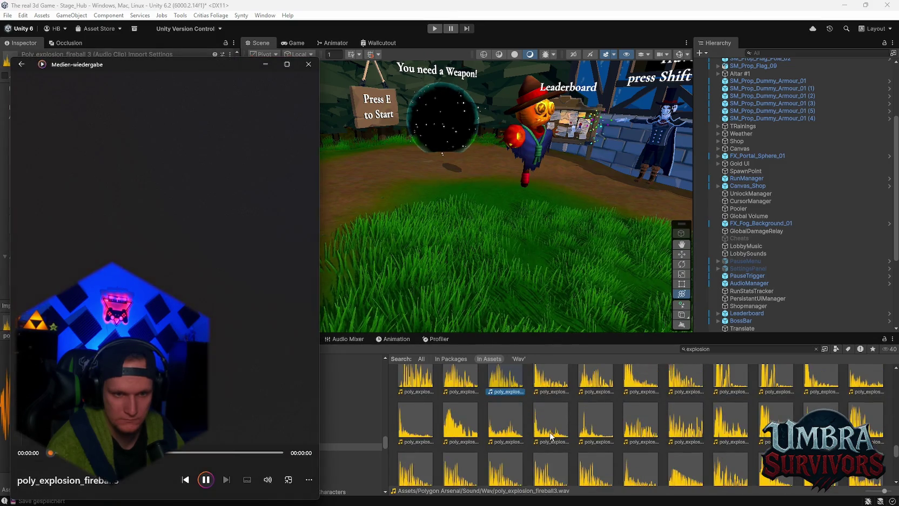
scroll(567, 437, down, 3)
scroll(570, 435, down, 5)
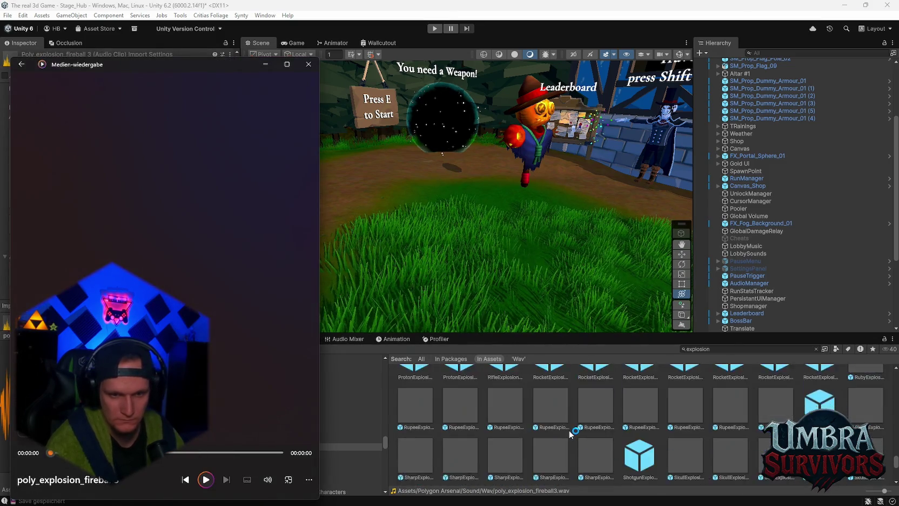
double_click(417, 428)
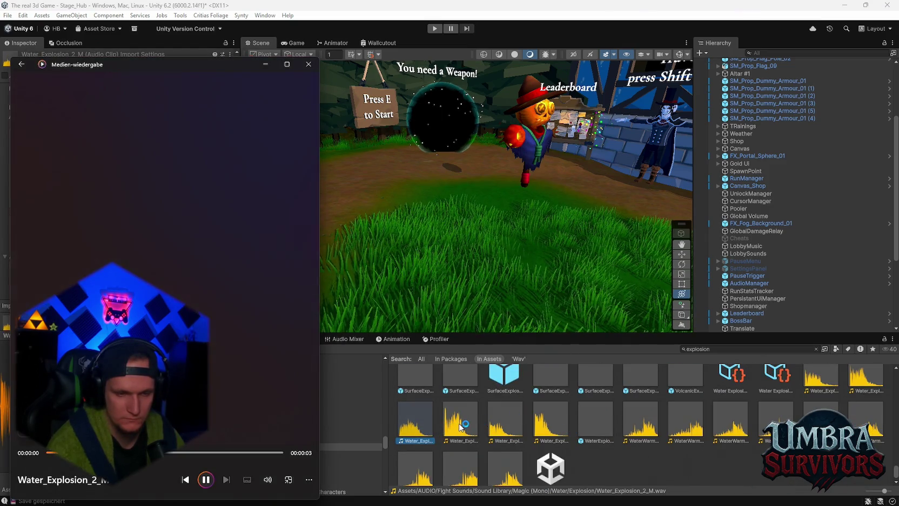
double_click(459, 422)
double_click(511, 423)
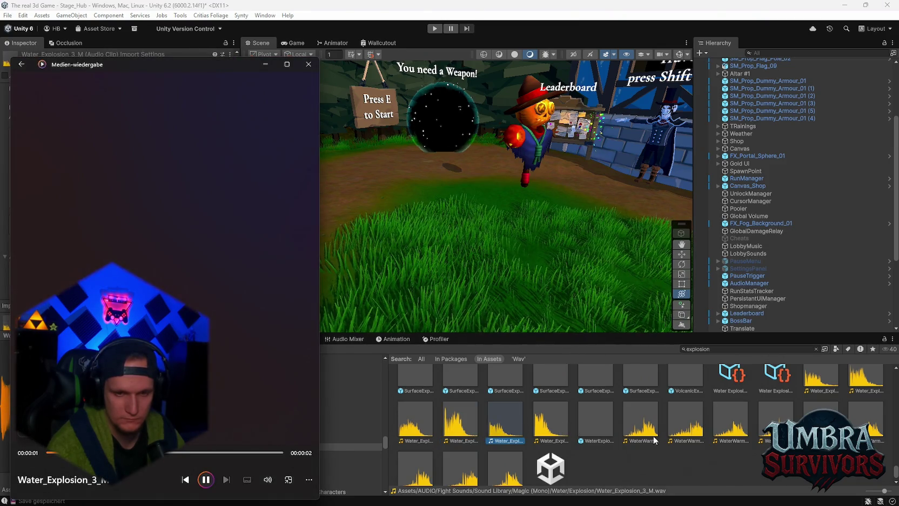
Audition WaterWarmupExplosion_7, Fire_Explosion_2_M, Fire_Explosion_1_M and EarthWarmupExplosion_3.
scroll(565, 421, up, 1)
click(820, 398)
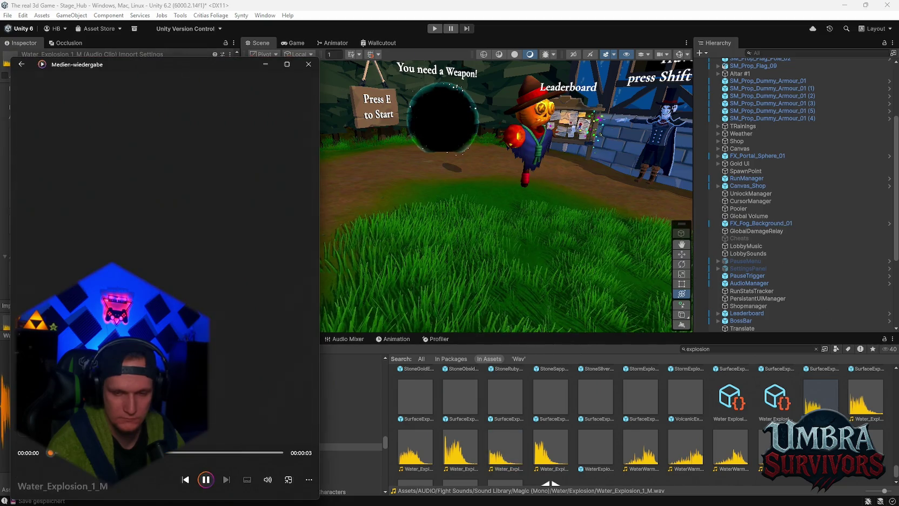
scroll(460, 433, down, 1)
double_click(460, 457)
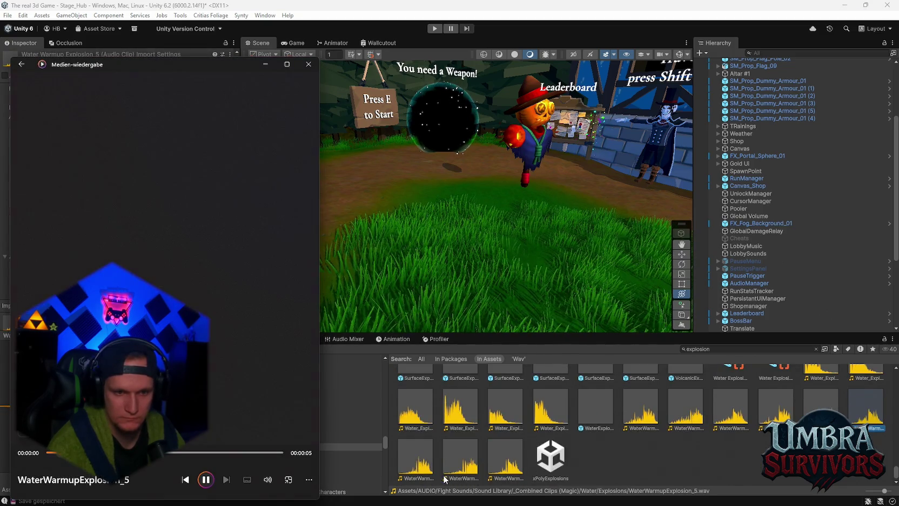
scroll(596, 435, down, 10)
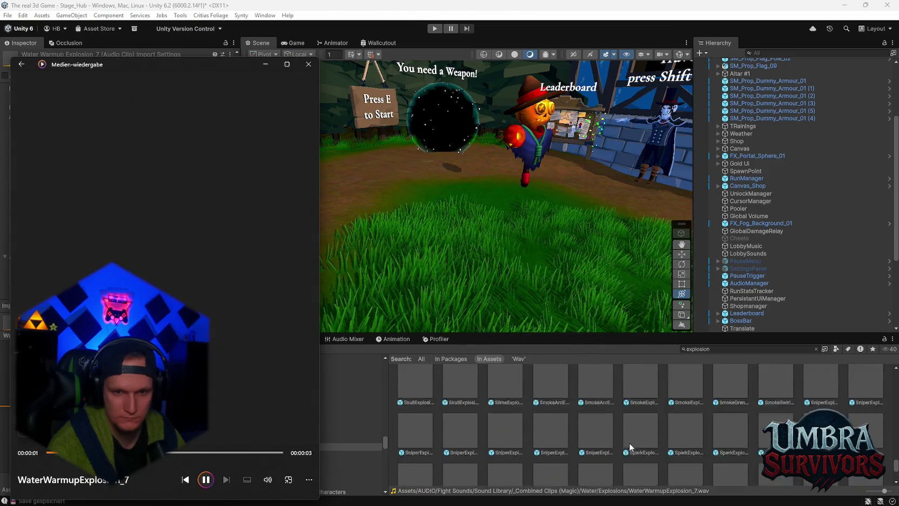
scroll(648, 444, up, 8)
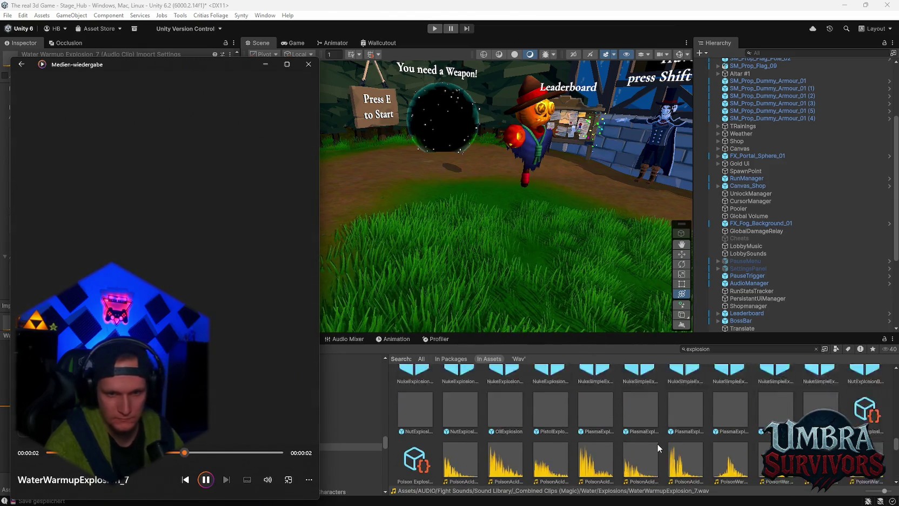
scroll(659, 429, up, 1)
scroll(612, 432, up, 5)
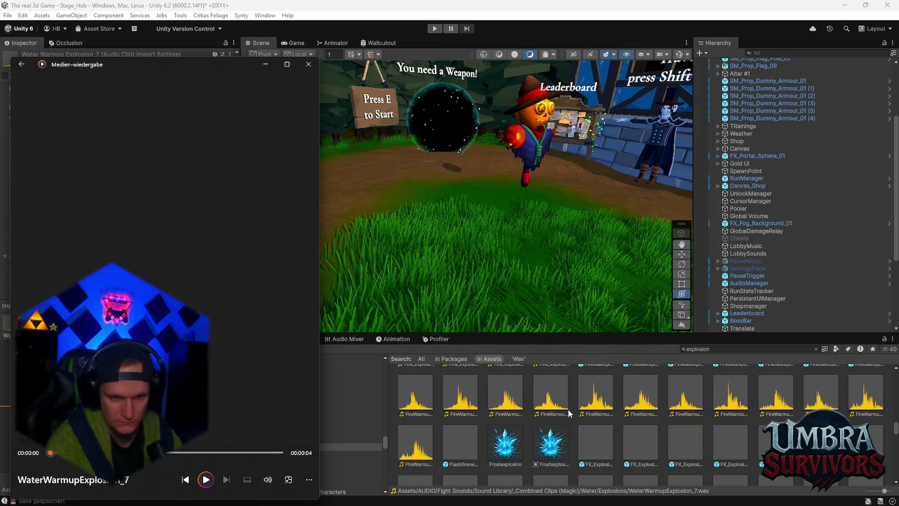
scroll(490, 432, up, 4)
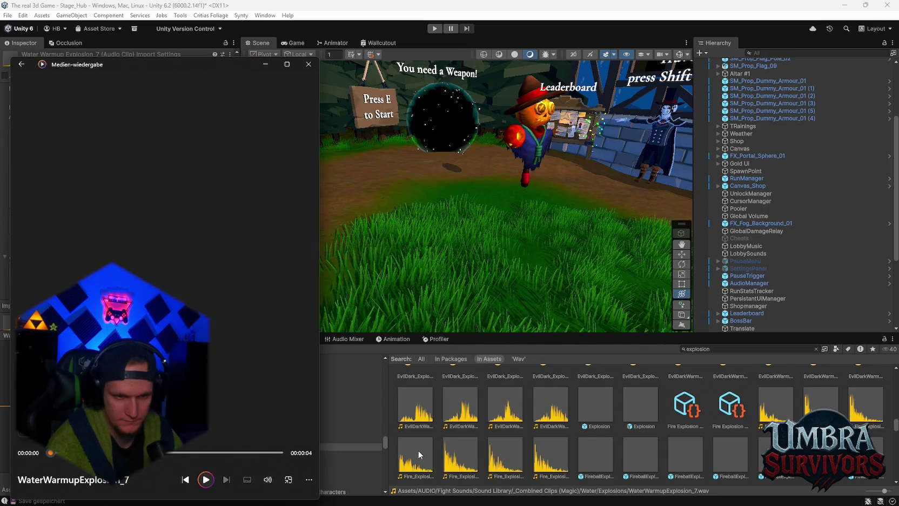
double_click(418, 450)
scroll(565, 458, up, 1)
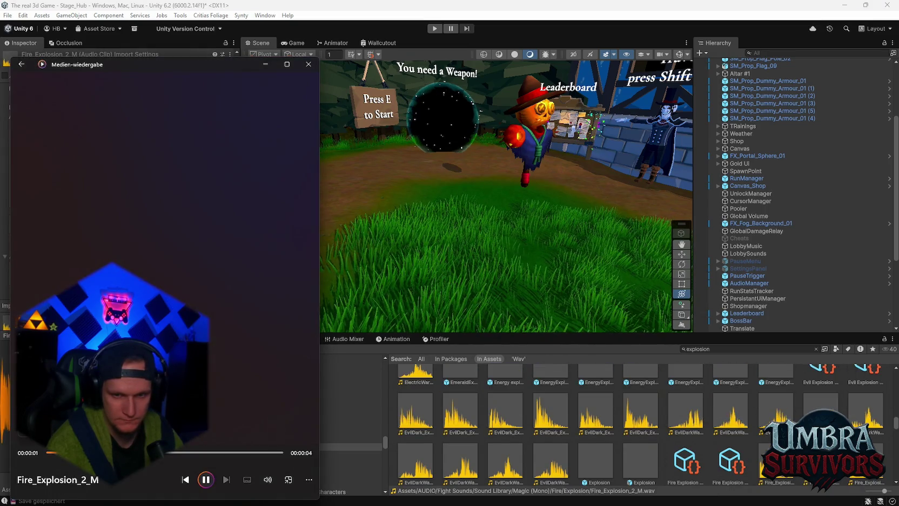
double_click(821, 461)
scroll(667, 439, up, 1)
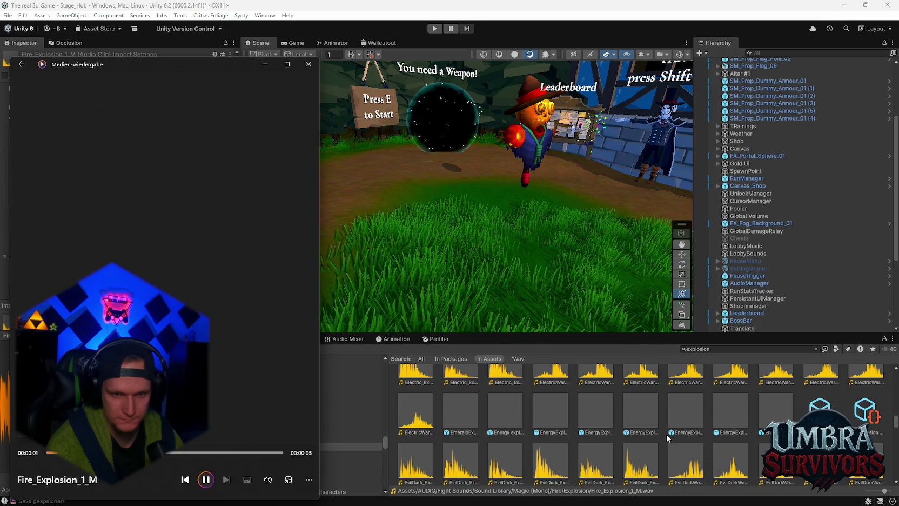
scroll(597, 410, up, 2)
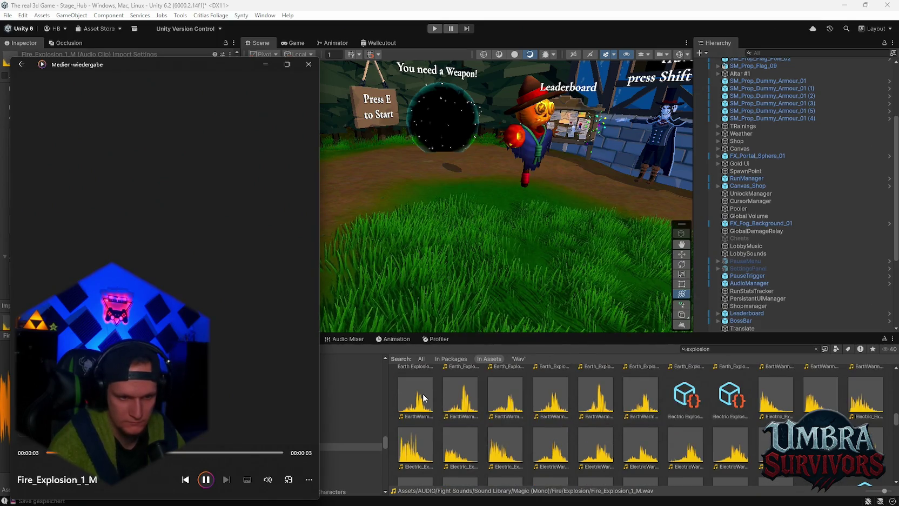
double_click(424, 403)
scroll(526, 442, up, 2)
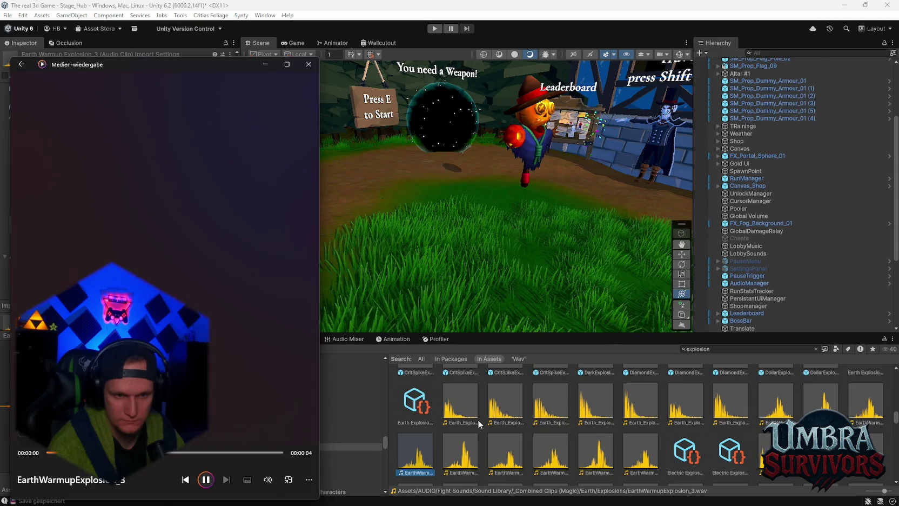
Select Earth_Explosion_1_M as the chosen clip and replay it once more.
click(463, 406)
double_click(463, 403)
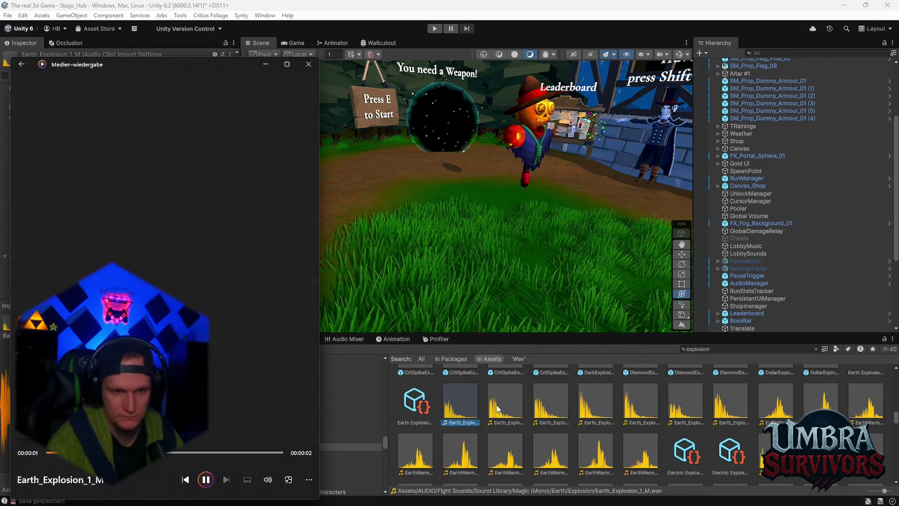
click(452, 404)
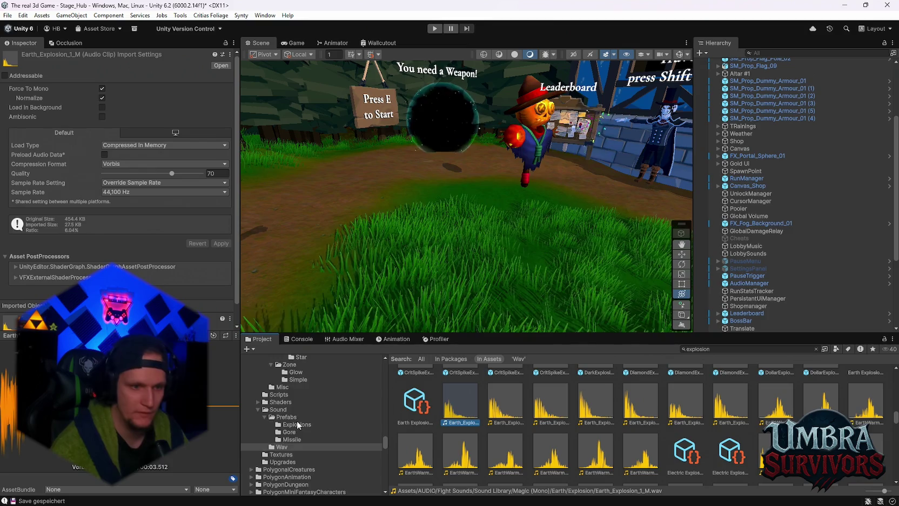
Move Earth_Explosion_1_M into the Pump folder.
scroll(326, 431, up, 8)
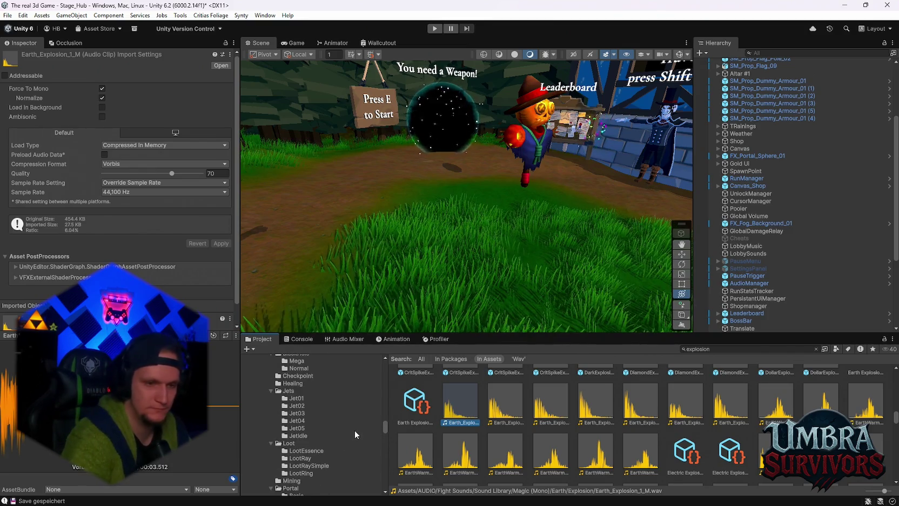
scroll(354, 426, up, 5)
scroll(354, 423, up, 5)
drag(384, 416, 383, 383)
scroll(367, 402, up, 5)
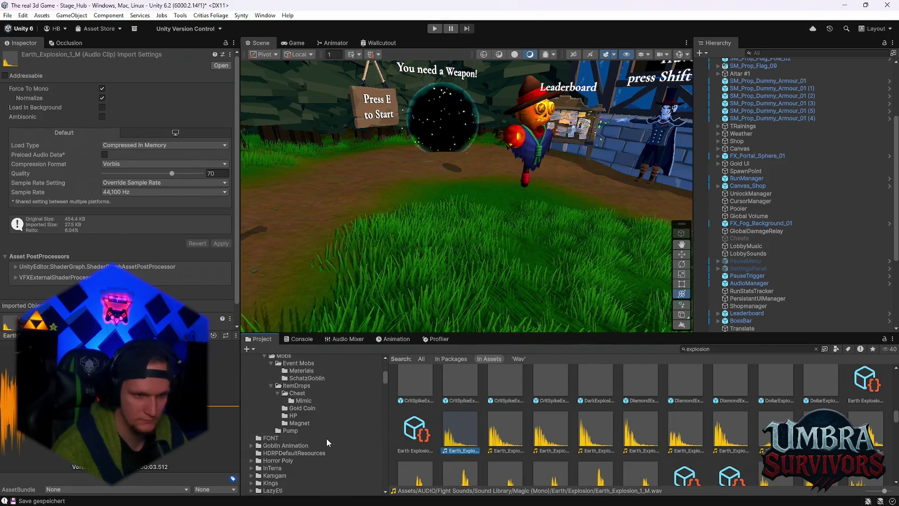
drag(328, 438, 303, 430)
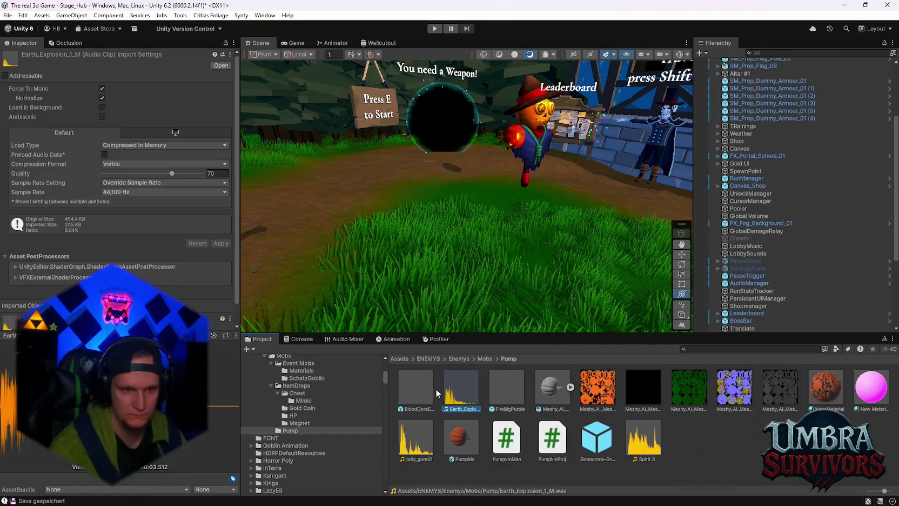
Assign Earth_Explosion_1_M as the BloodGoreExplosionHeadG prefab's sound clip and enter play mode.
click(427, 390)
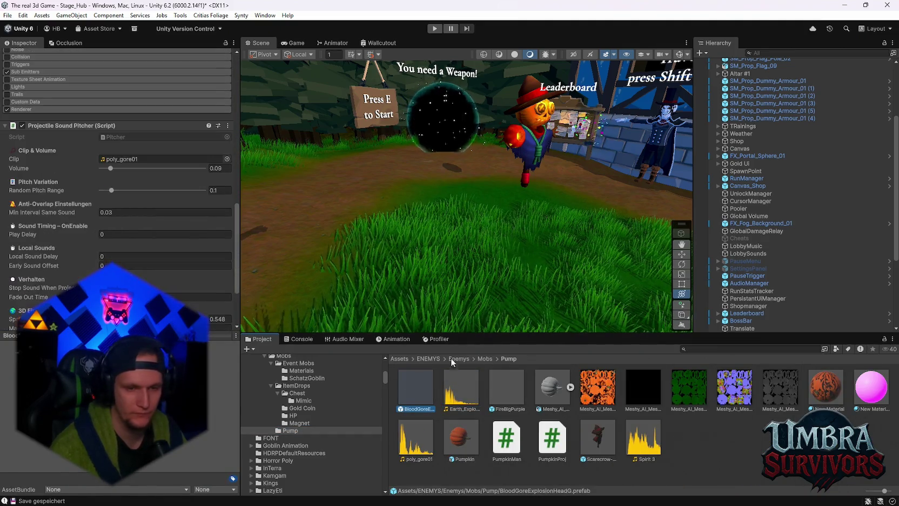
drag(461, 388, 157, 159)
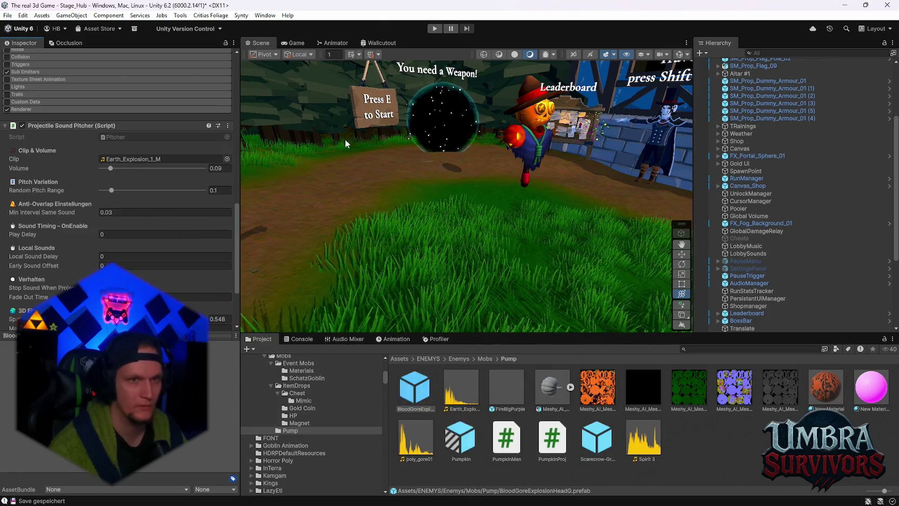
click(436, 28)
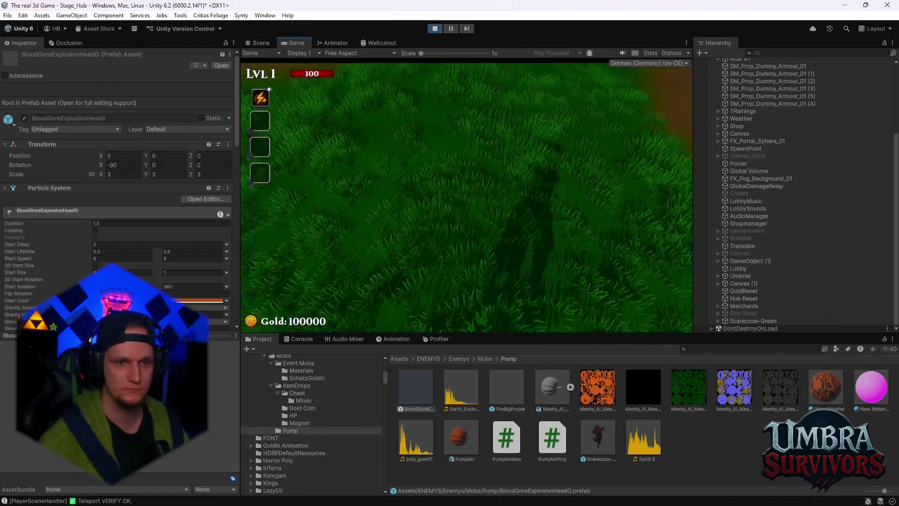
Open the in-game pause menu and settings, then resume playing.
key(Escape)
click(466, 195)
key(Escape)
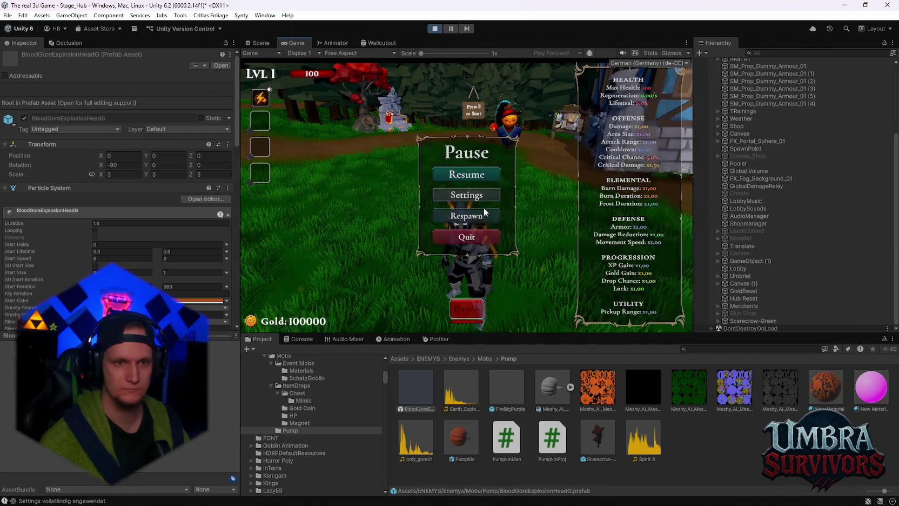
key(Escape)
Run the character around until pumpkin mortars burst nearby, then pause and stop play mode.
key(w)
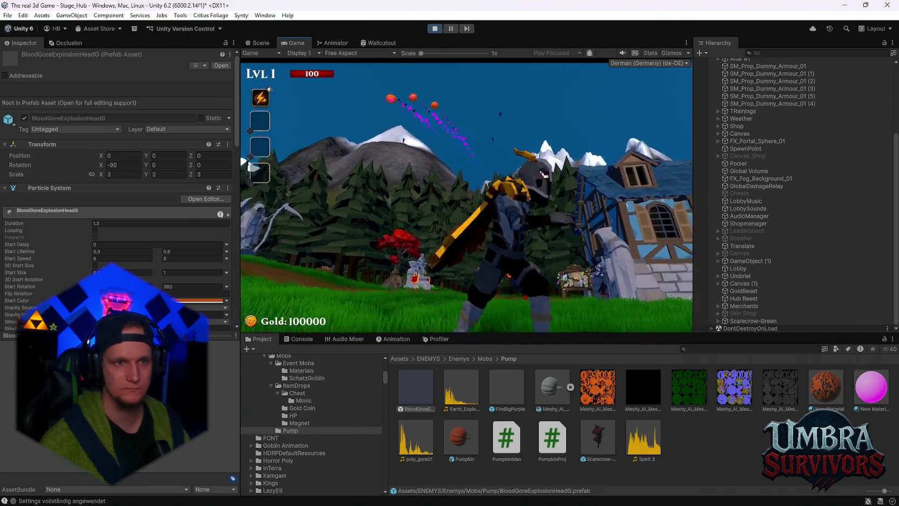
key(w)
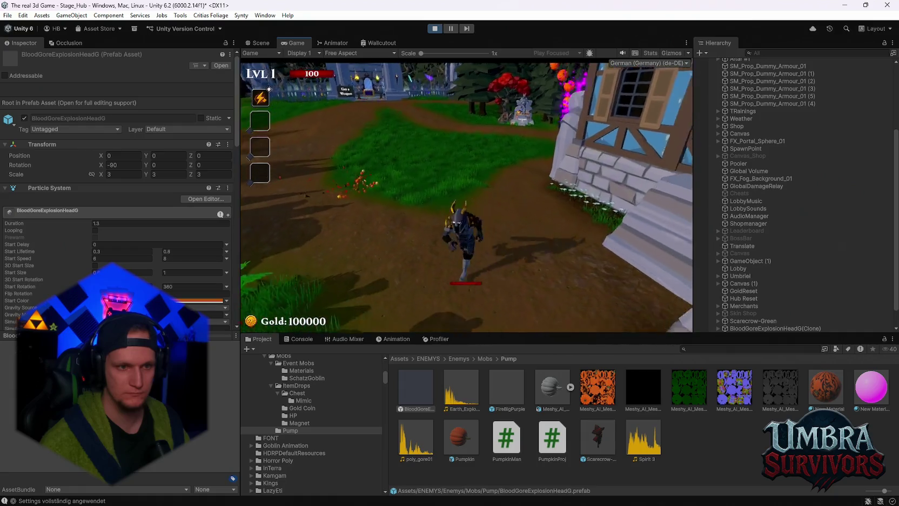
key(w)
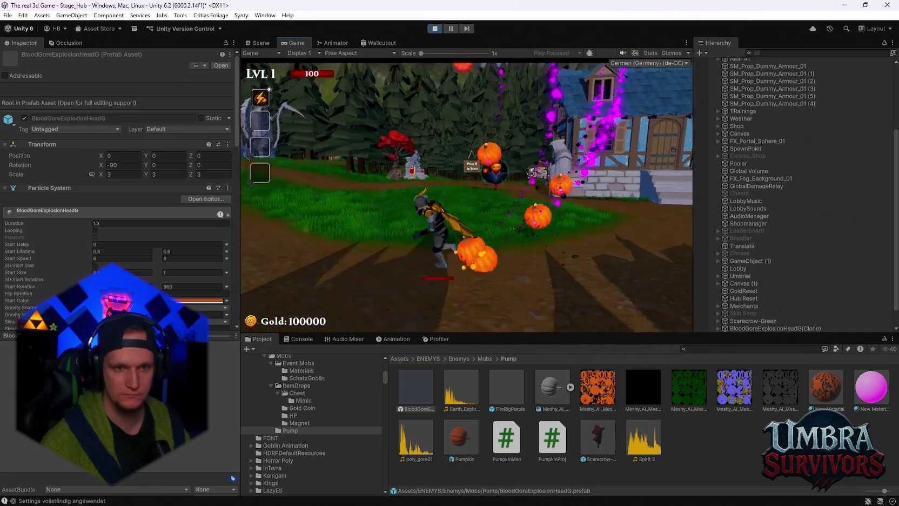
key(w)
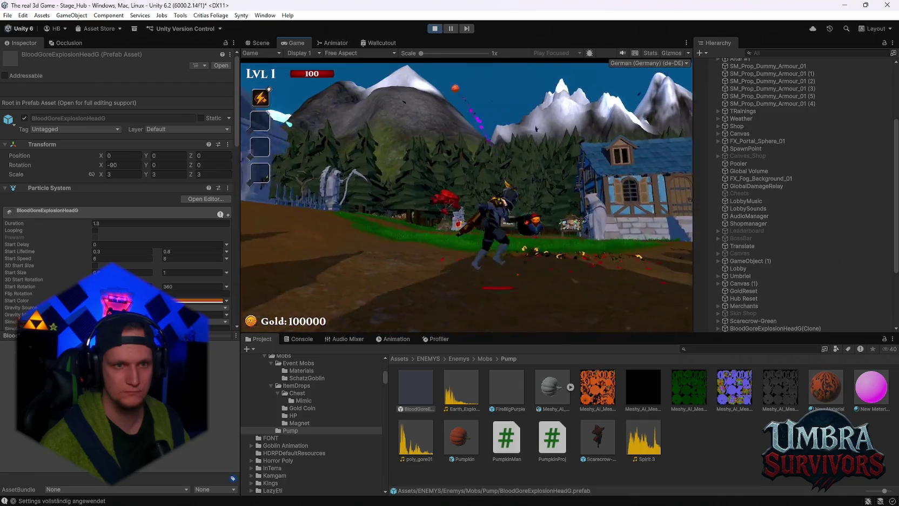
key(w)
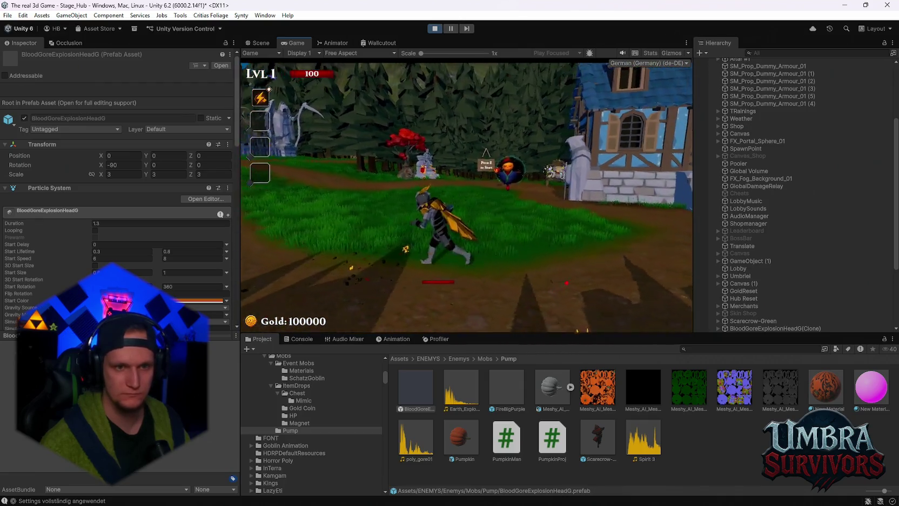
key(Escape)
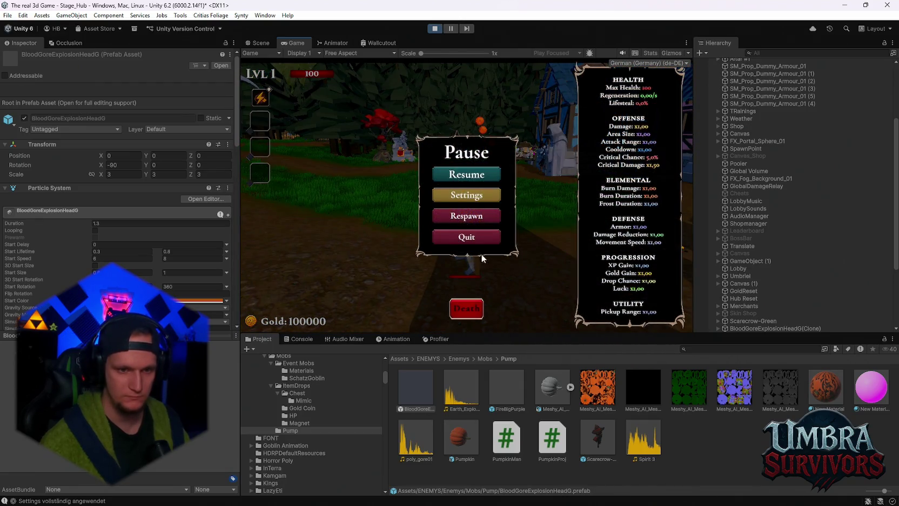
click(437, 31)
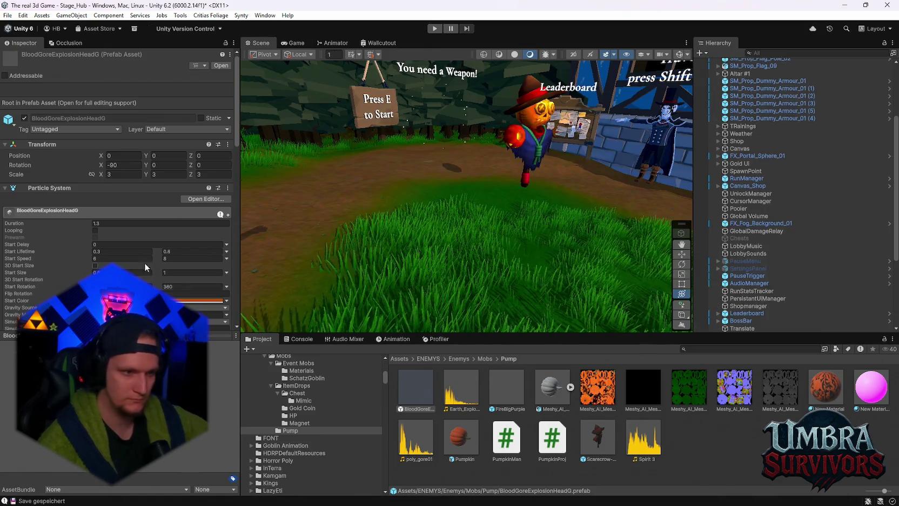
Raise the Projectile Sound Pitcher volume from 0.09 to 0.18 and enter play mode with Ctrl+P.
scroll(155, 160, down, 15)
double_click(227, 143)
text(0.2)
key(BackSpace)
text(17)
key(Return)
text(0.18)
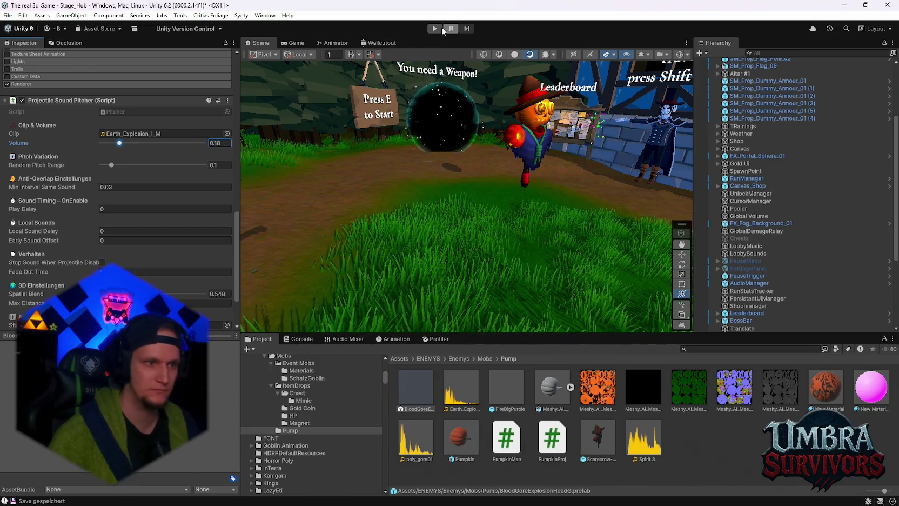
key(ctrl+p)
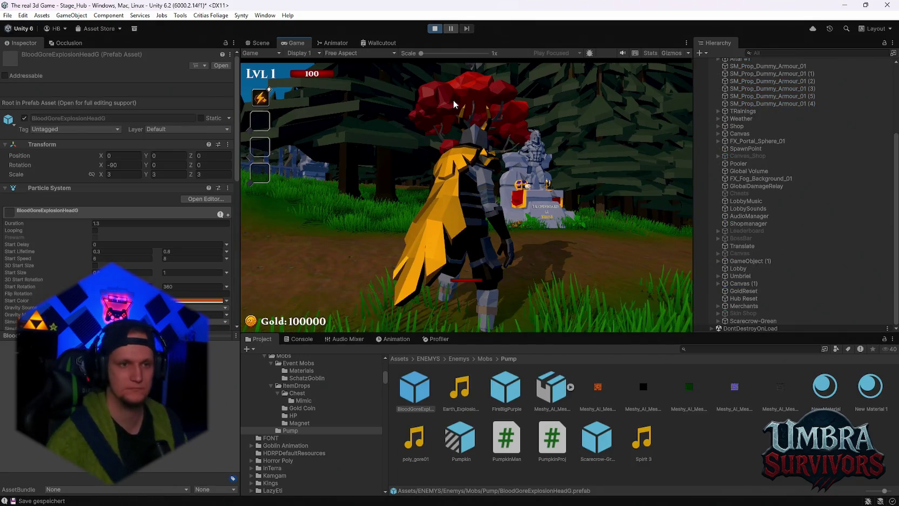
Open the in-game pause menu and settings, then resume playing.
key(Escape)
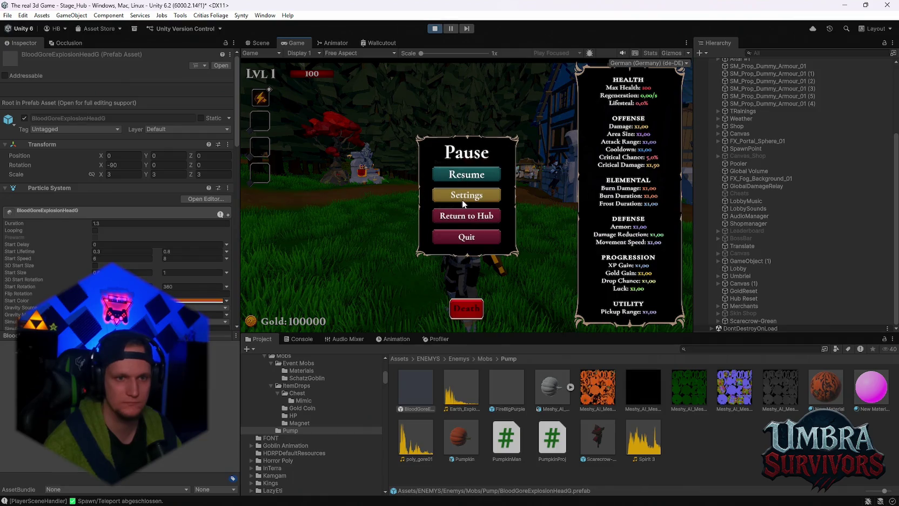
click(462, 199)
key(Escape)
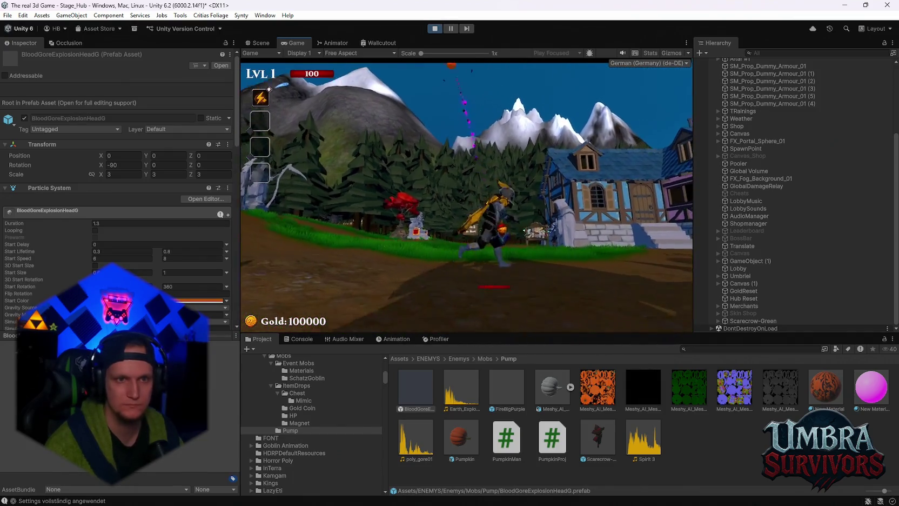
Run toward the village so pumpkin mortars explode near the hero, then pause and resume.
key(w)
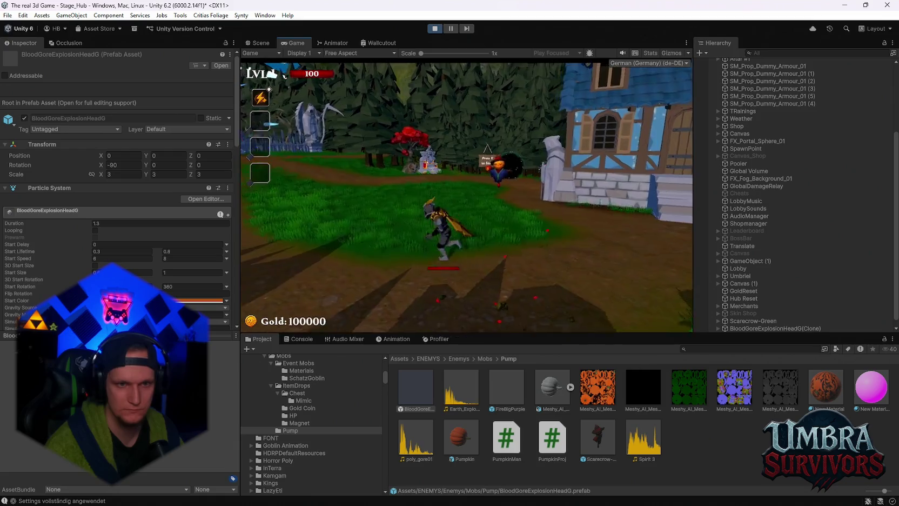
key(w)
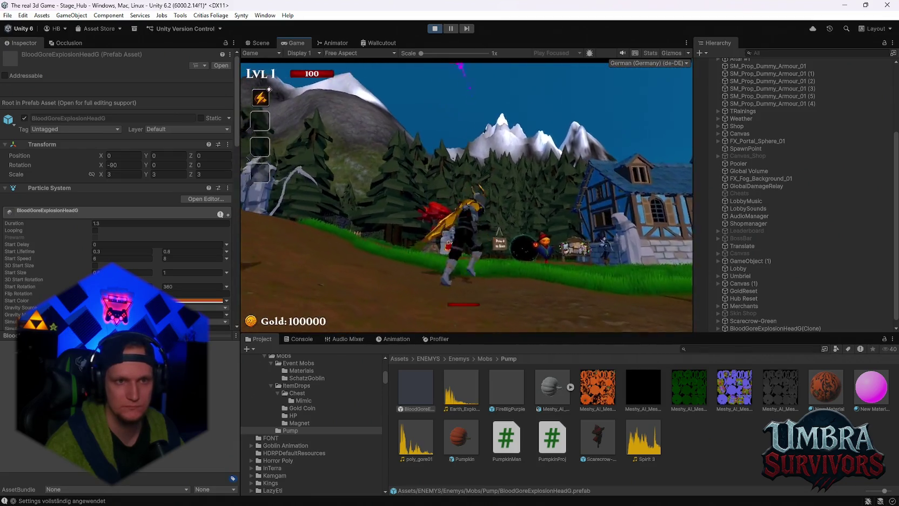
key(w)
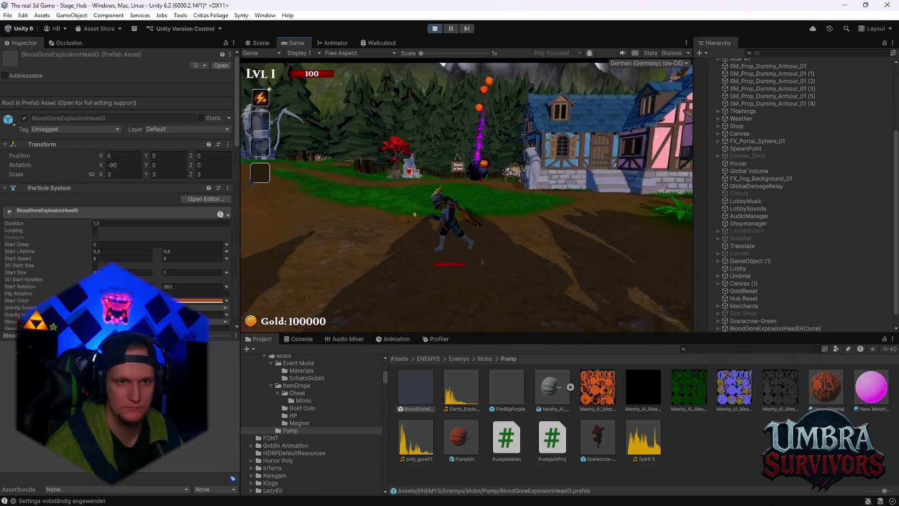
key(w)
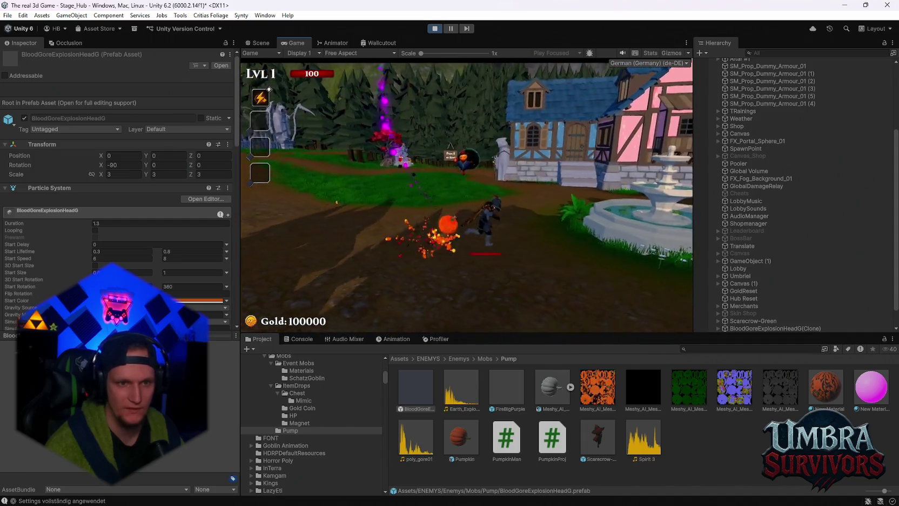
key(w)
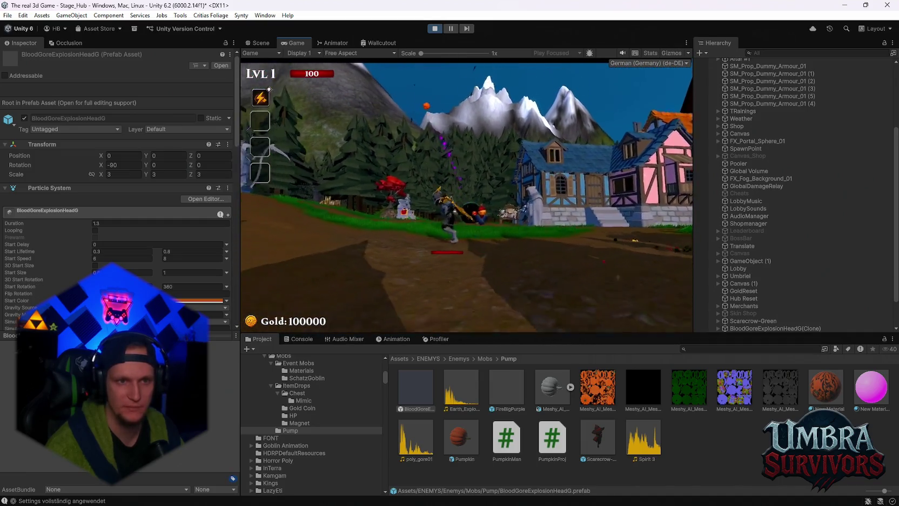
key(w)
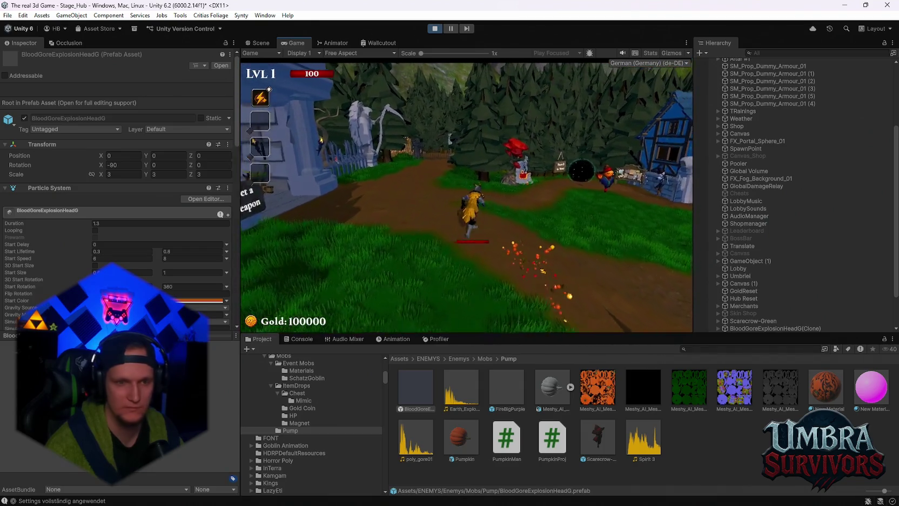
key(w)
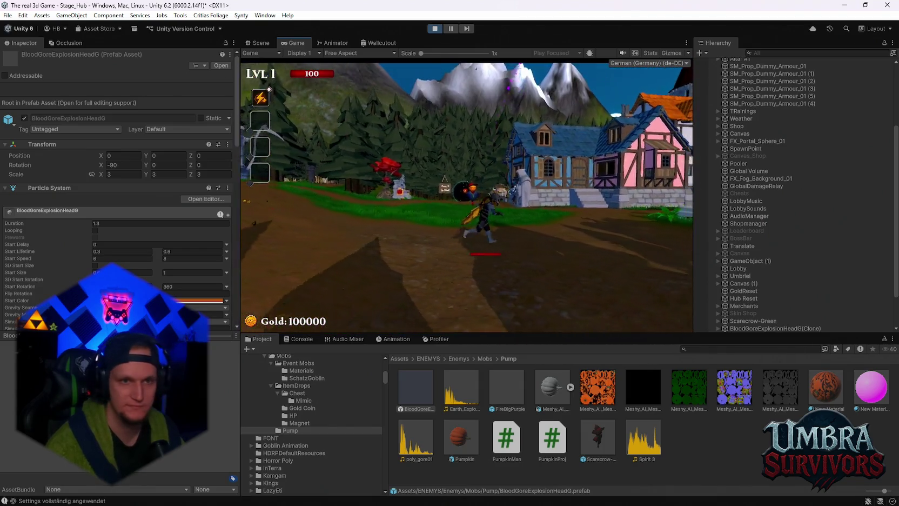
key(w)
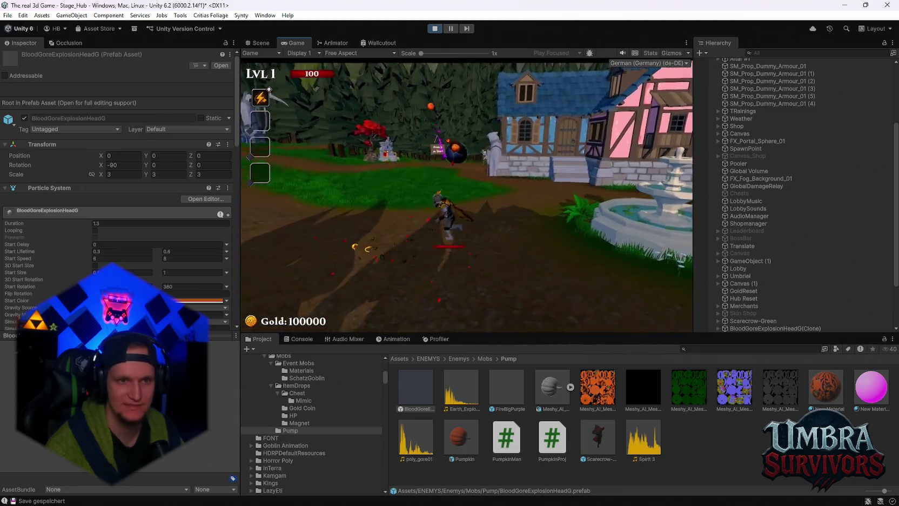
key(Escape)
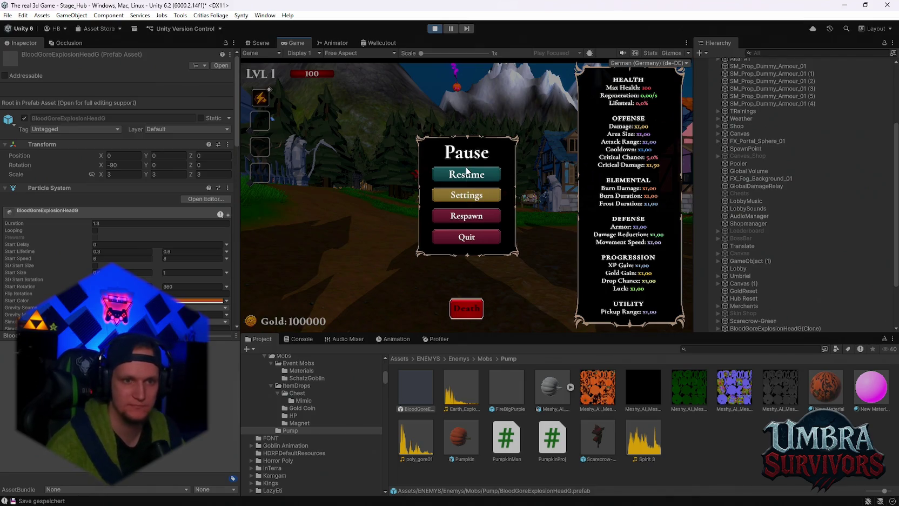
click(467, 173)
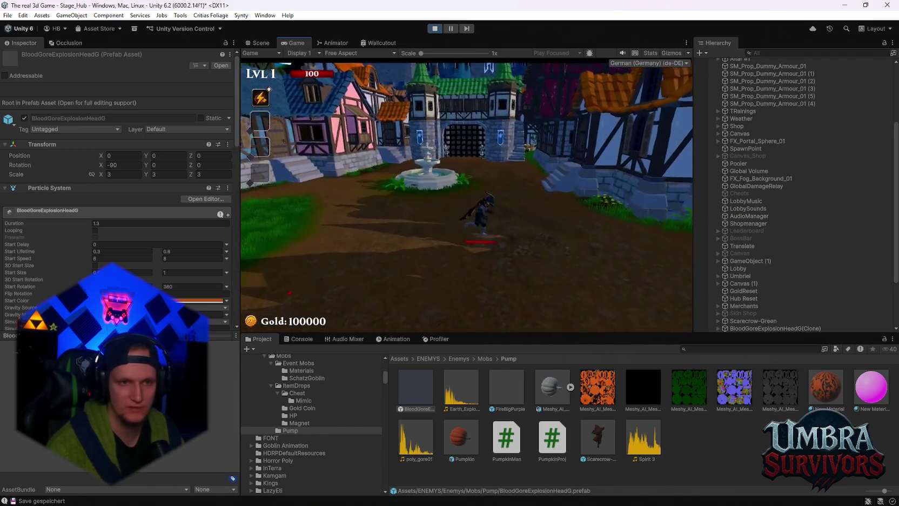
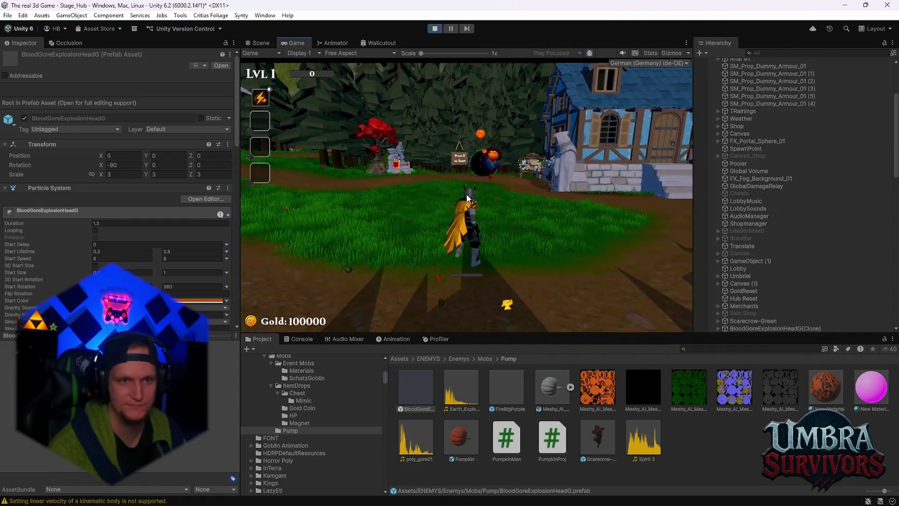
Stop Play mode, save the Stage_Hub scene and the project, then select Scarecrow-Green.
key(Escape)
click(435, 29)
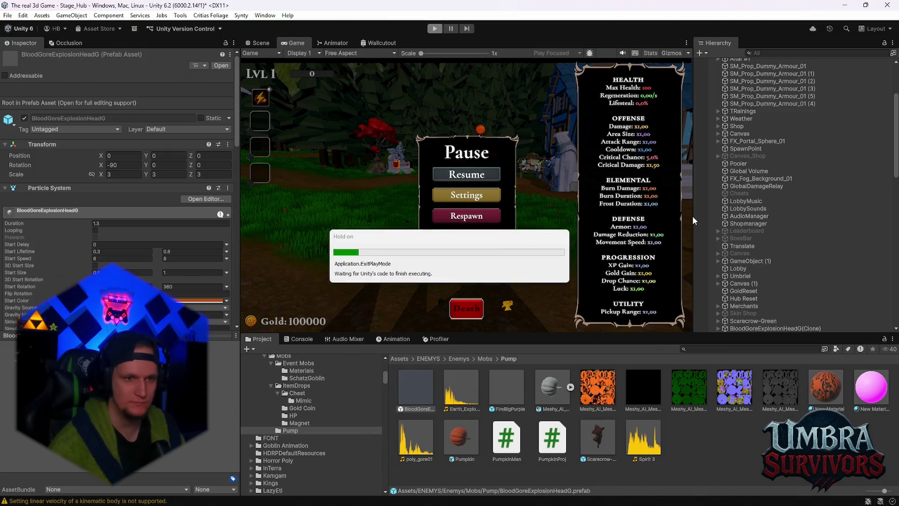
click(8, 15)
click(23, 61)
click(7, 15)
click(32, 117)
drag(476, 158, 390, 199)
click(439, 187)
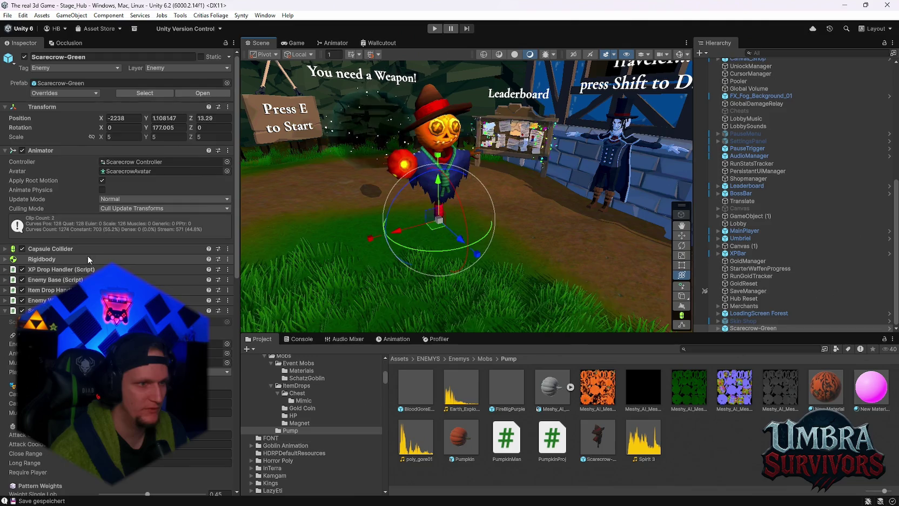
Expand Scarecrow-Green and select its Scarecrow mesh child.
scroll(89, 260, down, 4)
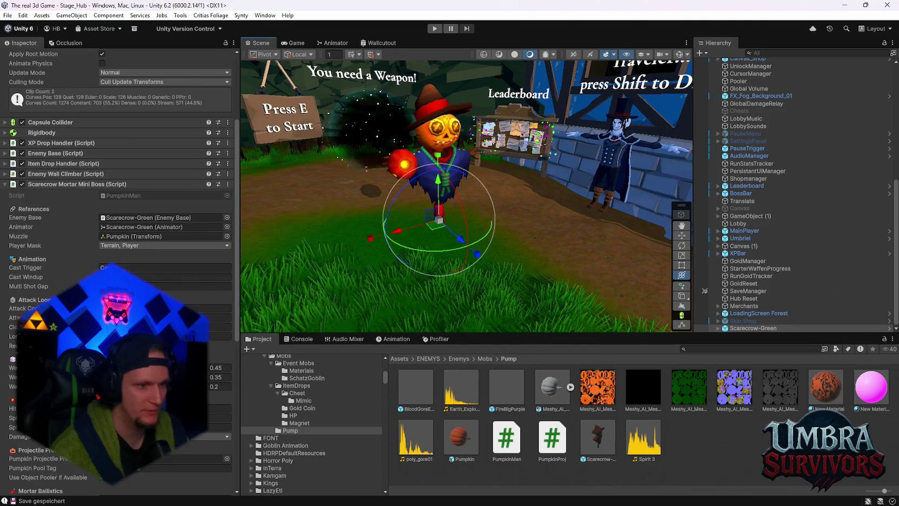
click(718, 328)
click(748, 328)
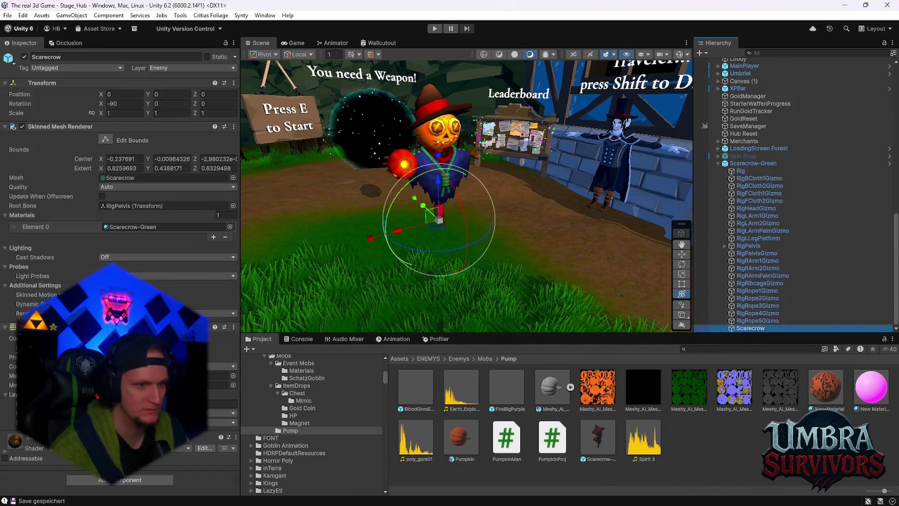
Try Scarecrow-Blue and Scarecrow-Purple in the mesh's Element 0, then restore Scarecrow-Green.
click(118, 228)
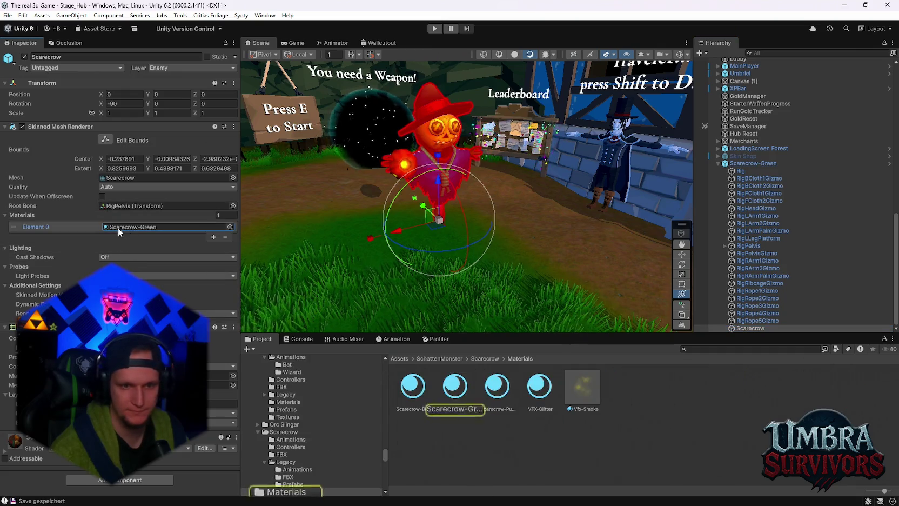
drag(413, 386, 445, 172)
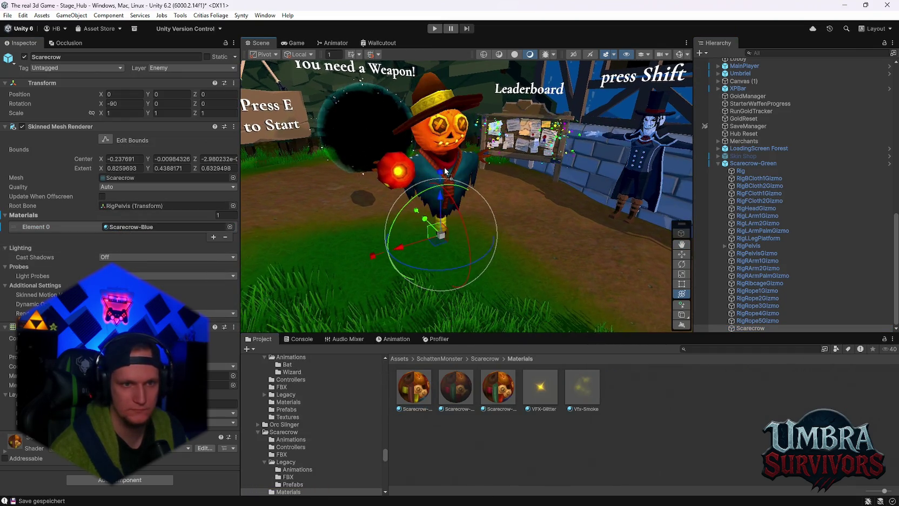
drag(498, 387, 432, 150)
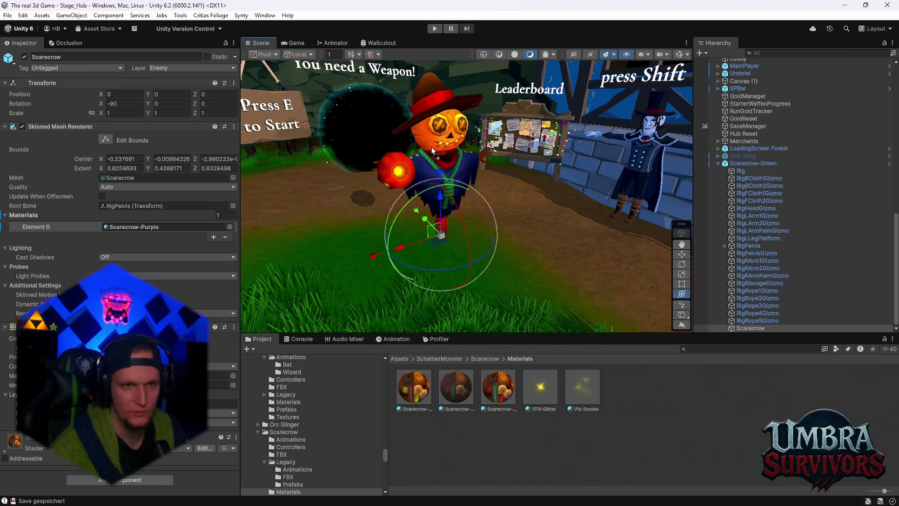
drag(455, 386, 439, 150)
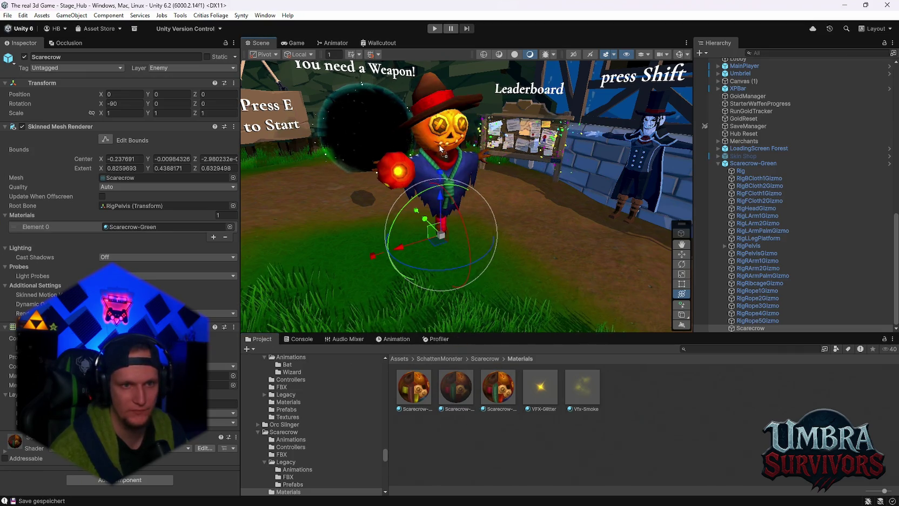
mouse_move(484, 186)
mouse_down()
mouse_move(452, 255)
mouse_move(576, 52)
mouse_up()
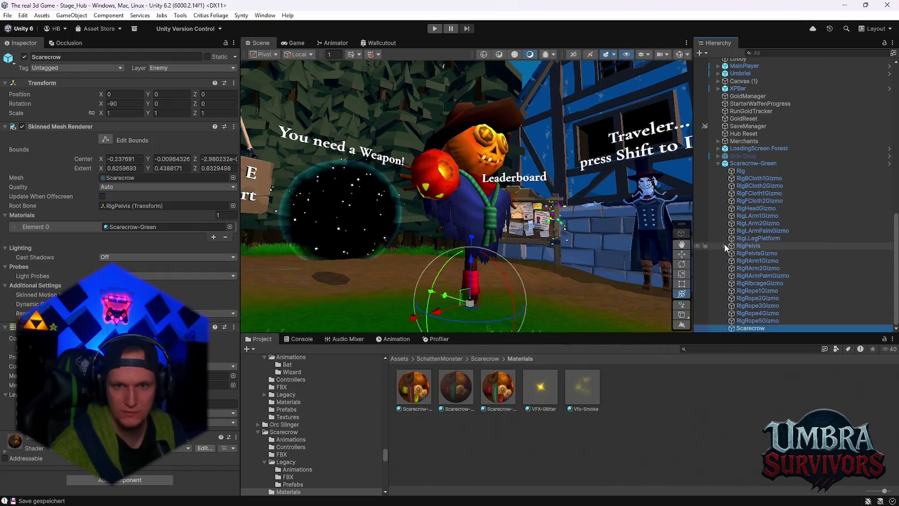
Expand the rig through the spine and right arm to DummyRWeapon, then select and frame the Pumpkin.
click(725, 246)
click(738, 261)
click(732, 261)
click(738, 269)
click(757, 276)
click(744, 276)
click(751, 283)
scroll(757, 270, down, 3)
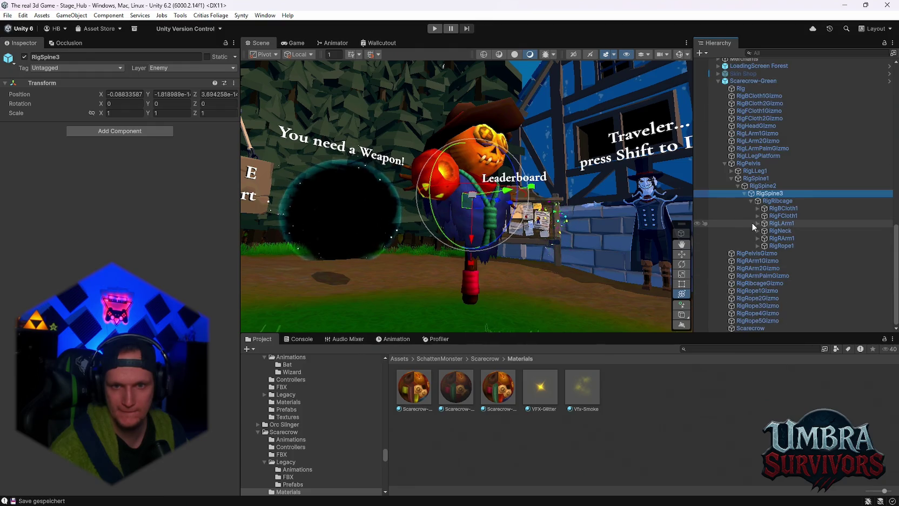
click(757, 238)
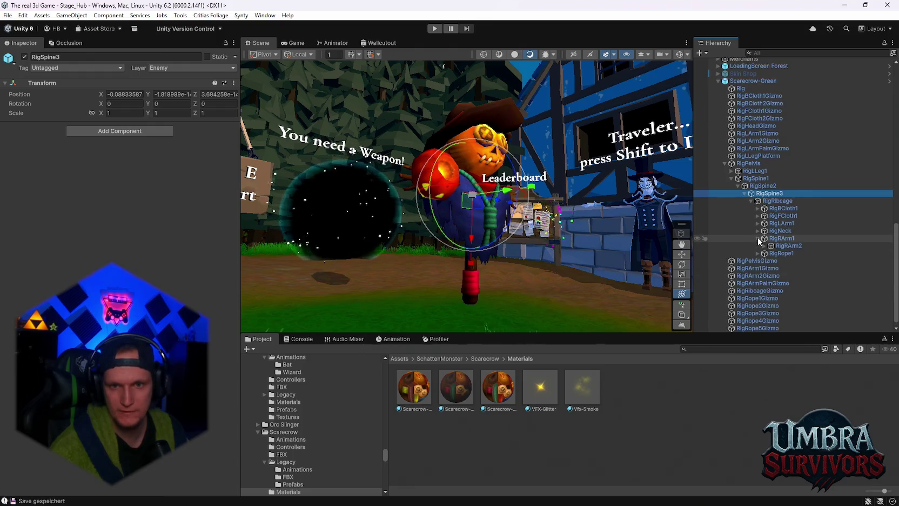
click(764, 246)
click(772, 254)
click(778, 260)
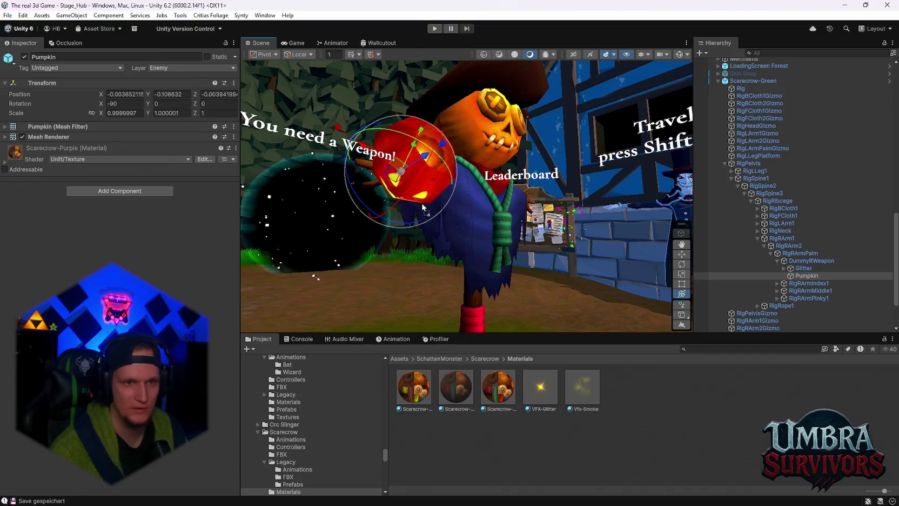
double_click(806, 276)
Select the Scarecrow-Green material in the Project window and duplicate it.
click(501, 397)
click(472, 404)
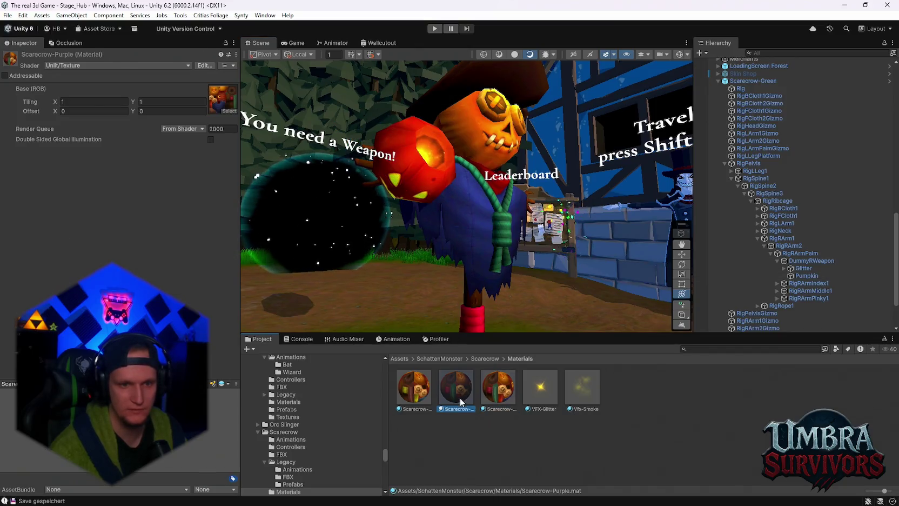
key(ctrl+d)
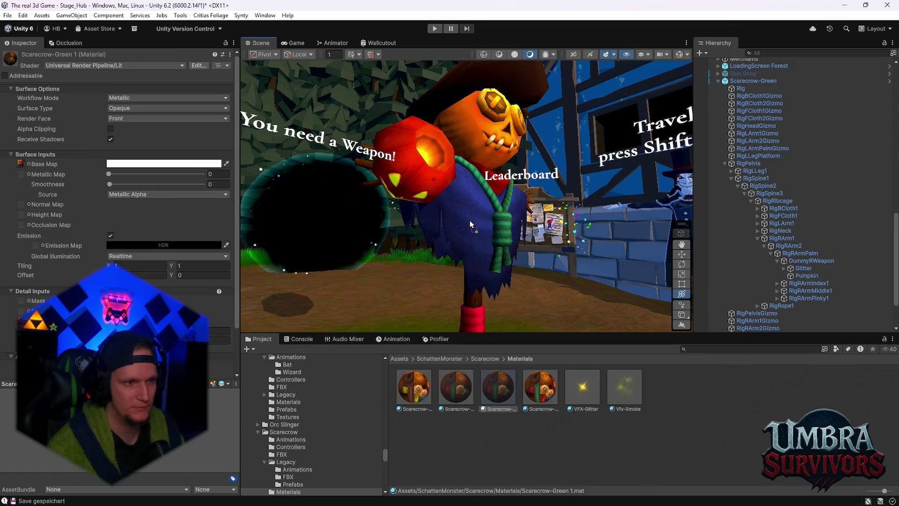
Raise Scarecrow-Green's metallic to about 0.5, then test colours and smoothness on Scarecrow-Green 1.
click(462, 392)
mouse_move(109, 175)
mouse_down()
mouse_move(200, 175)
mouse_move(158, 175)
mouse_up()
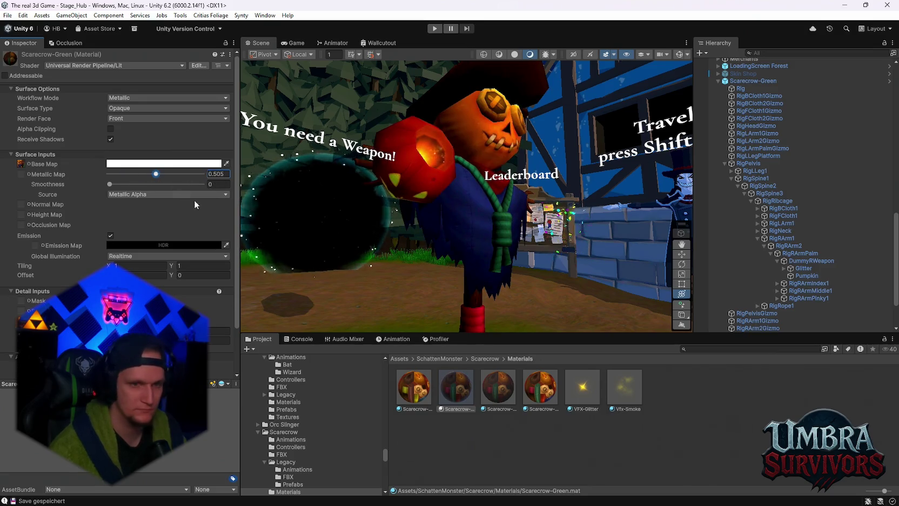
click(500, 399)
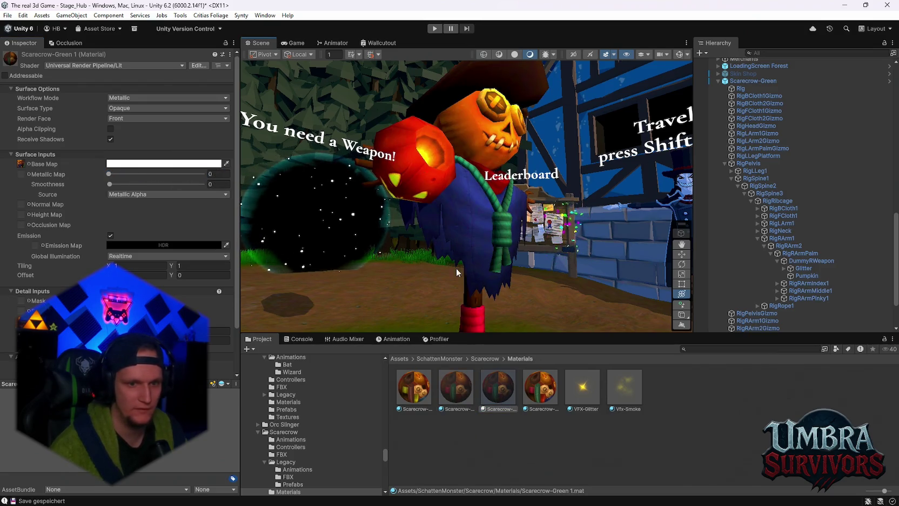
click(129, 248)
mouse_move(169, 280)
mouse_down()
mouse_move(178, 254)
mouse_move(158, 289)
mouse_up()
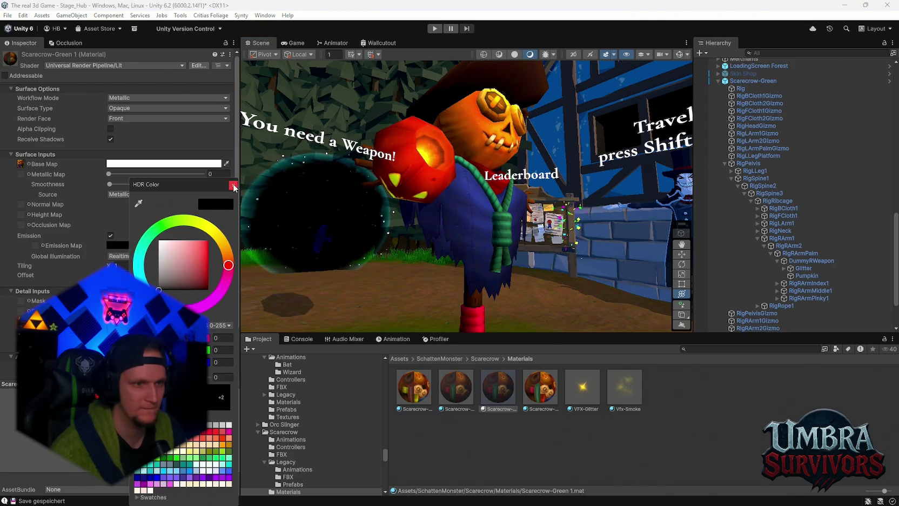
click(234, 185)
click(162, 164)
mouse_move(178, 219)
mouse_down()
mouse_move(165, 267)
mouse_move(174, 213)
mouse_up()
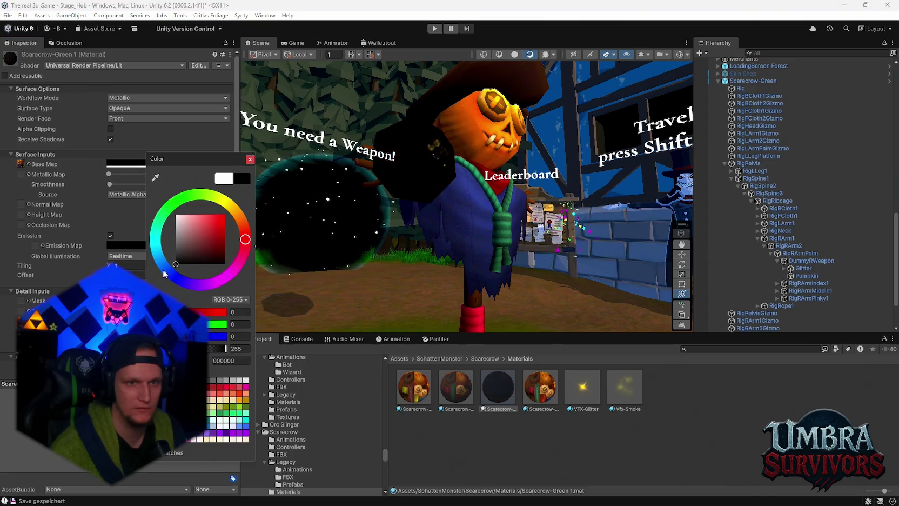
click(249, 159)
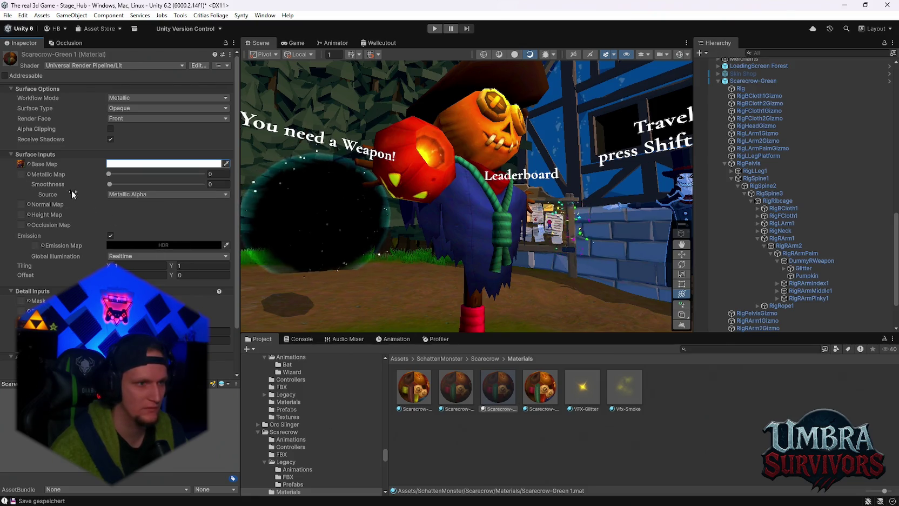
mouse_move(112, 187)
mouse_down()
mouse_move(196, 186)
mouse_move(110, 187)
mouse_up()
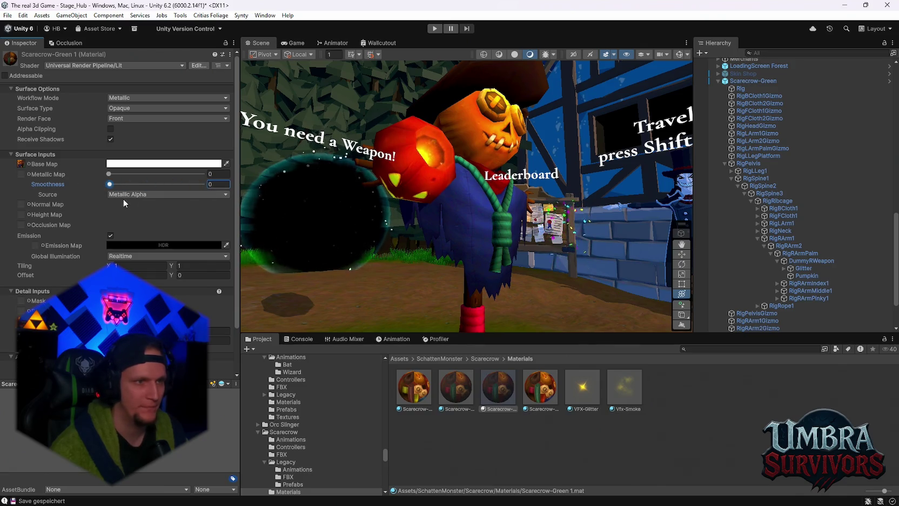
Give Scarecrow-Green 1 a bright magenta emission and try intensity values -5.6 and 8.3.
click(123, 244)
mouse_move(221, 265)
mouse_down()
mouse_move(220, 278)
mouse_move(202, 241)
mouse_up()
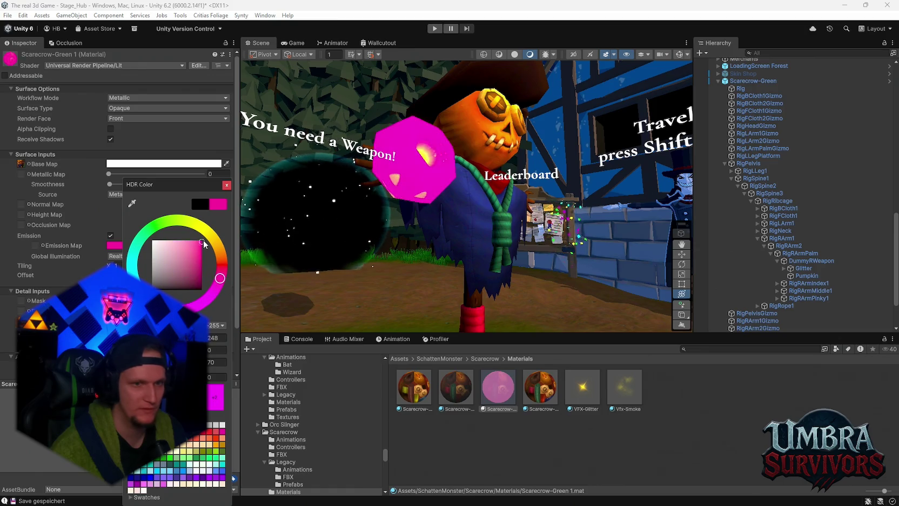
click(227, 185)
click(124, 247)
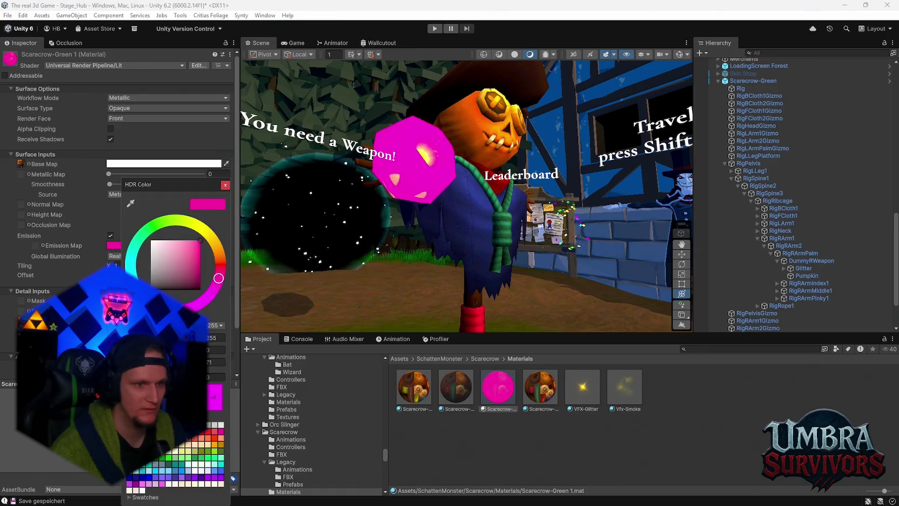
click(216, 377)
text(-5.6)
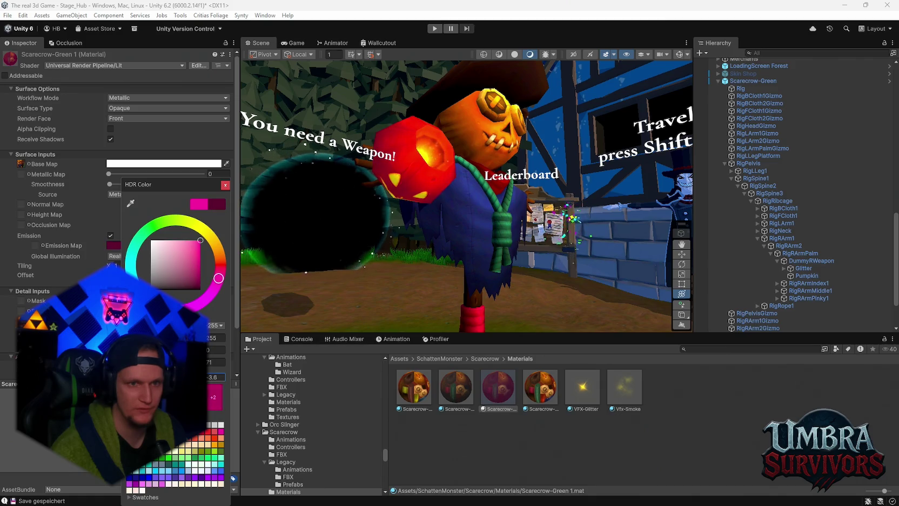
key(BackSpace)
key(BackSpace)
key(BackSpace)
text(8.3)
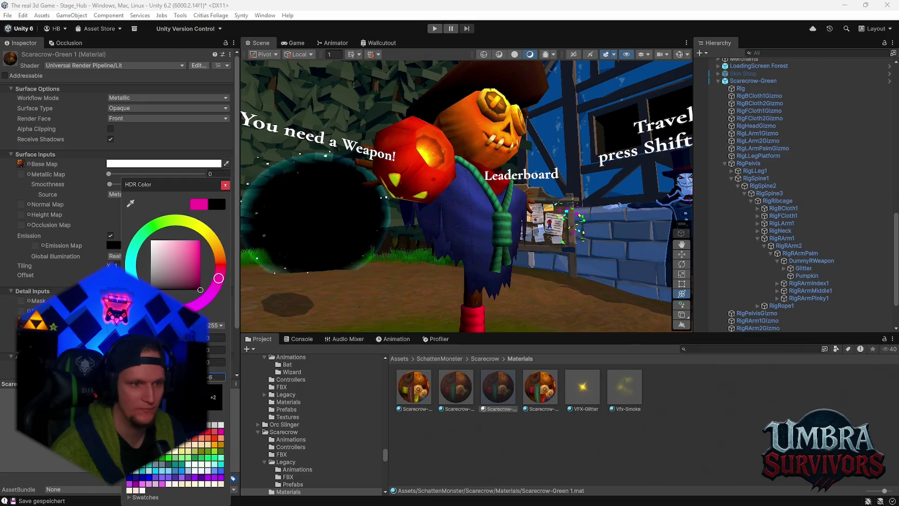
mouse_move(200, 289)
mouse_down()
mouse_move(202, 282)
mouse_move(203, 294)
mouse_up()
Settle the emission intensity at -10 after trying 2.8, -9.9 and 5.2.
click(216, 377)
text(2.8)
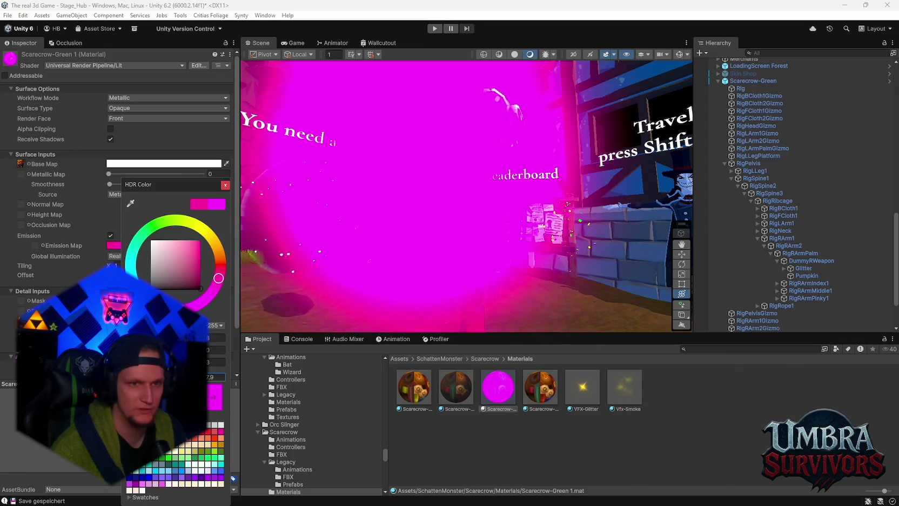
key(BackSpace)
key(BackSpace)
key(BackSpace)
text(-9.9)
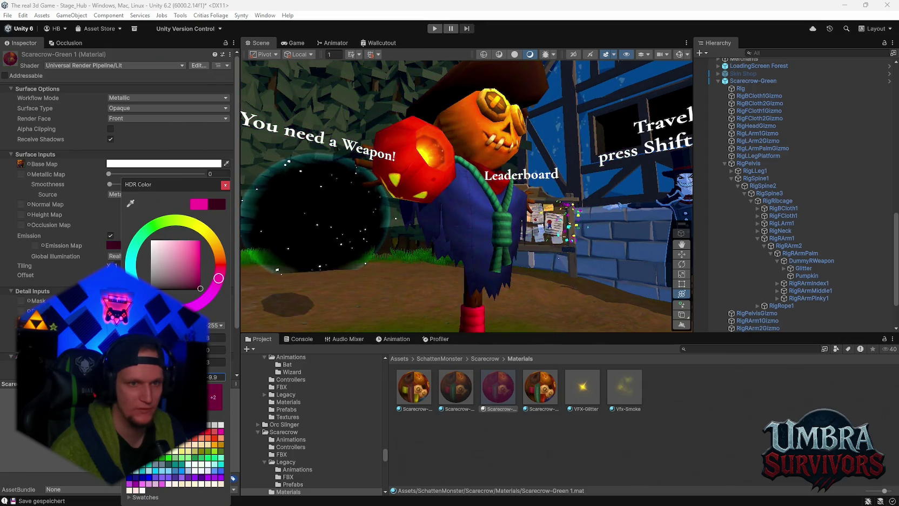
key(BackSpace)
key(BackSpace)
key(BackSpace)
text(5.2)
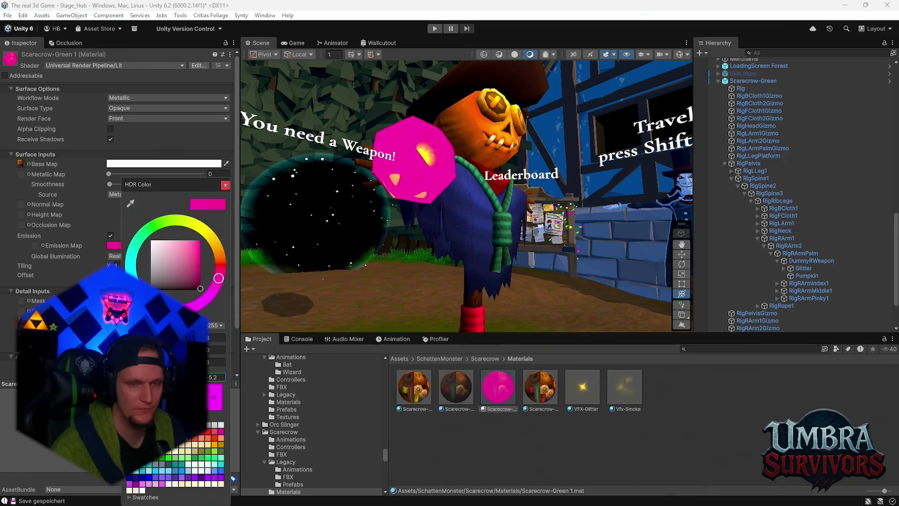
key(BackSpace)
key(BackSpace)
key(BackSpace)
text(-10)
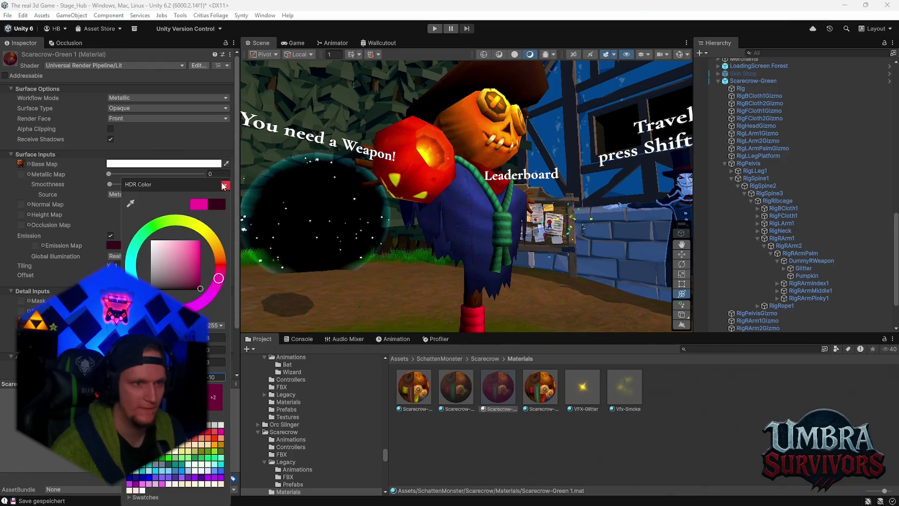
click(224, 186)
mouse_move(470, 235)
mouse_down()
mouse_move(485, 212)
mouse_move(331, 235)
mouse_up()
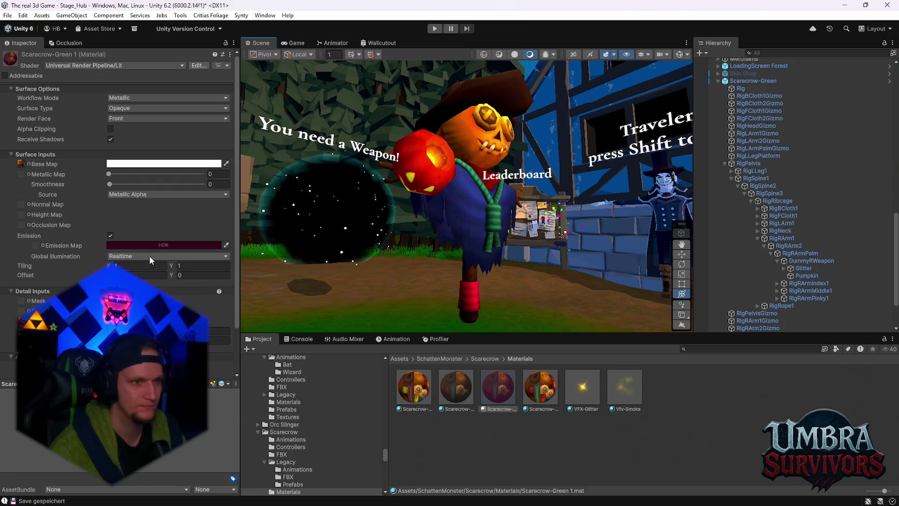
Select the Pumpkin under DummyRWeapon and locate its Scarecrow-Green 1 material asset.
scroll(153, 263, down, 2)
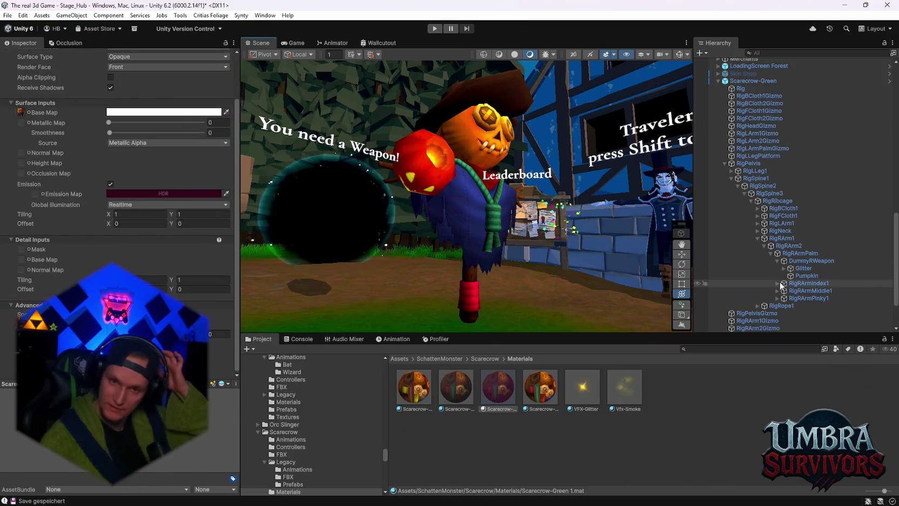
double_click(812, 261)
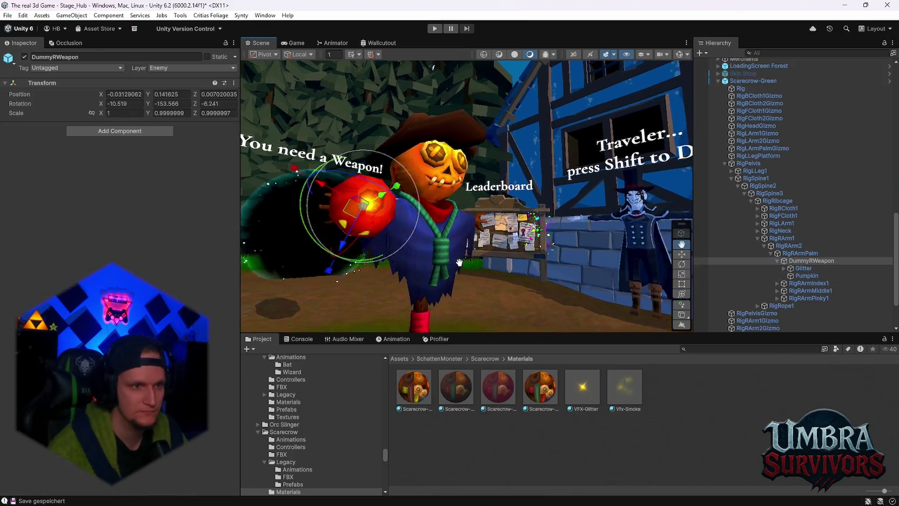
click(806, 275)
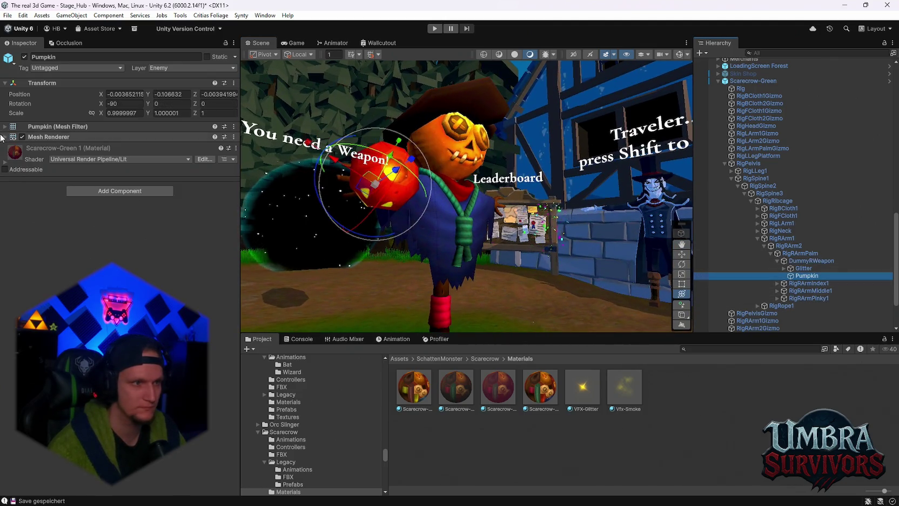
click(4, 137)
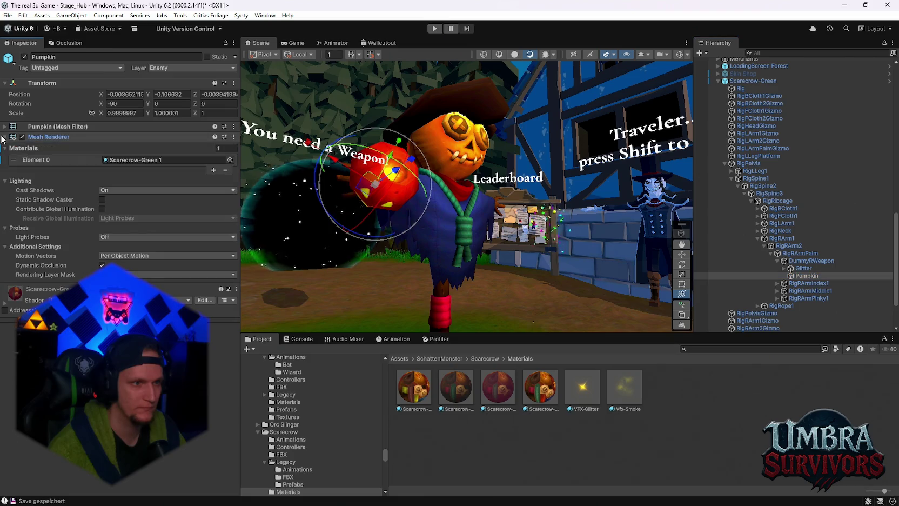
click(136, 161)
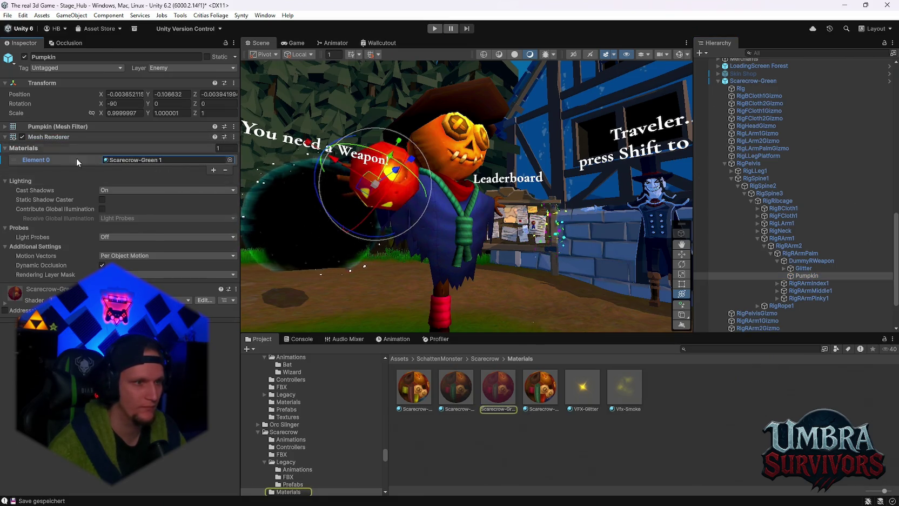
Locate the Pumpkin's mesh asset and open the Pump enemy assets folder.
click(4, 125)
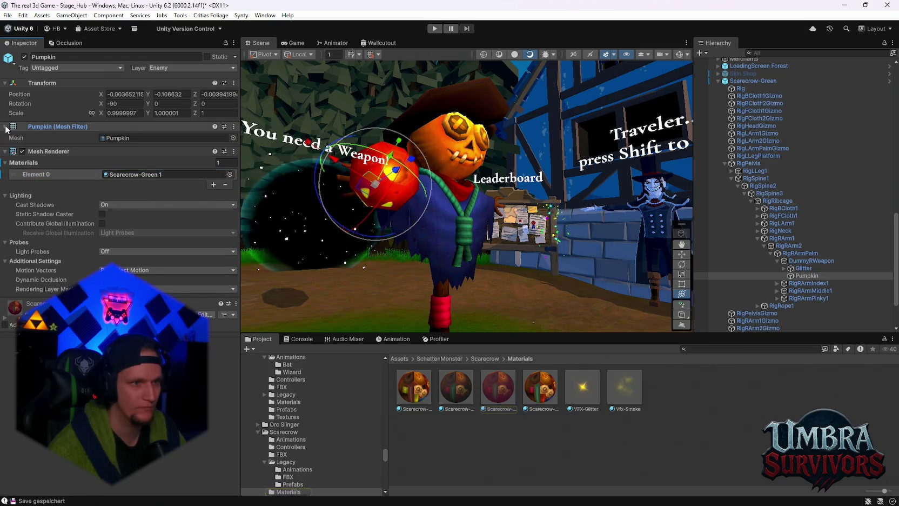
click(140, 138)
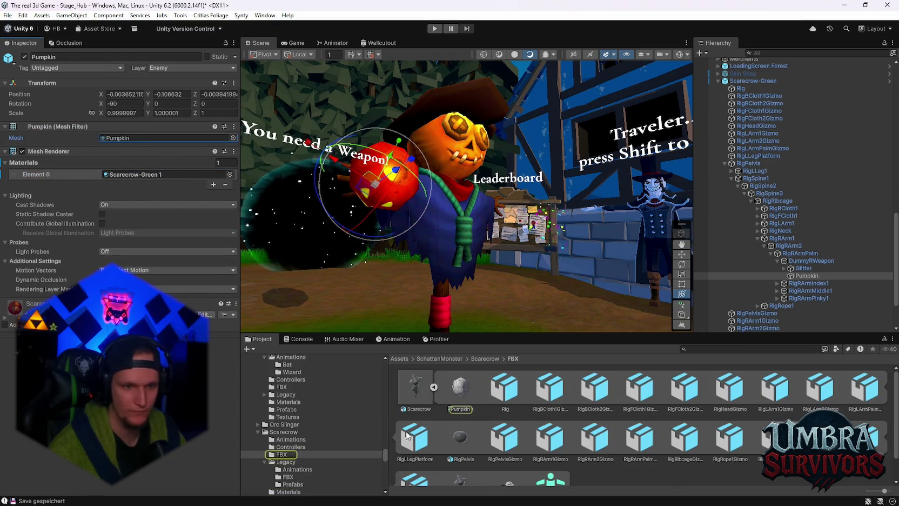
scroll(329, 437, down, 10)
scroll(330, 447, up, 10)
scroll(382, 385, up, 10)
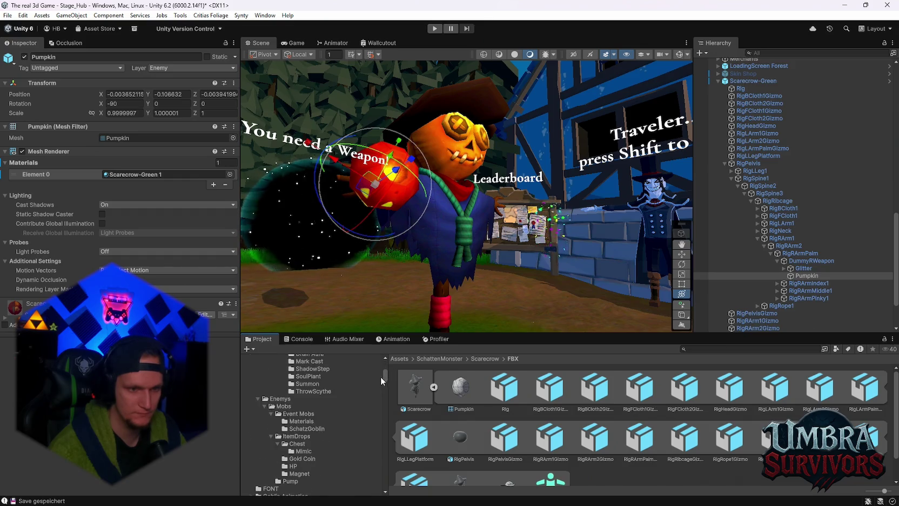
click(290, 481)
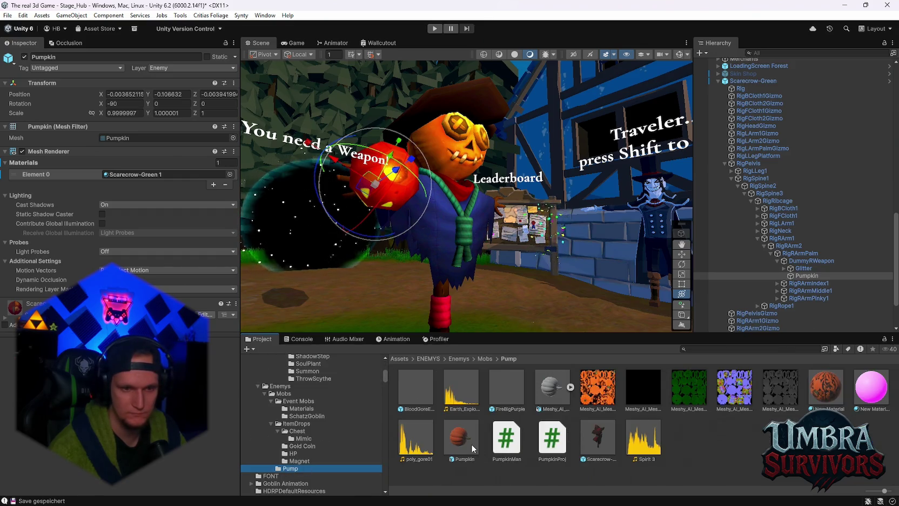
Assign Mesh1.0 from the Meshy_AI model as the Pumpkin's mesh.
mouse_move(551, 390)
mouse_down()
mouse_move(116, 138)
mouse_move(548, 399)
mouse_up()
click(570, 386)
mouse_move(642, 387)
mouse_down()
mouse_move(645, 403)
mouse_move(129, 142)
mouse_up()
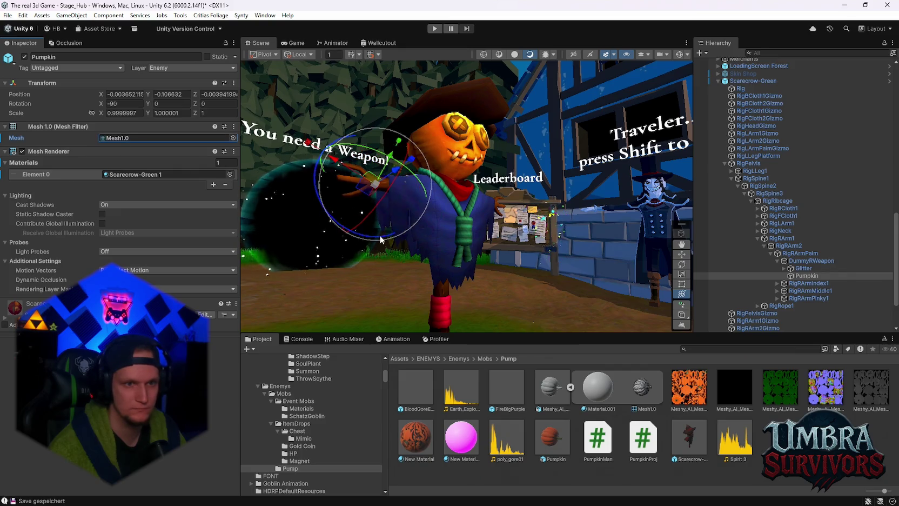
scroll(381, 239, up, 3)
Scale the pumpkin to about 14, raise it slightly, and apply New Material.
mouse_move(400, 188)
mouse_down()
mouse_move(519, 196)
mouse_move(560, 210)
mouse_move(601, 197)
mouse_up()
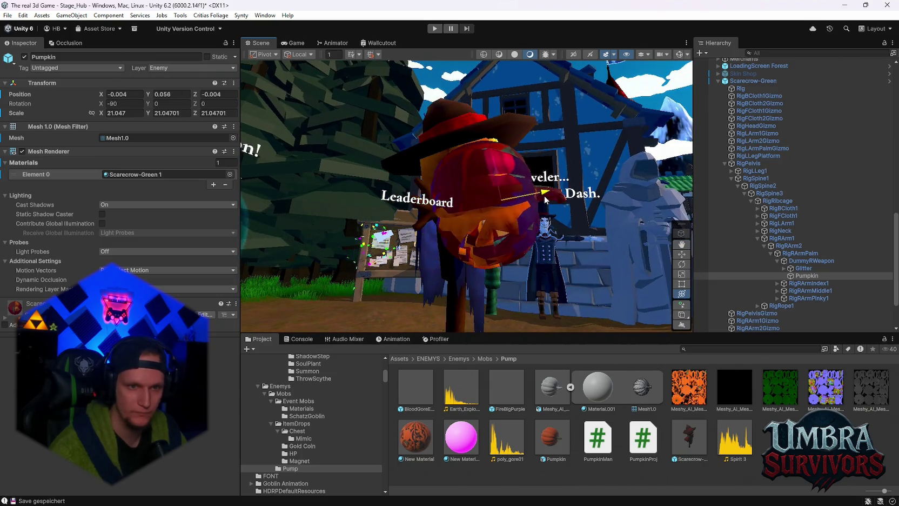
mouse_move(477, 204)
mouse_down()
mouse_move(472, 191)
mouse_move(533, 159)
mouse_up()
mouse_move(461, 436)
mouse_down()
mouse_move(486, 343)
mouse_move(476, 200)
mouse_move(535, 265)
mouse_move(501, 249)
mouse_up()
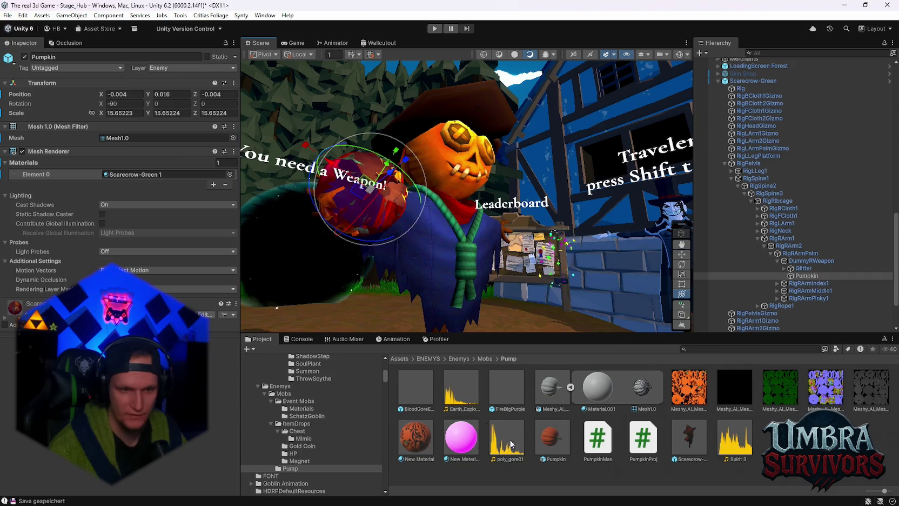
mouse_move(435, 456)
mouse_down()
mouse_move(376, 221)
mouse_move(432, 216)
mouse_move(609, 167)
mouse_move(486, 222)
mouse_up()
mouse_move(413, 249)
mouse_down()
mouse_move(402, 246)
mouse_move(473, 295)
mouse_move(306, 264)
mouse_move(537, 207)
mouse_move(524, 188)
mouse_move(516, 192)
mouse_up()
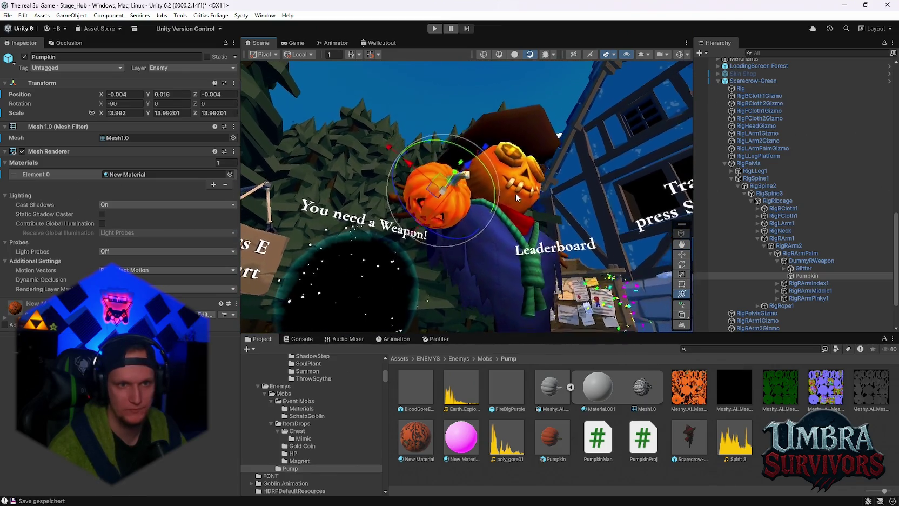
Apply the purple gradient preset to Glitter's Color over Lifetime.
click(804, 269)
click(143, 239)
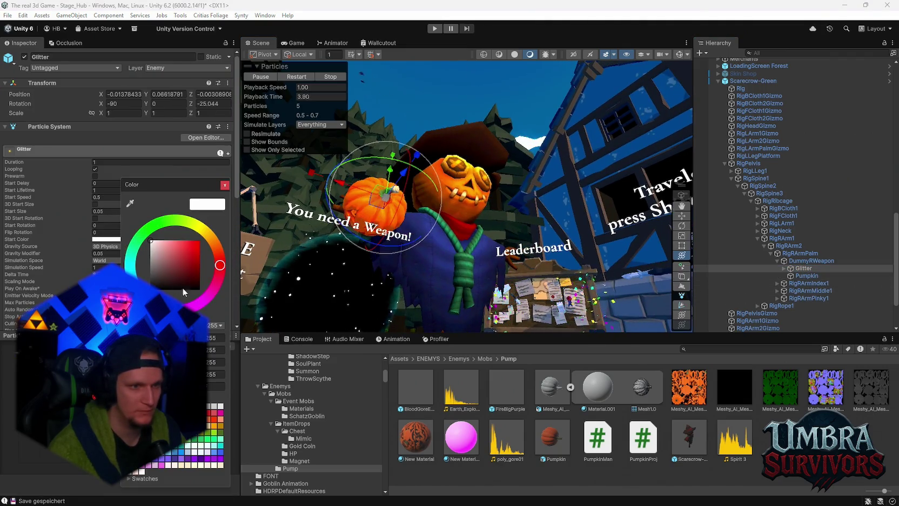
click(225, 185)
scroll(42, 214, down, 5)
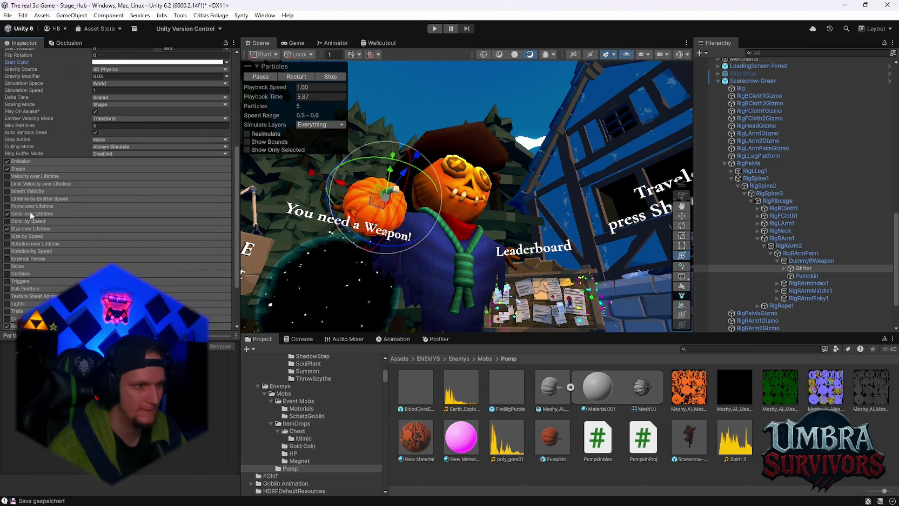
click(30, 215)
click(103, 221)
click(200, 214)
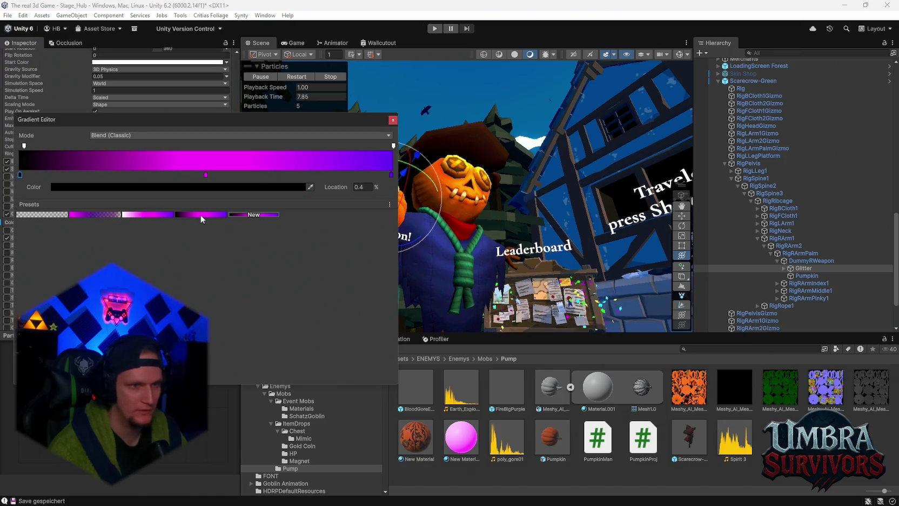
click(392, 120)
scroll(438, 215, up, 5)
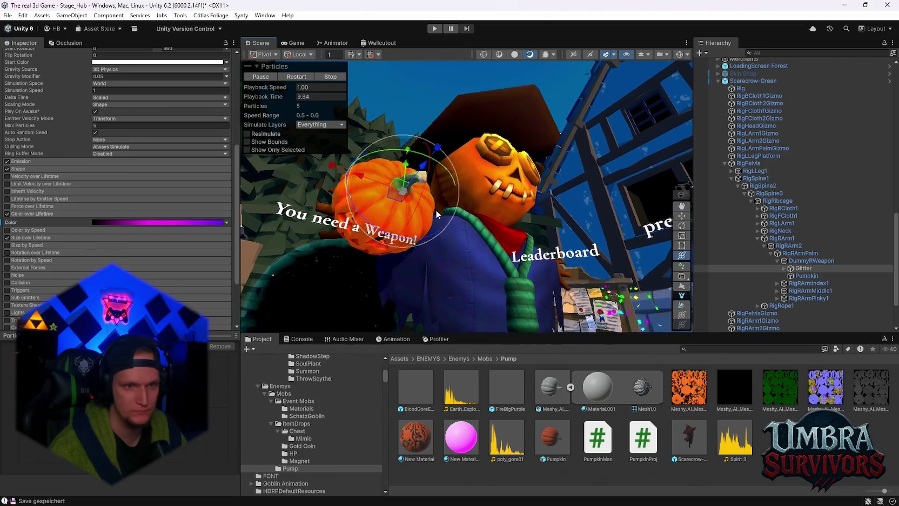
Frame the pumpkin, then apply the purple gradient preset to the smoke child's colour over lifetime.
key(f)
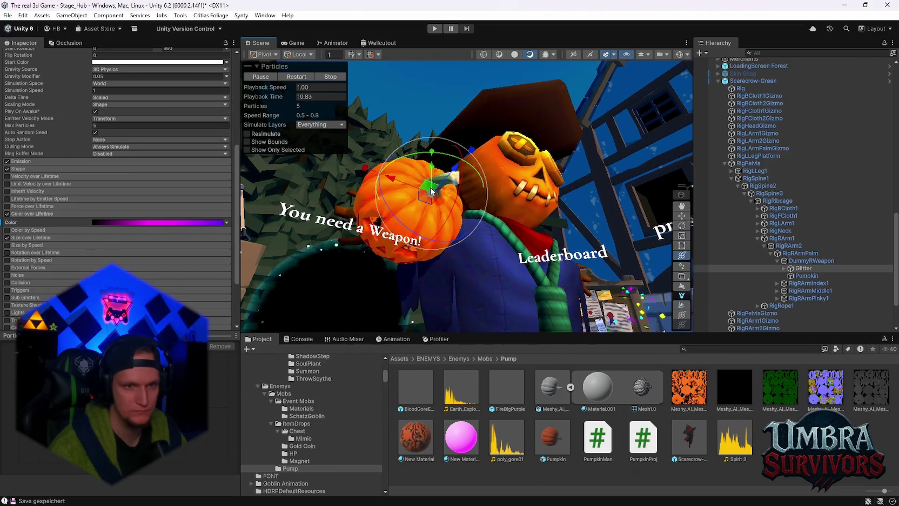
key(q)
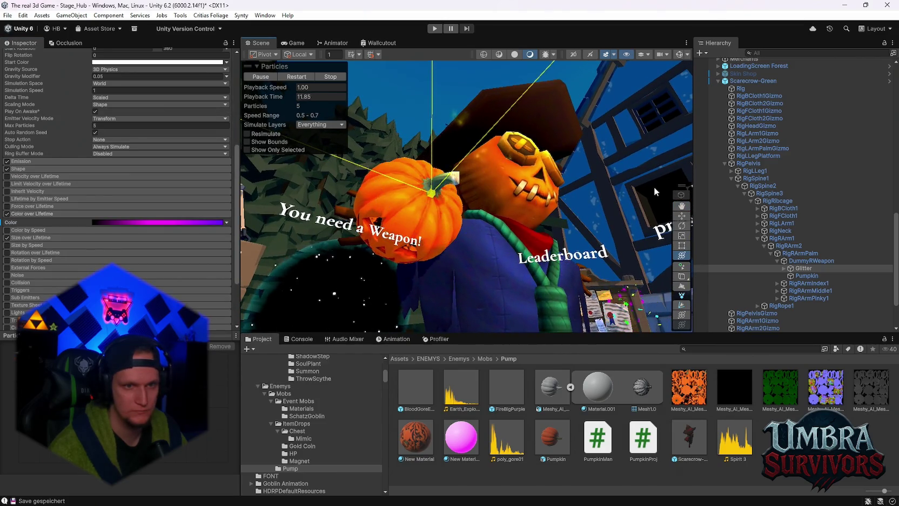
key(y)
scroll(64, 234, up, 5)
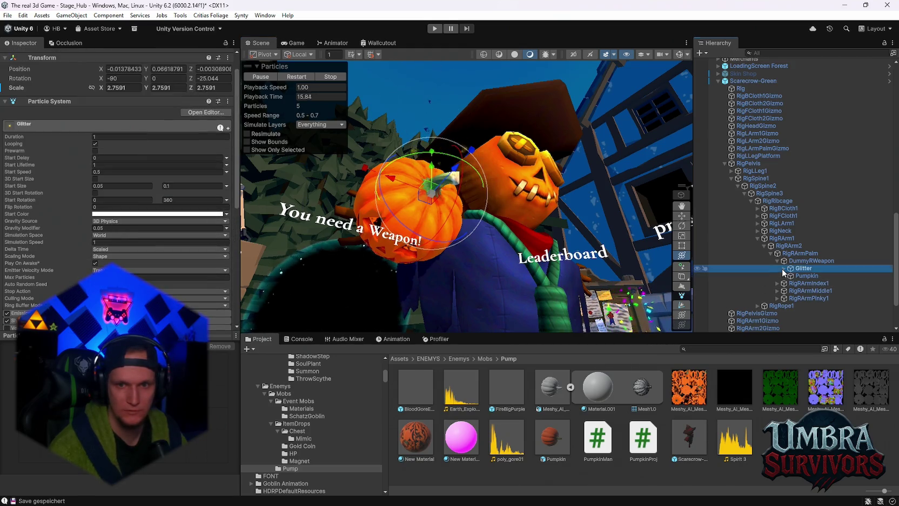
click(783, 268)
click(811, 276)
scroll(24, 293, down, 2)
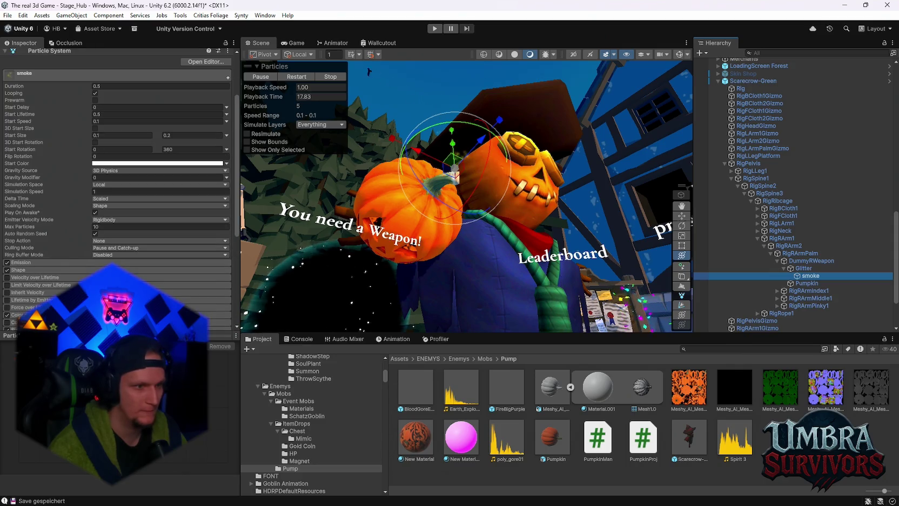
click(156, 163)
click(203, 216)
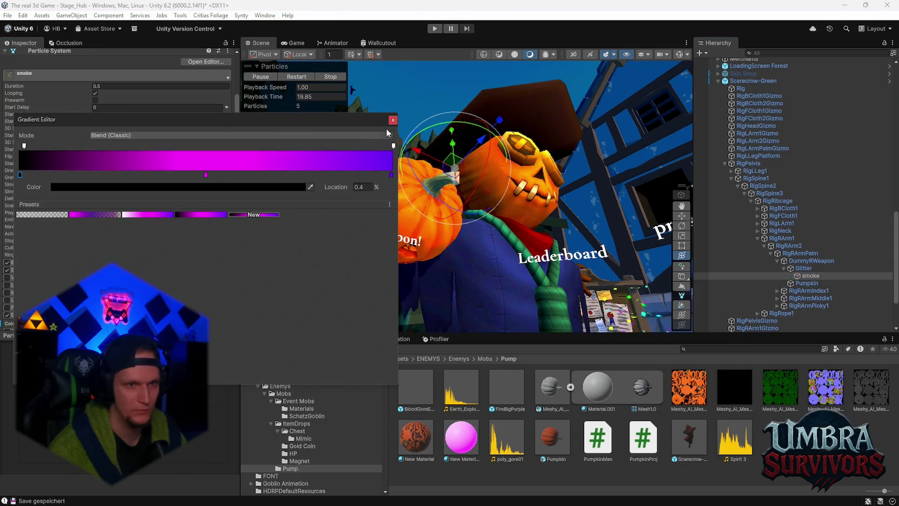
click(394, 120)
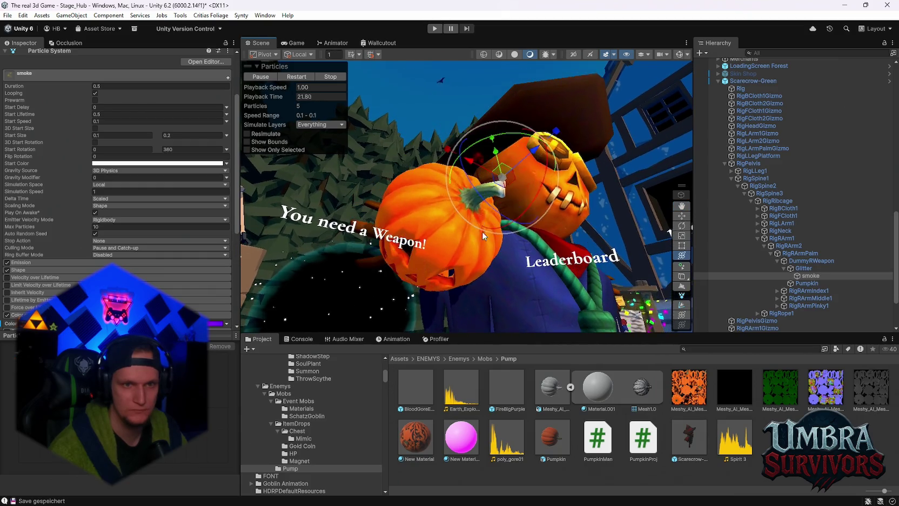
Set the smoke particles' Start Color to magenta.
drag(538, 155, 495, 188)
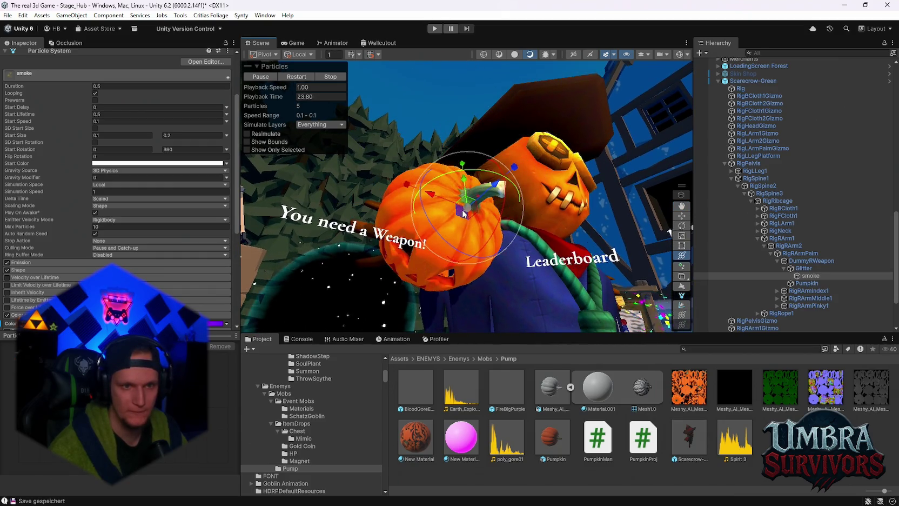
drag(535, 162, 545, 158)
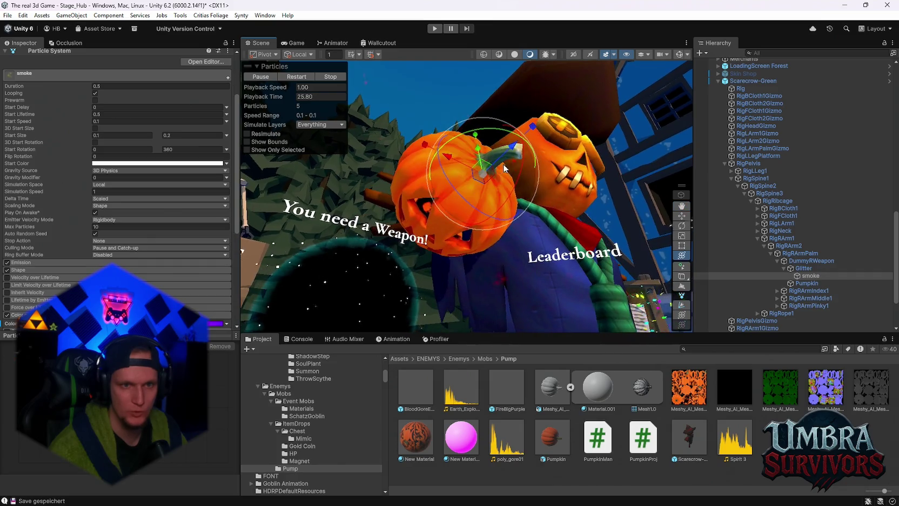
scroll(213, 232, down, 4)
scroll(214, 231, up, 3)
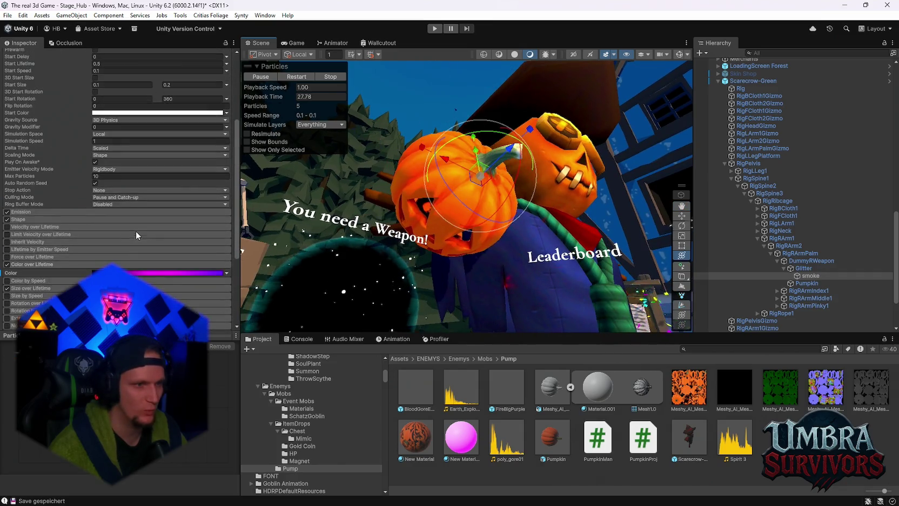
click(162, 137)
mouse_move(178, 205)
mouse_down()
mouse_move(227, 190)
mouse_move(255, 167)
mouse_up()
click(200, 245)
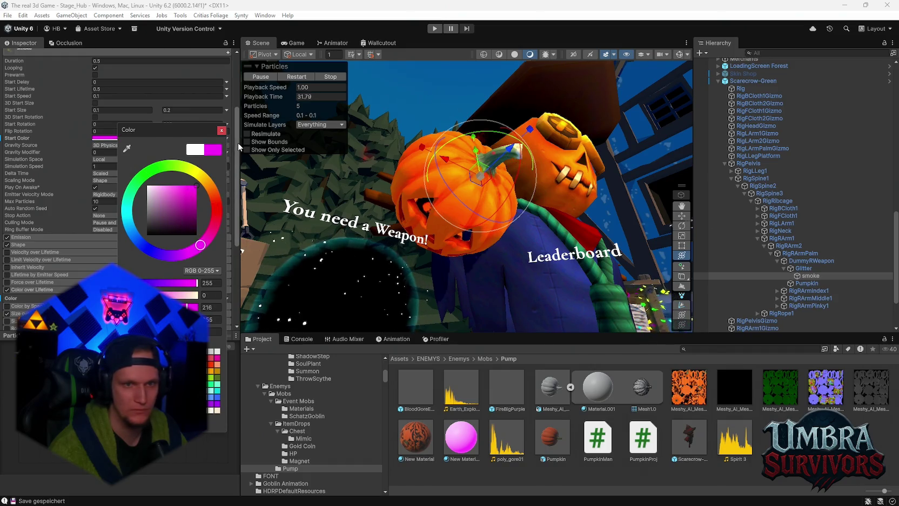
click(243, 145)
Turn off the smoke's Color over Lifetime and locate its particle material.
scroll(34, 267, down, 3)
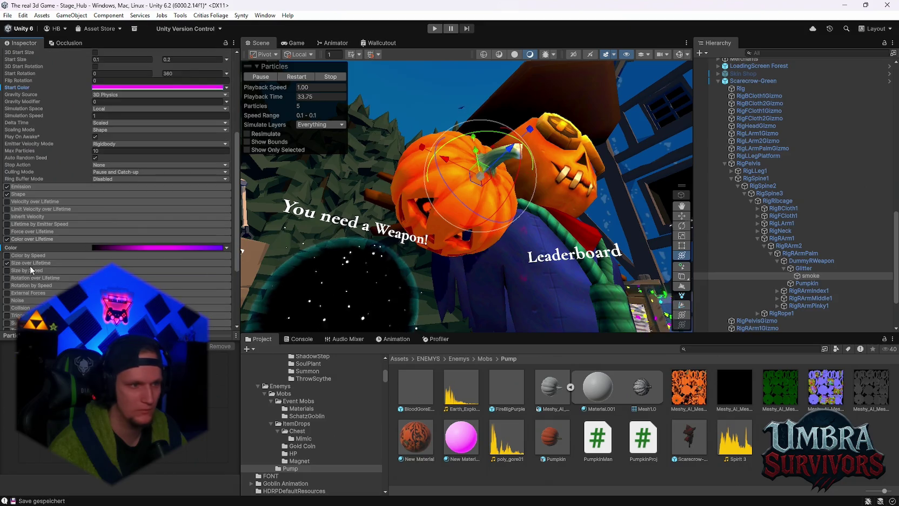
click(7, 238)
scroll(22, 253, down, 6)
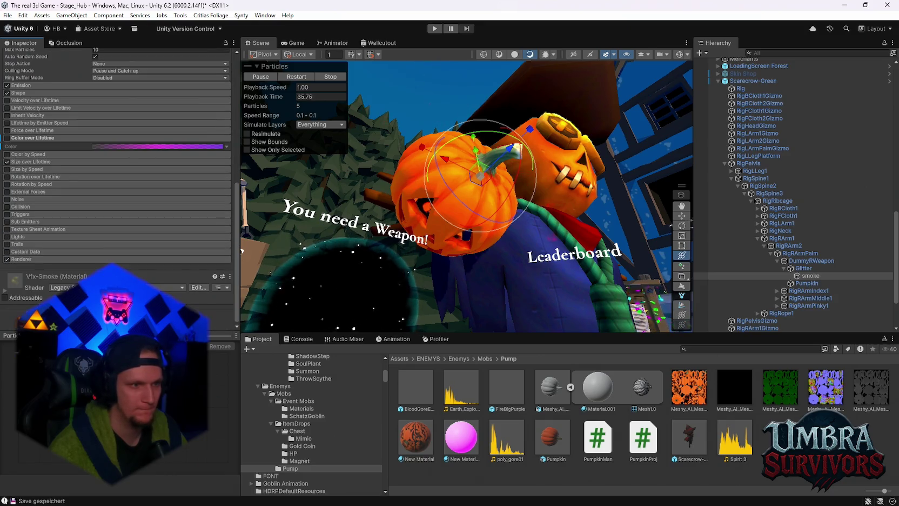
scroll(108, 227, down, 3)
click(104, 232)
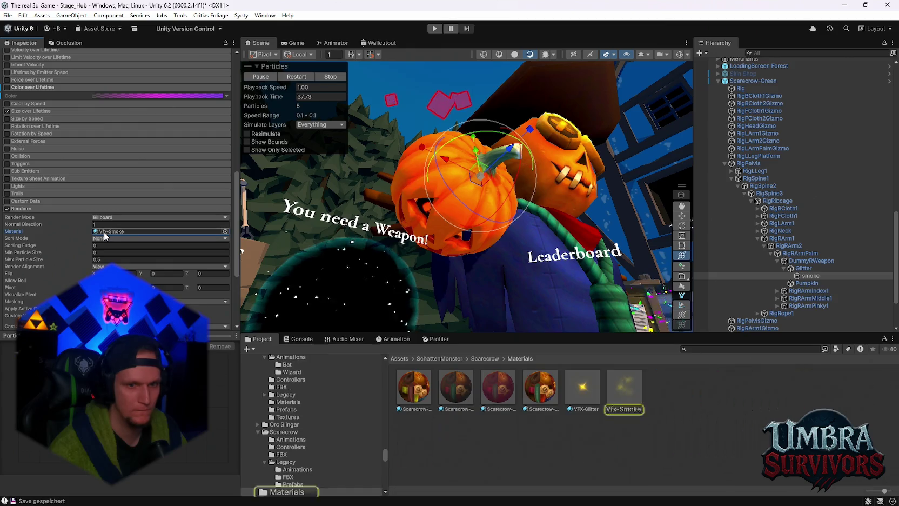
Change the Vfx-Smoke material's Tint Color from yellow to magenta (FF00C8).
scroll(103, 232, up, 4)
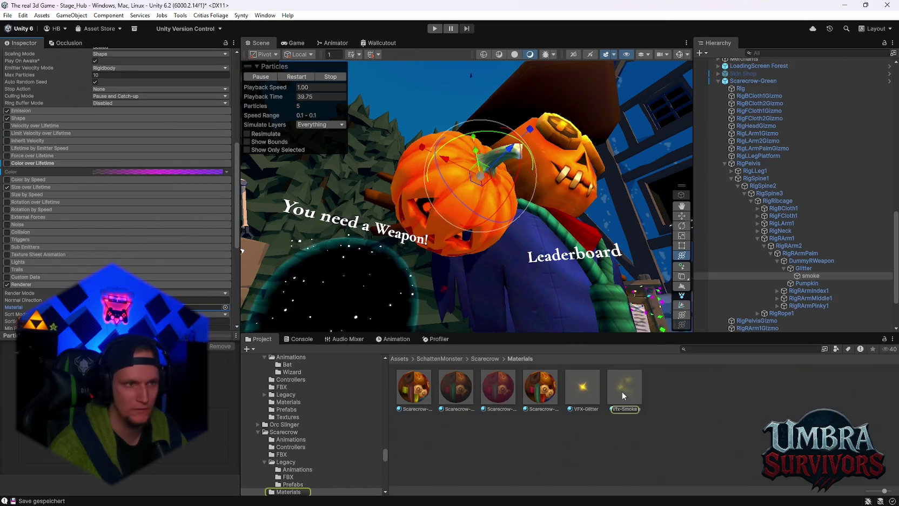
click(624, 396)
click(216, 92)
click(299, 199)
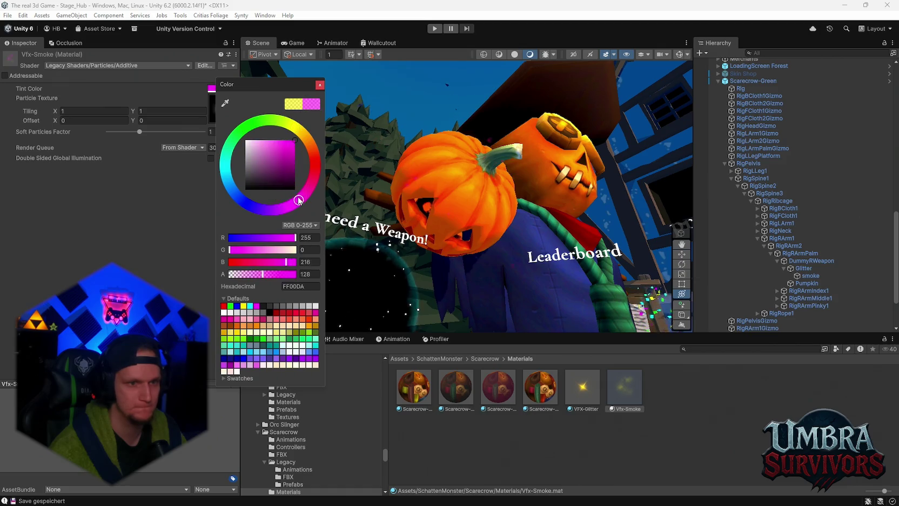
click(320, 85)
drag(436, 165, 500, 244)
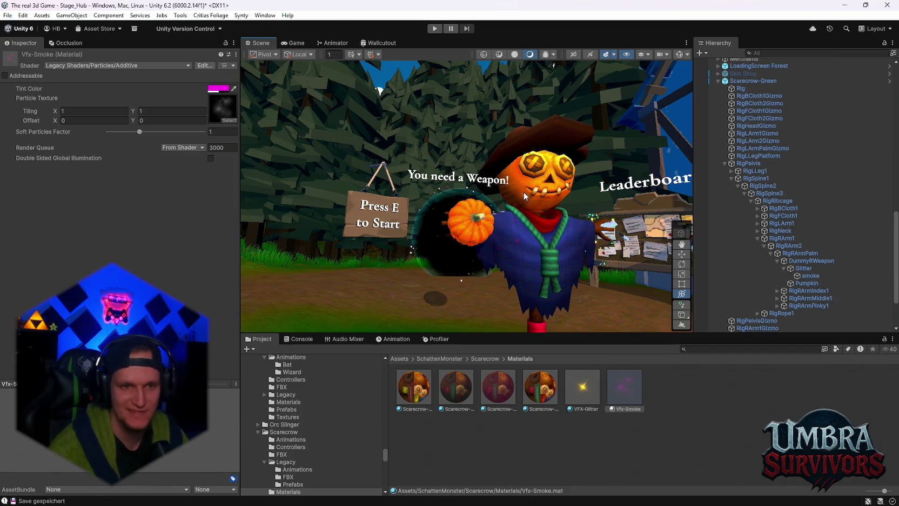
Select Scarecrow-Green in the Hierarchy and review its prefab Overrides.
scroll(557, 205, down, 3)
mouse_move(557, 206)
mouse_down()
mouse_move(504, 221)
mouse_move(501, 189)
mouse_move(527, 237)
mouse_up()
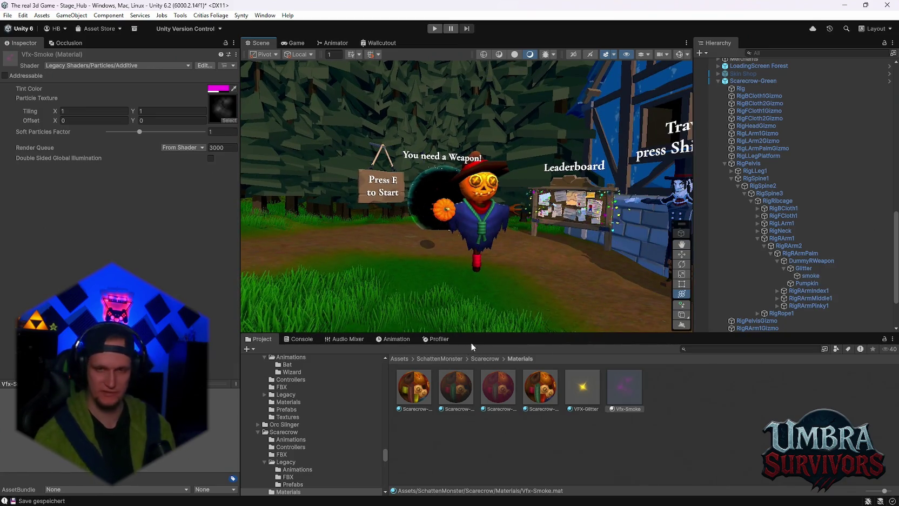
scroll(762, 284, down, 3)
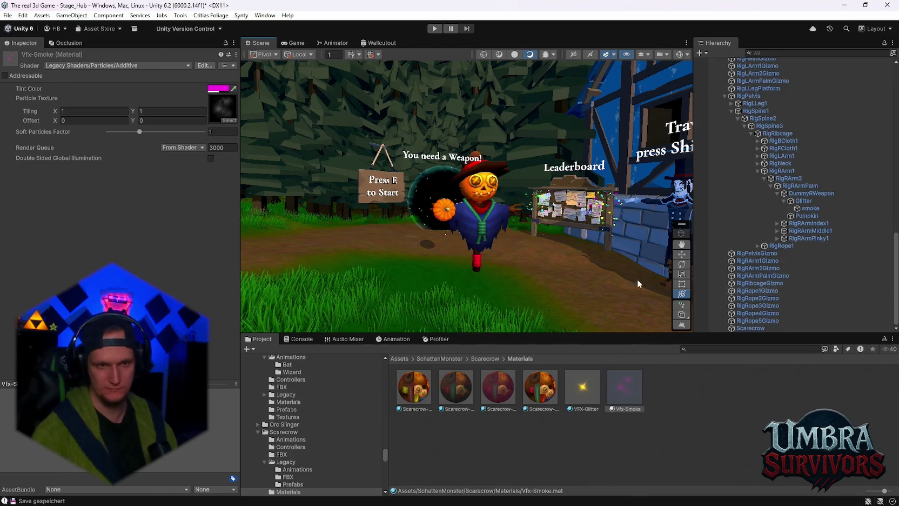
scroll(604, 251, down, 1)
scroll(746, 277, up, 10)
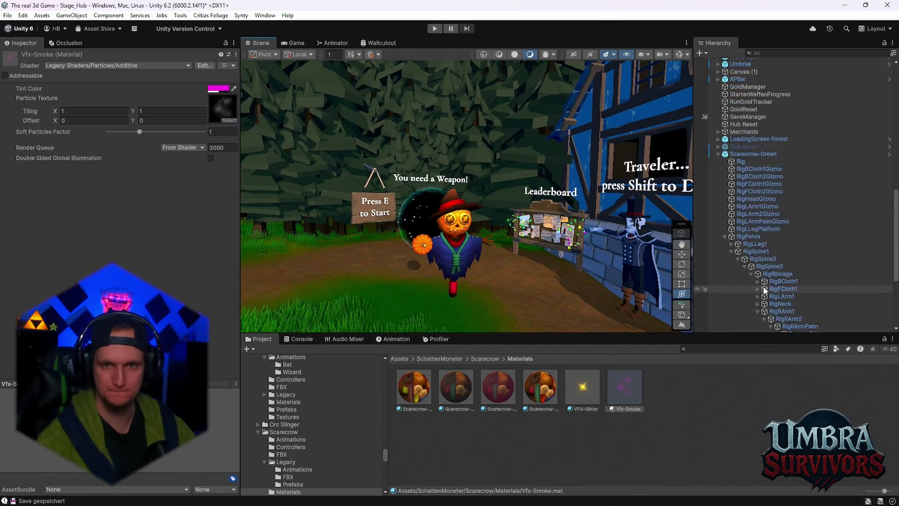
click(742, 267)
click(73, 93)
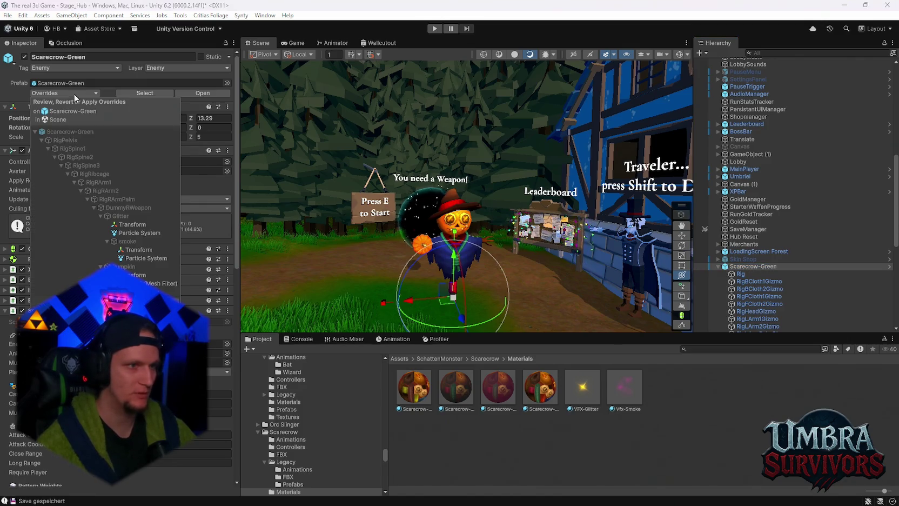
click(220, 306)
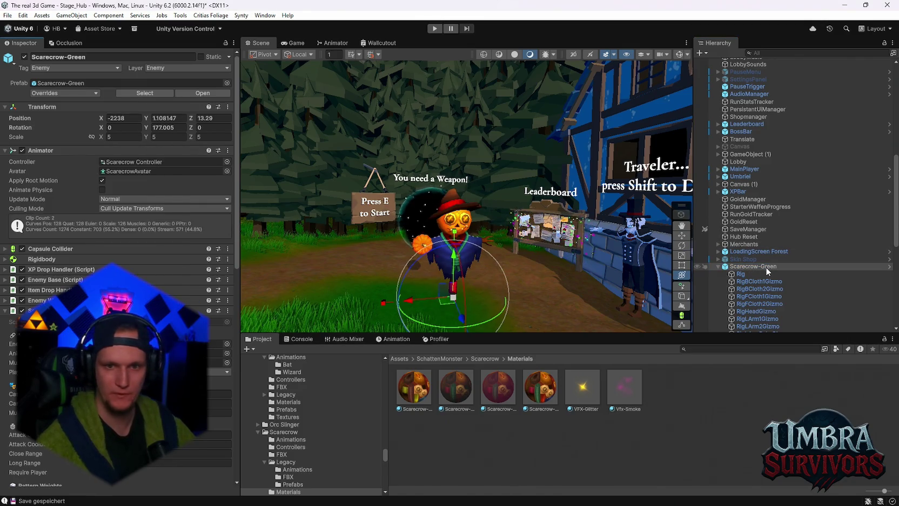
Delete the Scarecrow-Green instance from the scene.
scroll(167, 242, down, 3)
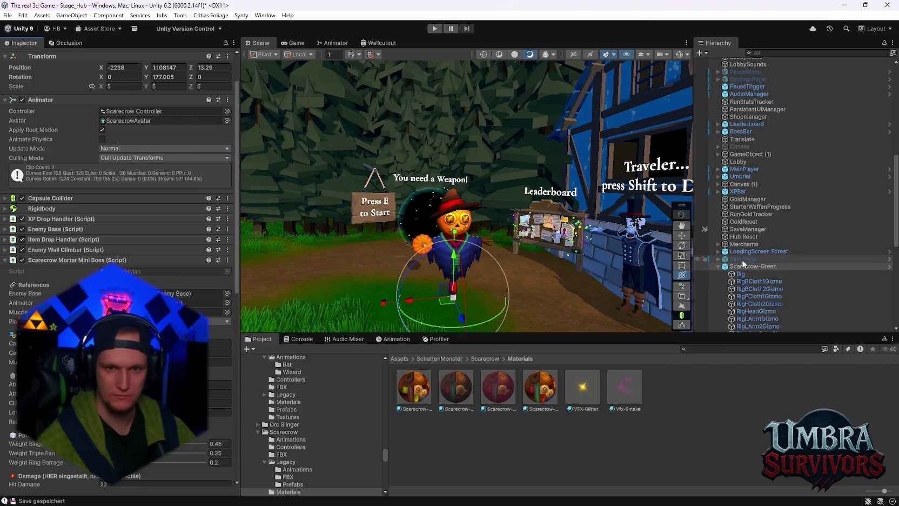
click(740, 267)
key(Delete)
Change the VFX-Glitter material's Tint Color from yellow to magenta.
mouse_move(325, 178)
mouse_down()
mouse_move(546, 206)
mouse_move(588, 179)
mouse_up()
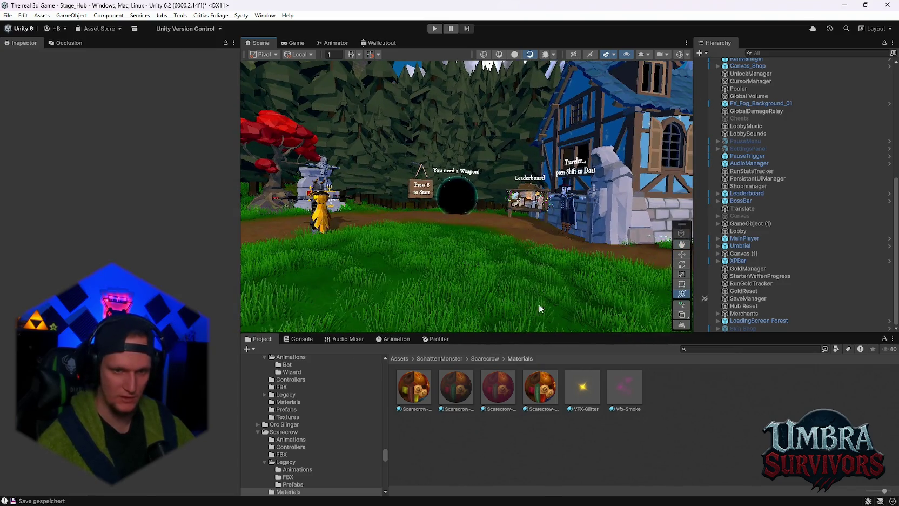
click(582, 386)
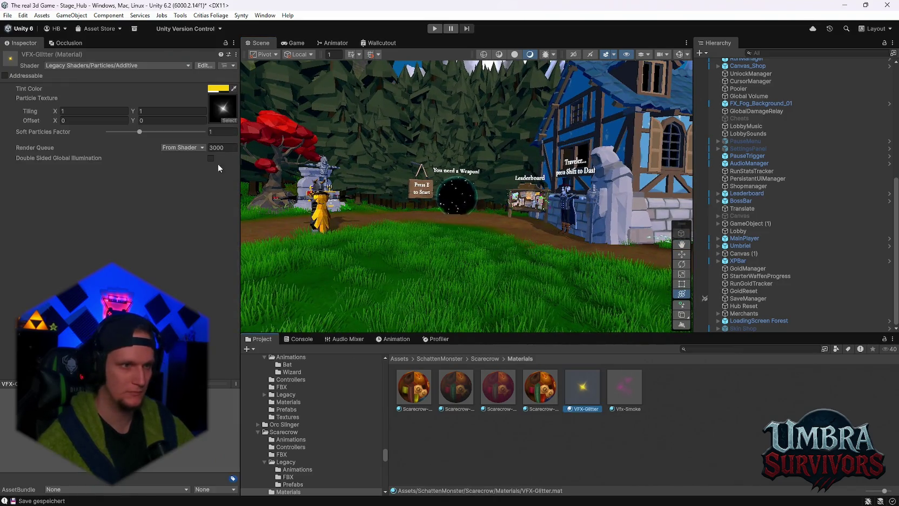
click(210, 88)
click(297, 190)
click(520, 160)
Enter Play mode to test the Stage_Hub scene.
mouse_move(520, 160)
mouse_down()
mouse_move(538, 208)
mouse_move(525, 165)
mouse_move(512, 177)
mouse_up()
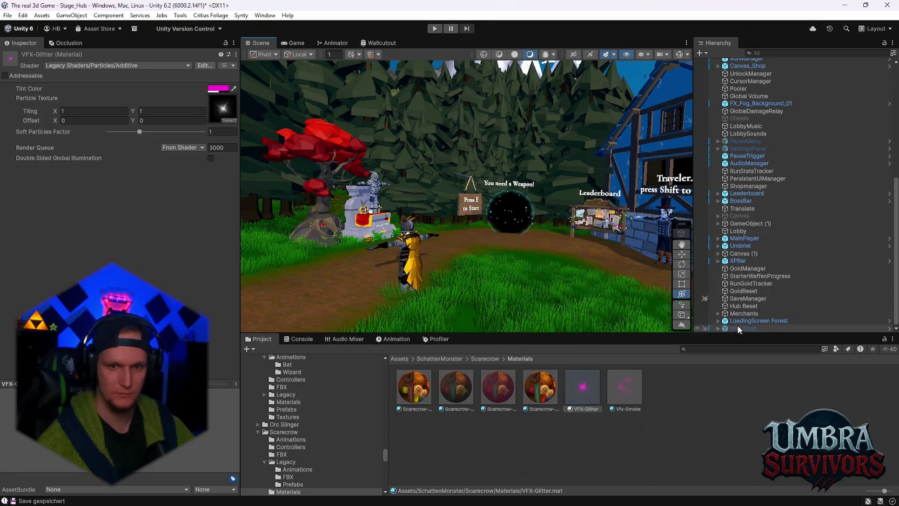
scroll(324, 447, up, 10)
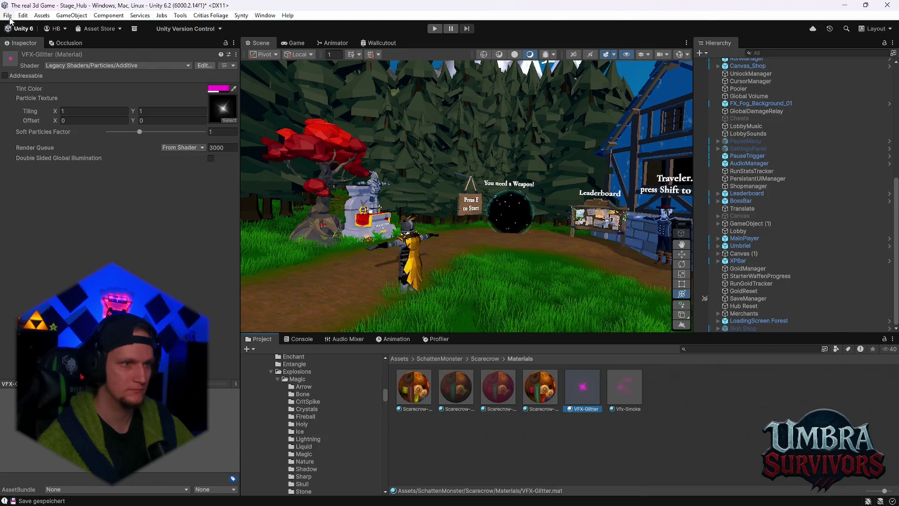
click(435, 28)
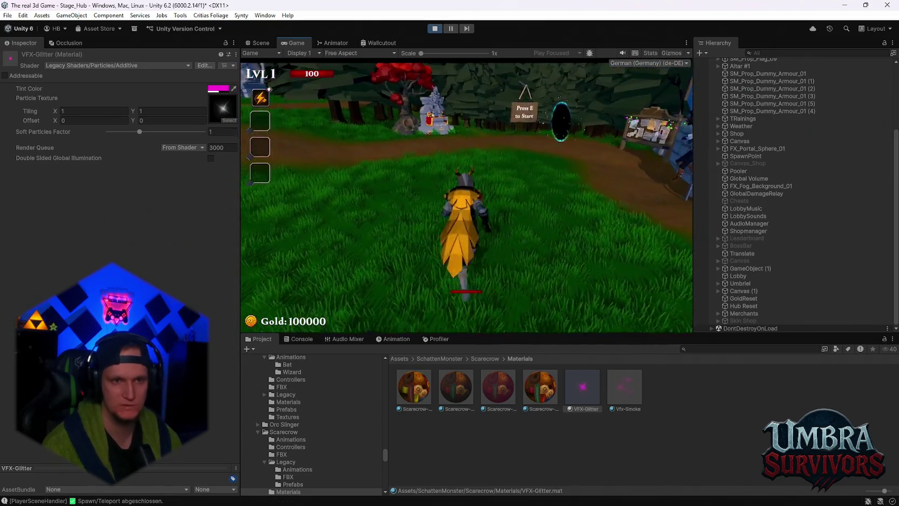
Choose the Poison Trail weapon card at the portal, then enter the portal to load Stage 1.
key(e)
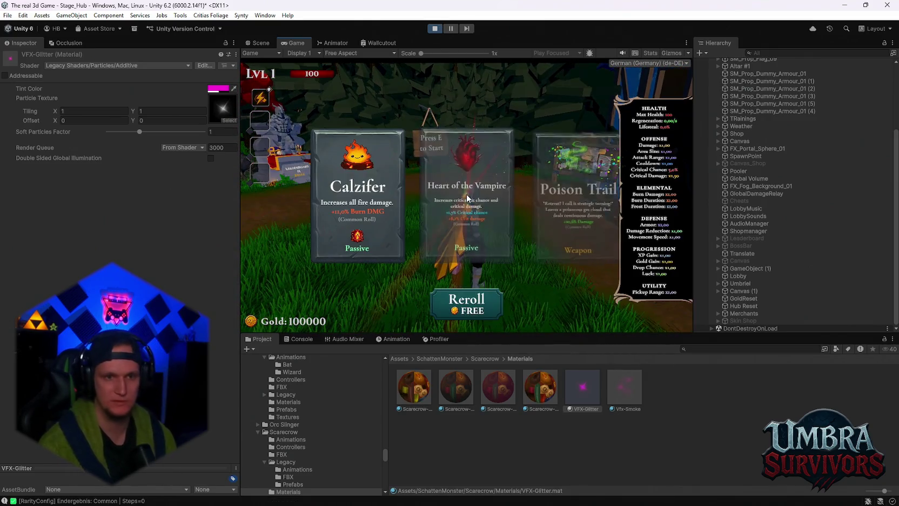
click(563, 229)
key(w)
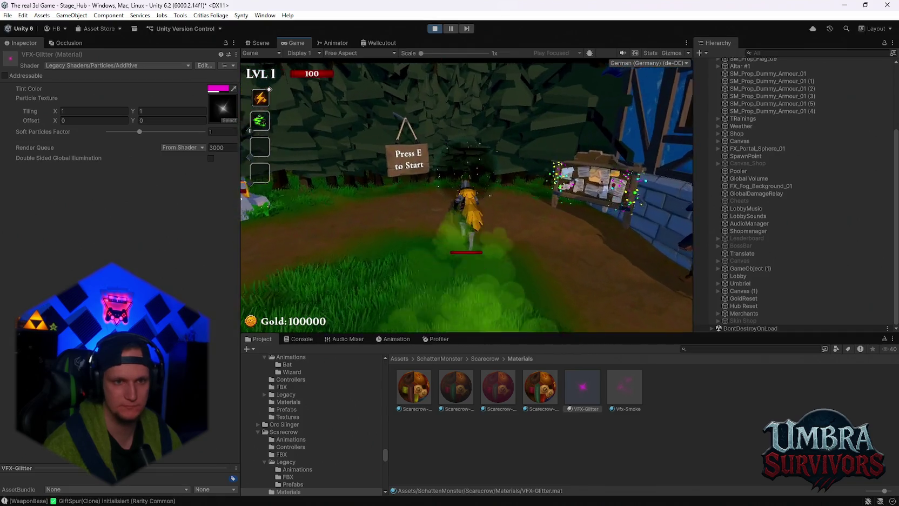
key(e)
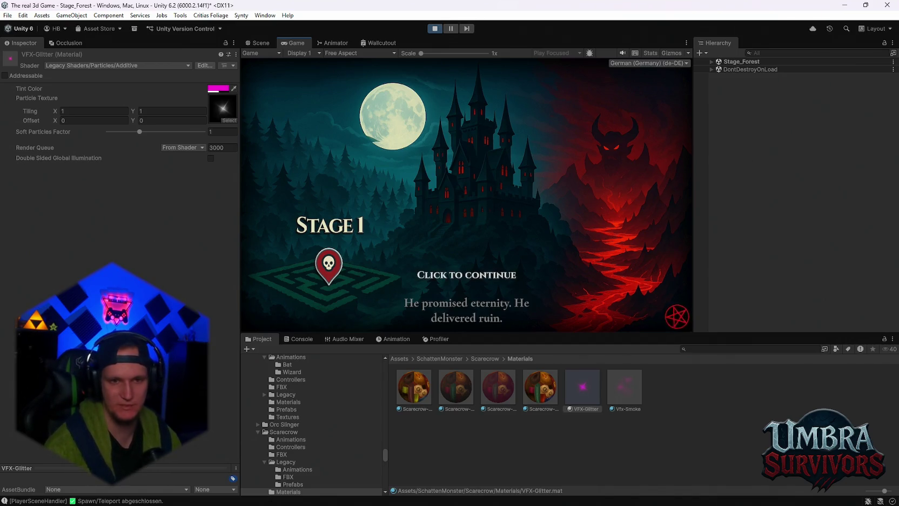
Continue into Stage 1, run forward, then pause and open the game's Settings menu.
key(space)
key(w)
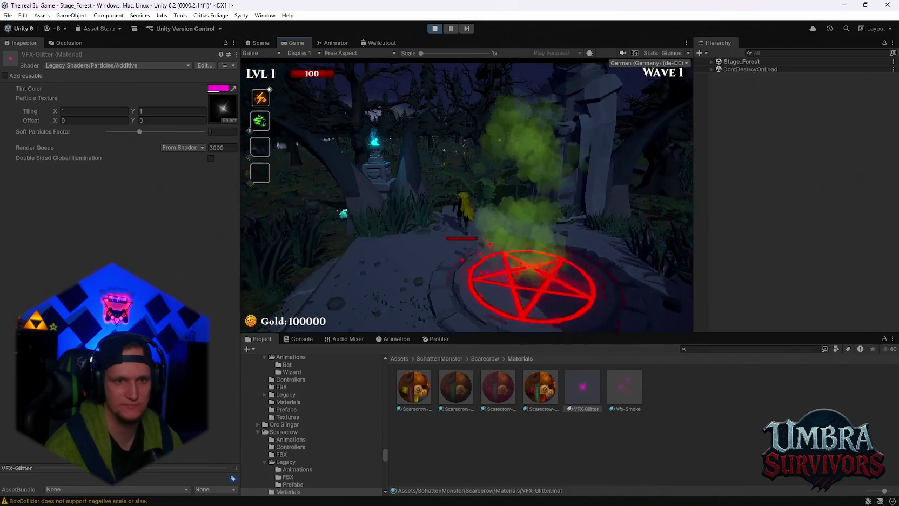
key(Escape)
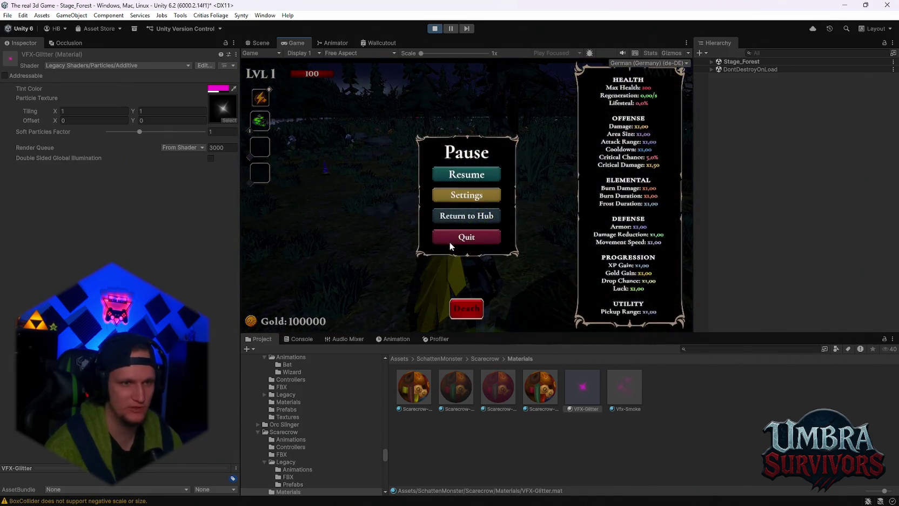
click(448, 193)
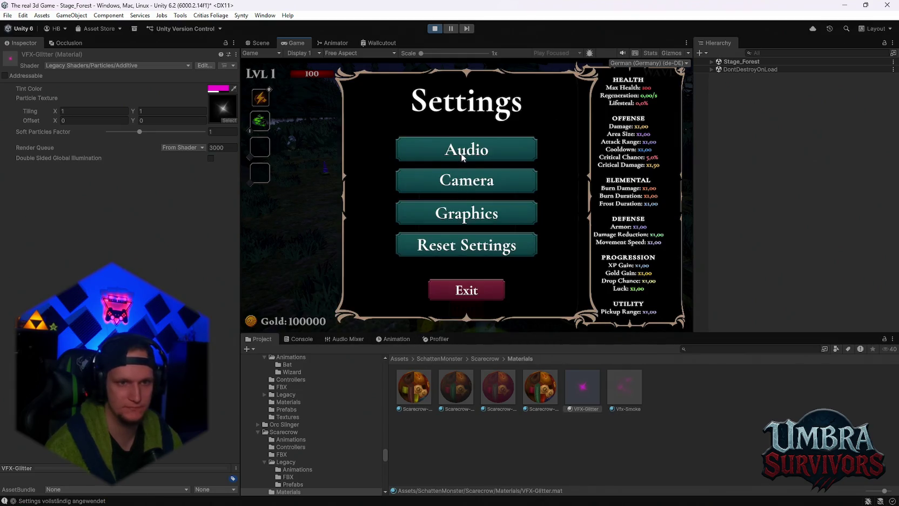
Check the Console, search the Project window for Cheats assets, and stop play mode.
click(298, 339)
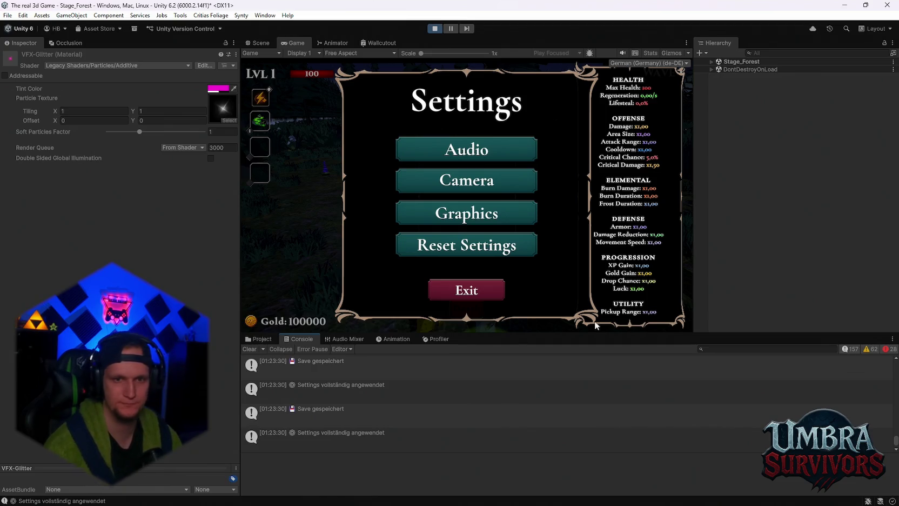
click(269, 340)
text(cheat)
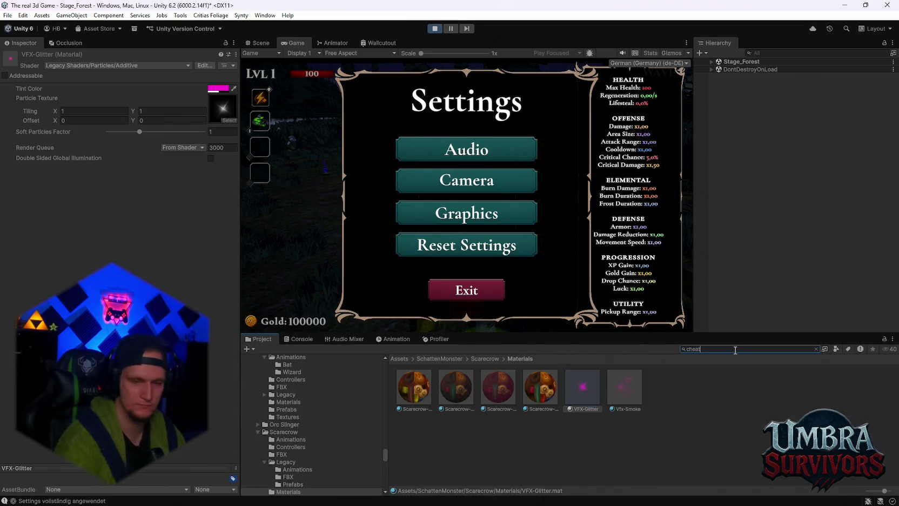
text(s)
click(435, 29)
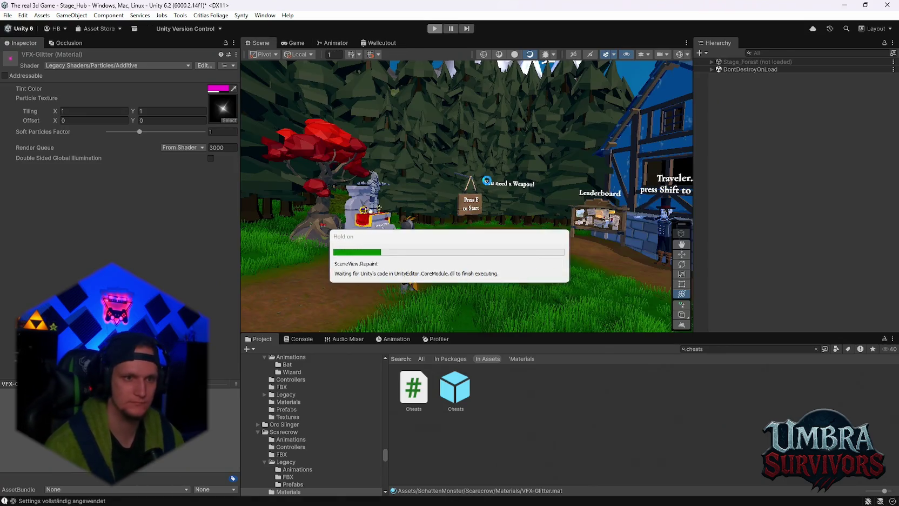
Check the Console log messages, then return to the Project assets.
scroll(711, 213, down, 8)
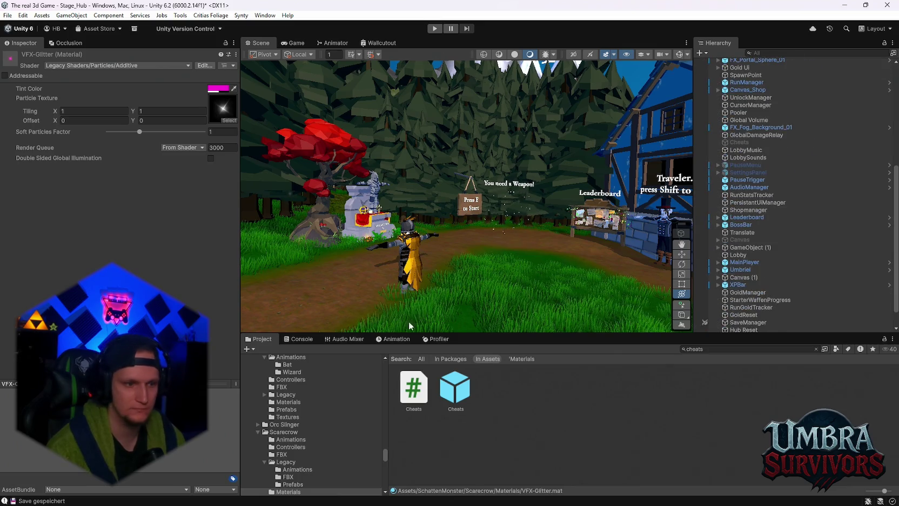
click(300, 339)
click(256, 339)
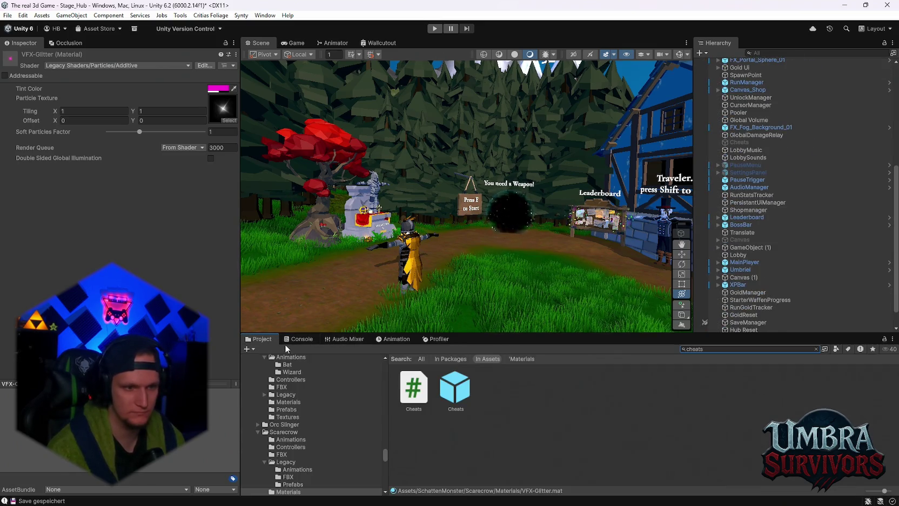
scroll(756, 270, up, 5)
Open the recent Stage_Forest scene, saving the hub scene, and select ObjectPooler.
click(8, 15)
mouse_move(81, 47)
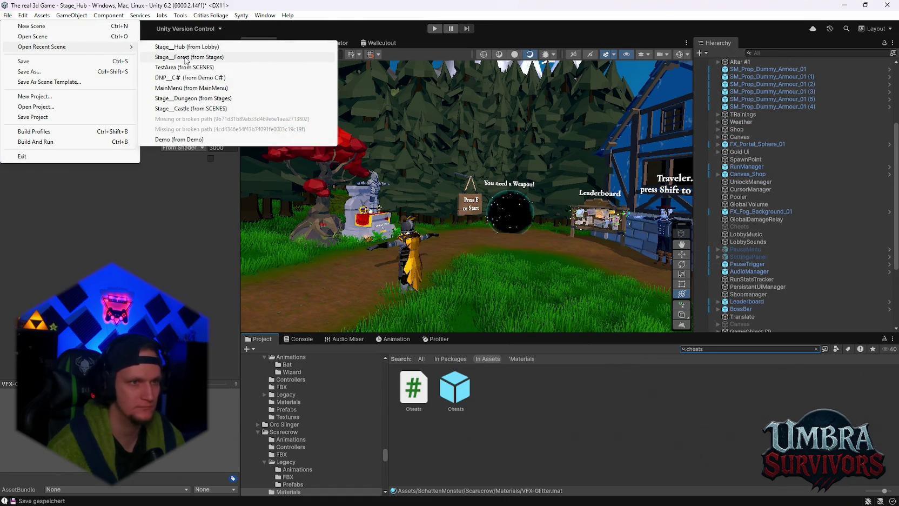
click(188, 61)
click(438, 278)
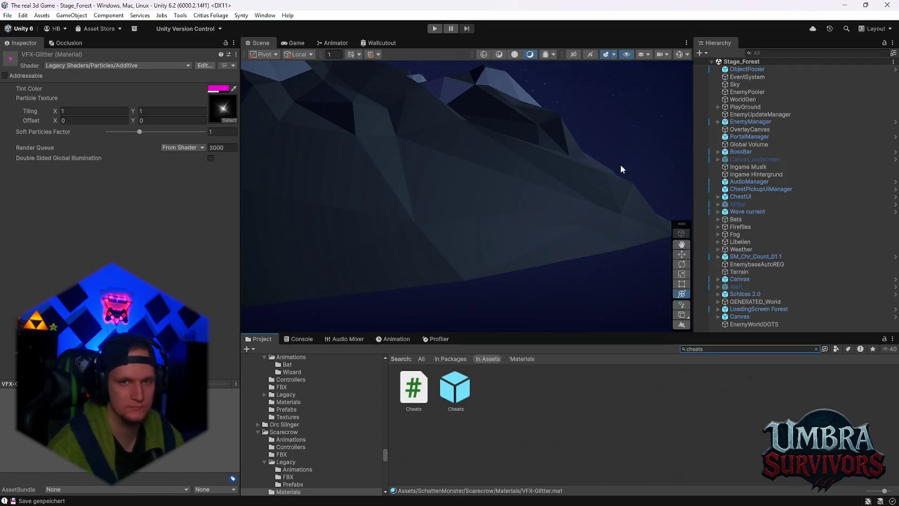
click(747, 69)
Frame the ObjectPooler, select EnemyPooler, and open the Pump mob folder in the Project window.
key(f)
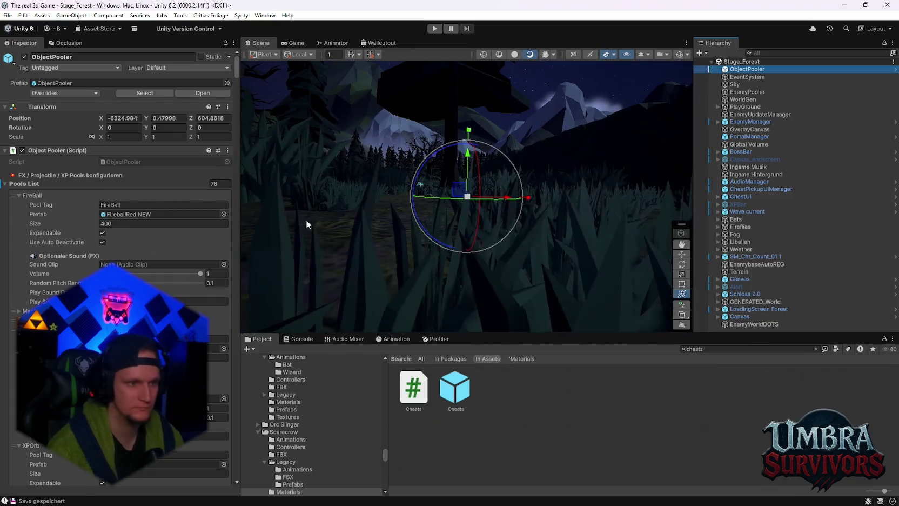
click(748, 92)
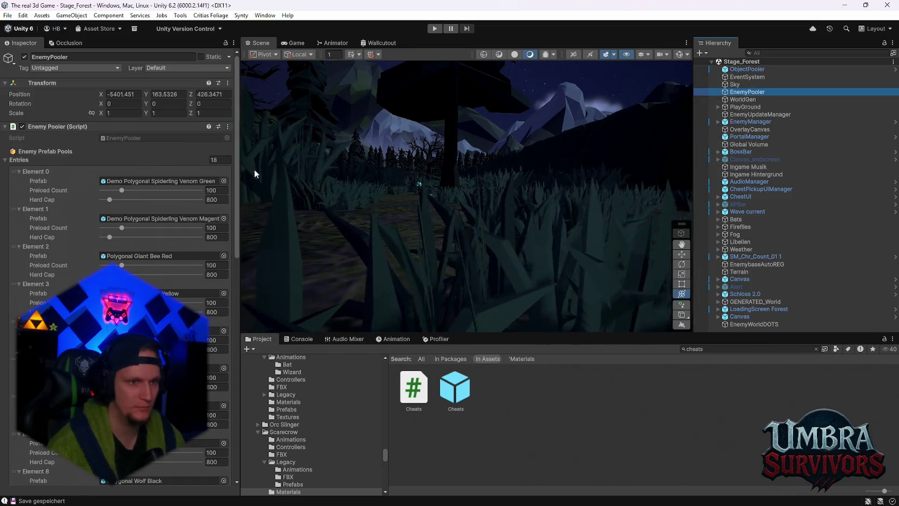
drag(235, 169, 226, 455)
scroll(329, 445, up, 5)
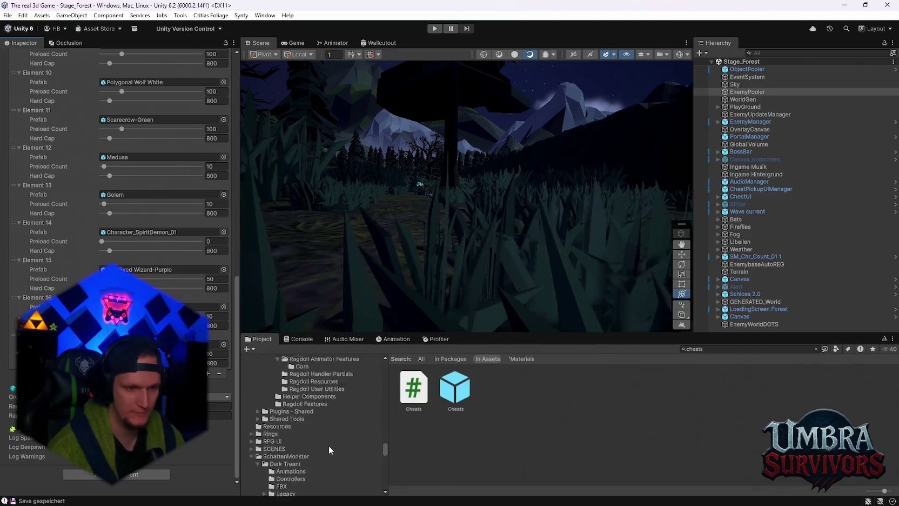
scroll(329, 446, up, 3)
drag(387, 442, 391, 379)
scroll(330, 397, up, 3)
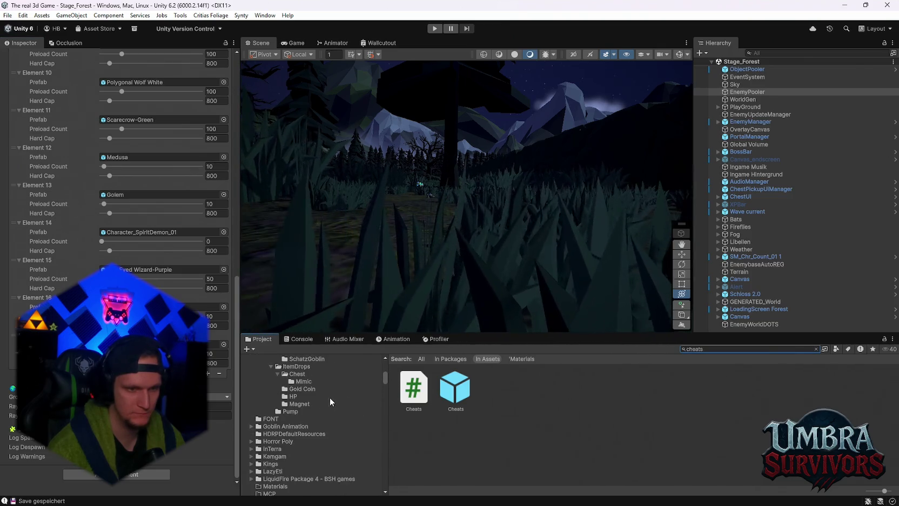
click(290, 411)
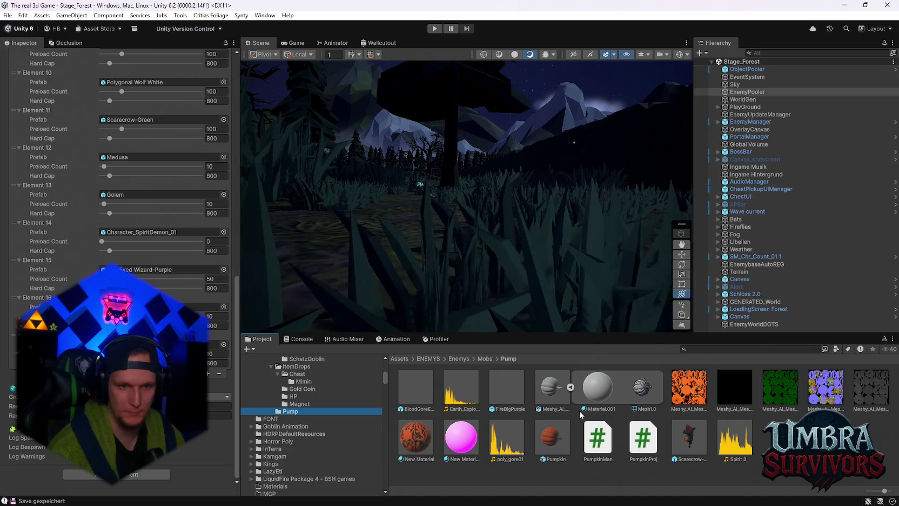
Add a 19th entry to EnemyPooler's enemy pool list and select the Golem pool's Preload Count.
click(209, 373)
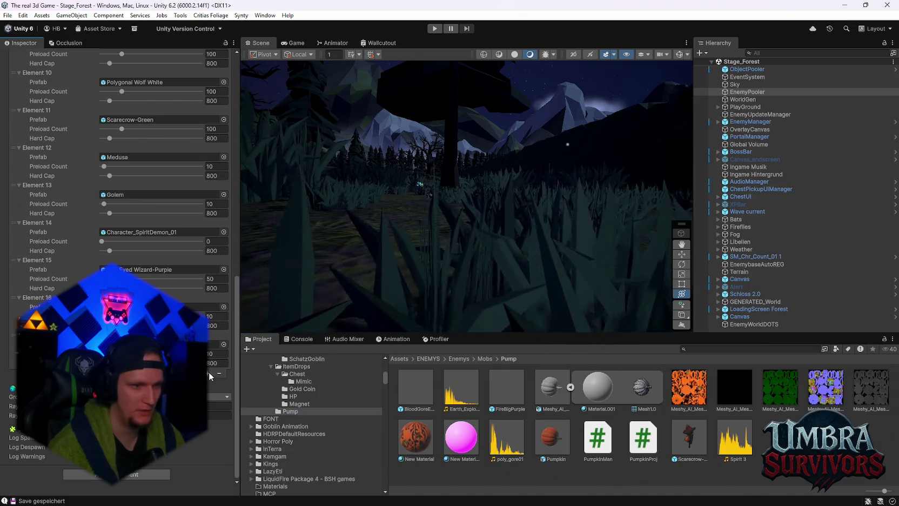
click(209, 373)
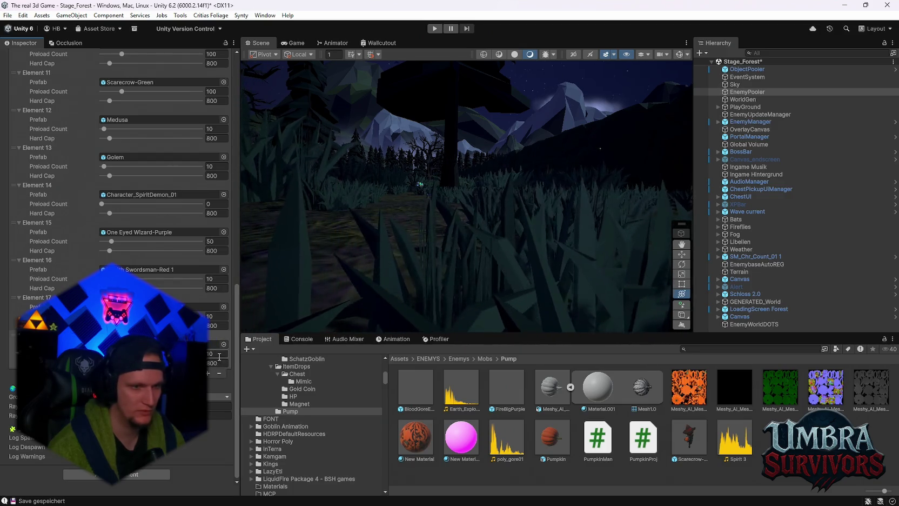
scroll(234, 394, up, 3)
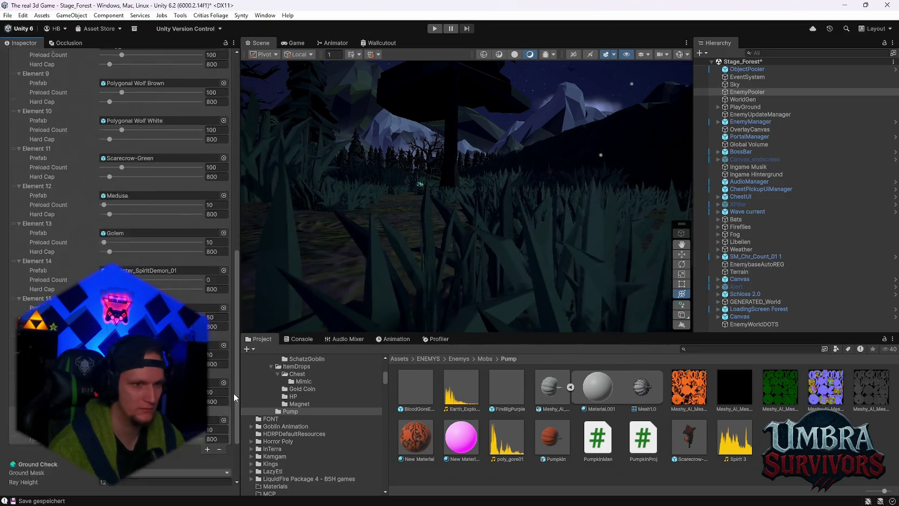
scroll(226, 394, up, 1)
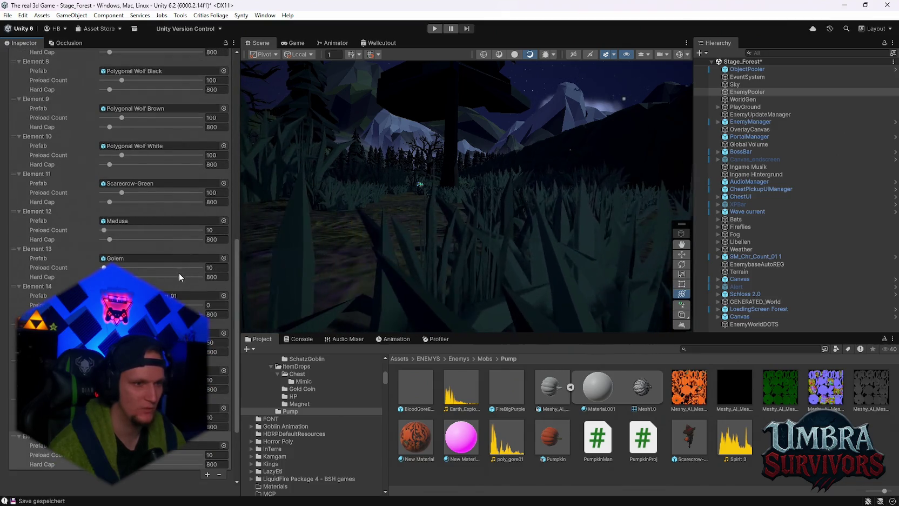
click(222, 268)
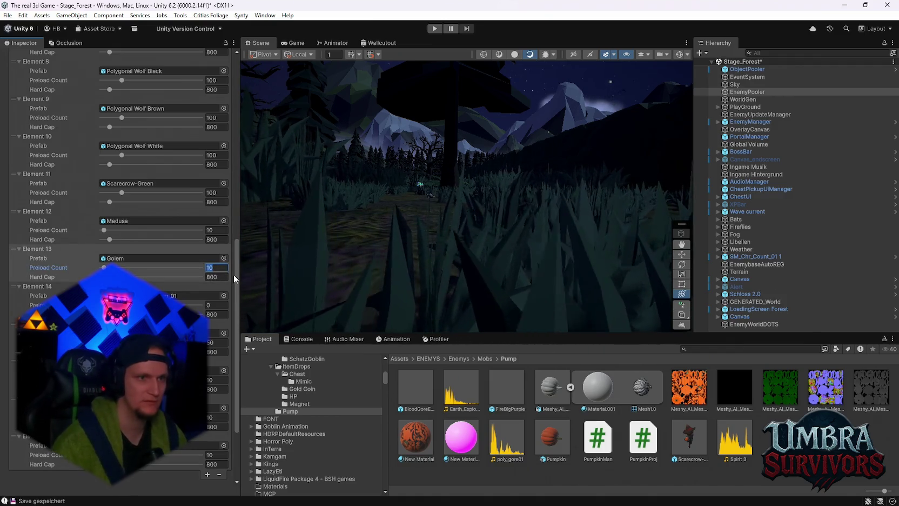
scroll(234, 279, up, 5)
scroll(233, 275, up, 10)
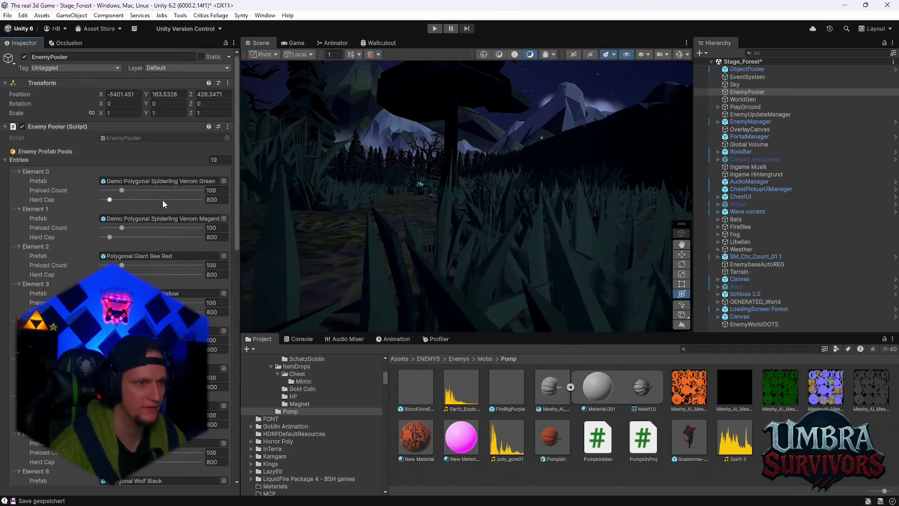
Set Preload Count to 500 on EnemyPooler Elements 0 through 7.
click(211, 190)
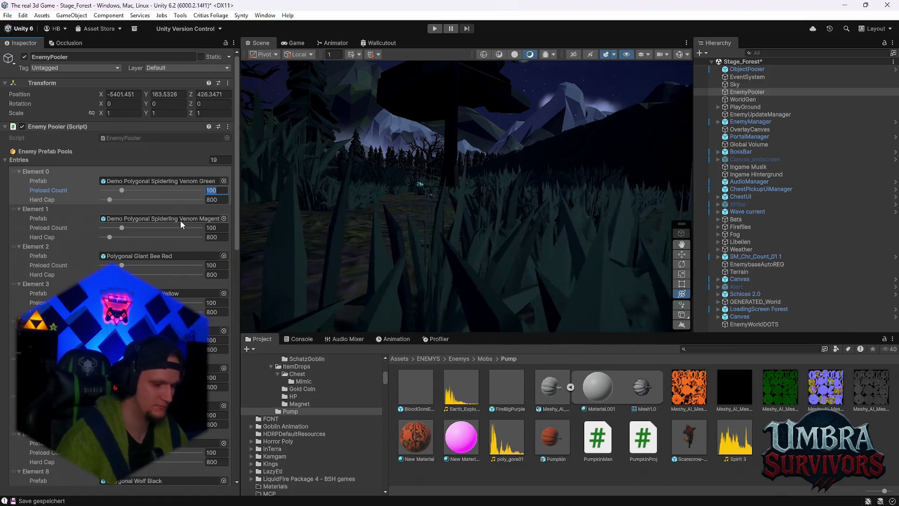
text(500)
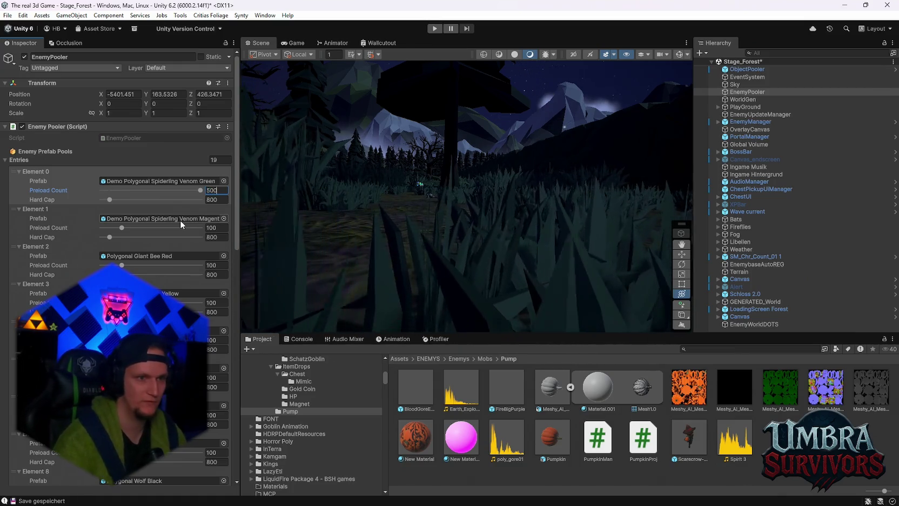
click(201, 228)
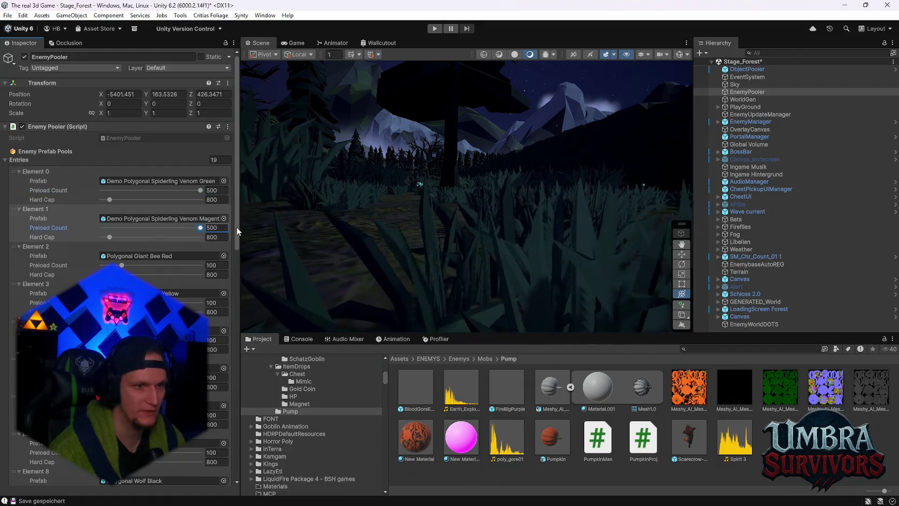
click(201, 265)
click(201, 302)
scroll(201, 303, down, 1)
click(201, 314)
click(200, 352)
click(201, 389)
click(201, 427)
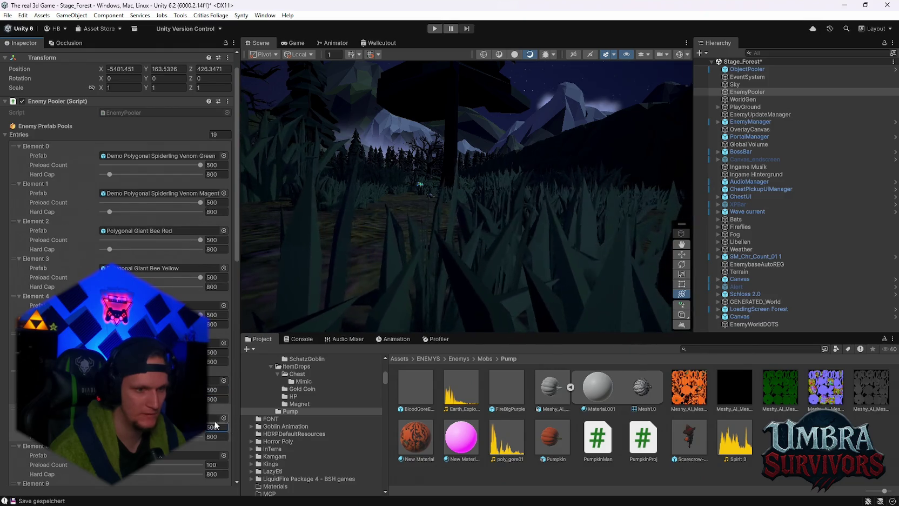
Set Preload Count to 500 on Elements 8 onward, including one that was 10, and review the rest.
scroll(201, 427, down, 2)
click(201, 414)
click(201, 451)
scroll(201, 451, down, 2)
click(201, 438)
scroll(205, 448, down, 3)
scroll(216, 421, down, 2)
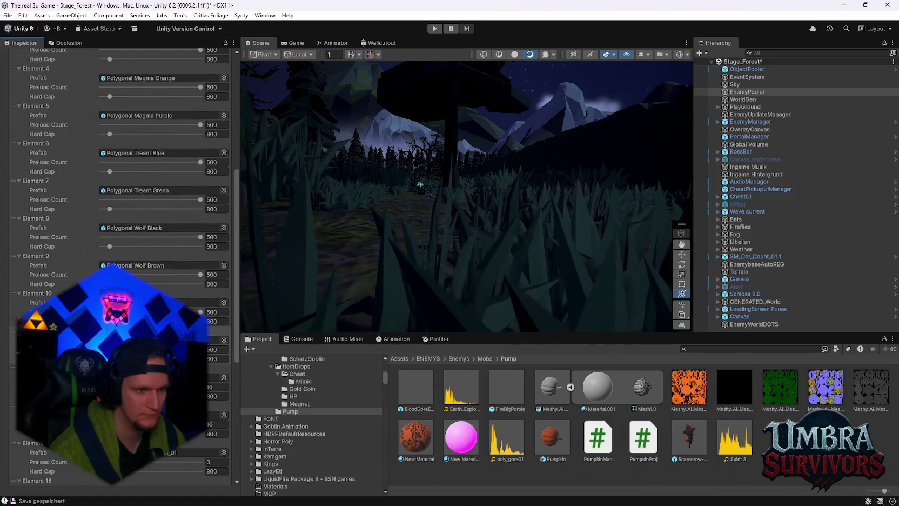
click(201, 387)
scroll(216, 429, down, 2)
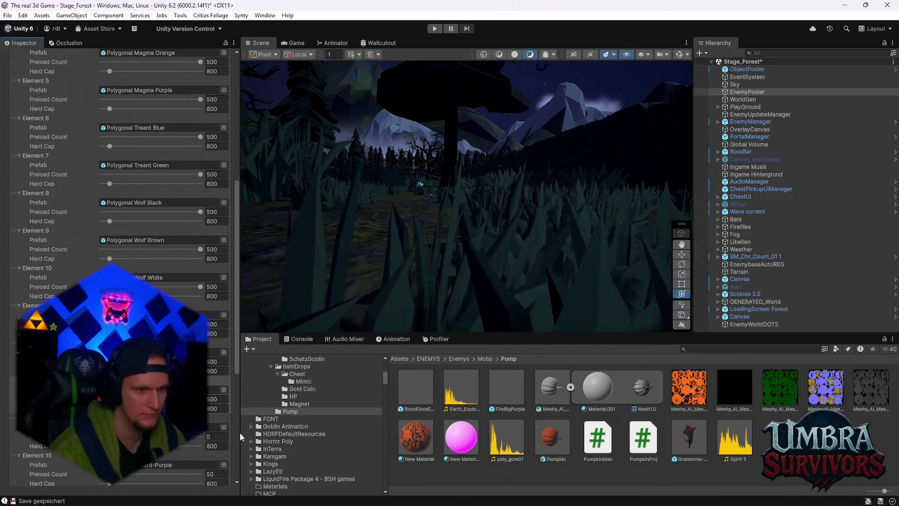
scroll(215, 430, down, 2)
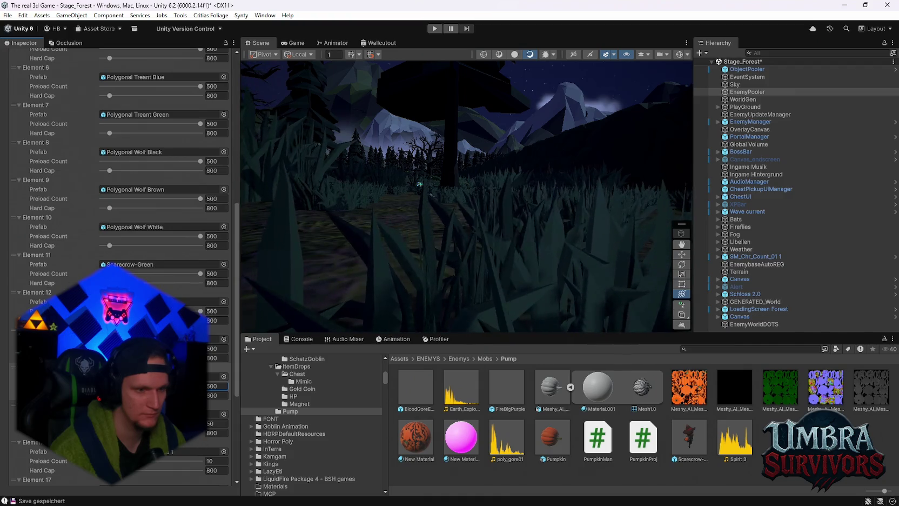
scroll(212, 431, down, 2)
scroll(213, 431, down, 2)
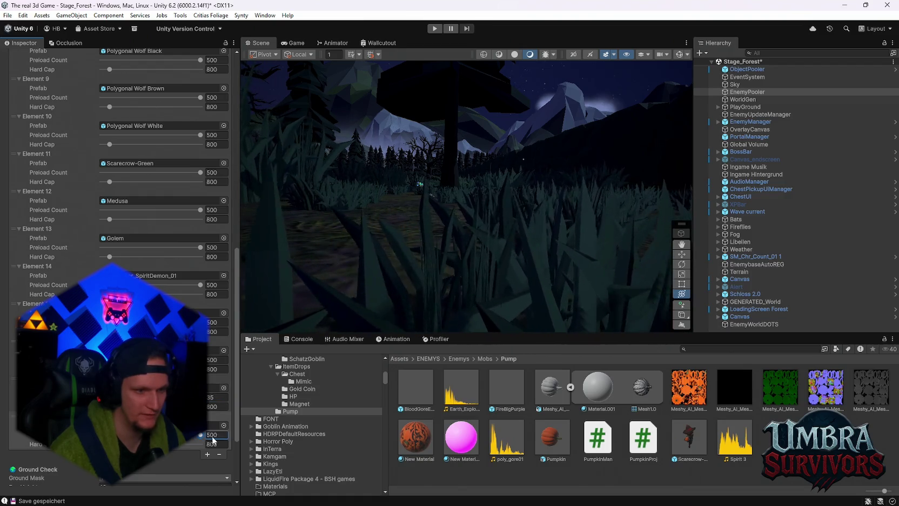
scroll(199, 441, down, 3)
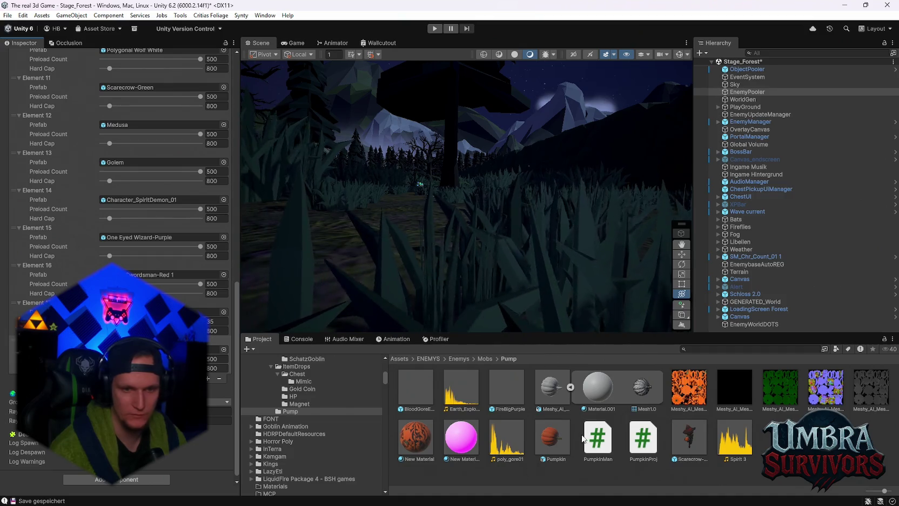
scroll(119, 217, down, 1)
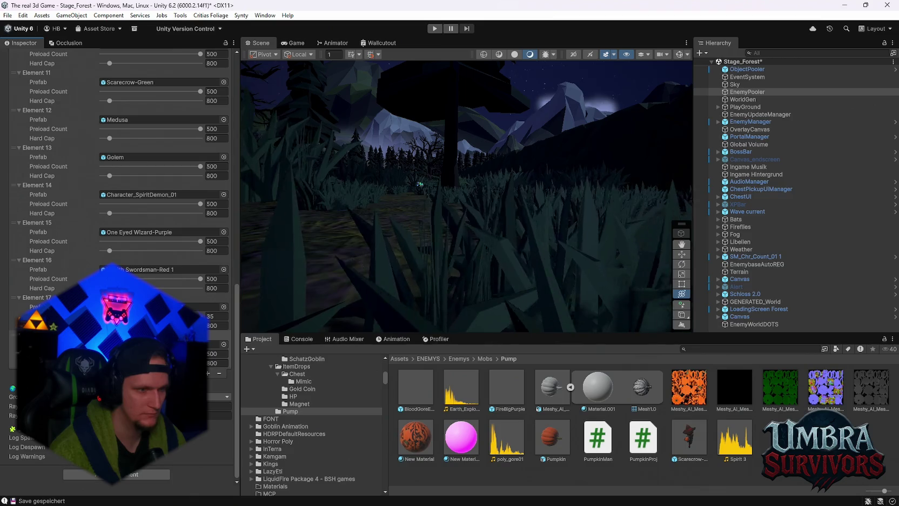
scroll(119, 162, up, 20)
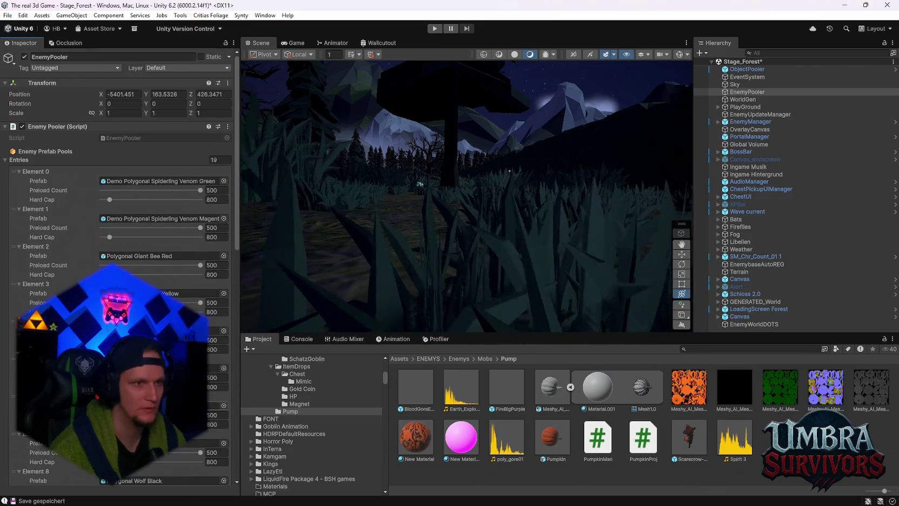
scroll(119, 216, down, 20)
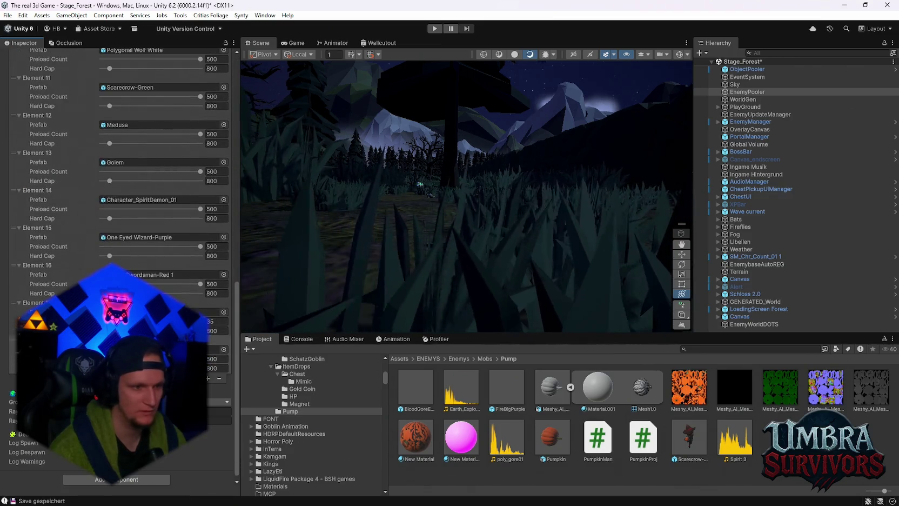
Select EnemyManager and follow its Wave Config reference to the EnemyWaveConfig asset.
click(740, 115)
click(738, 122)
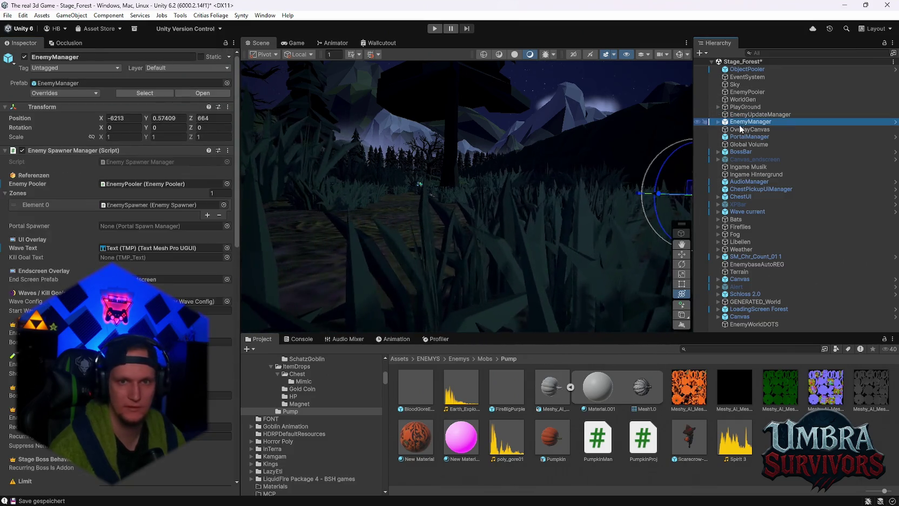
click(200, 300)
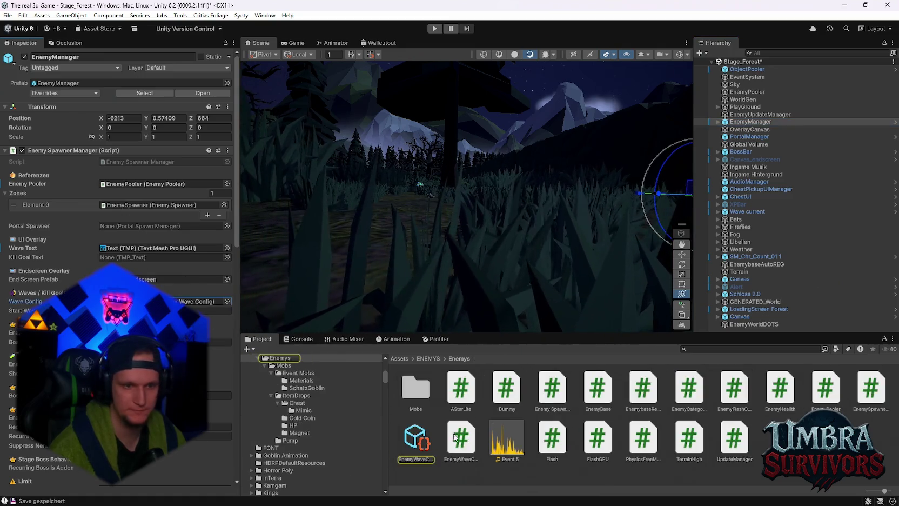
click(418, 440)
scroll(119, 243, down, 15)
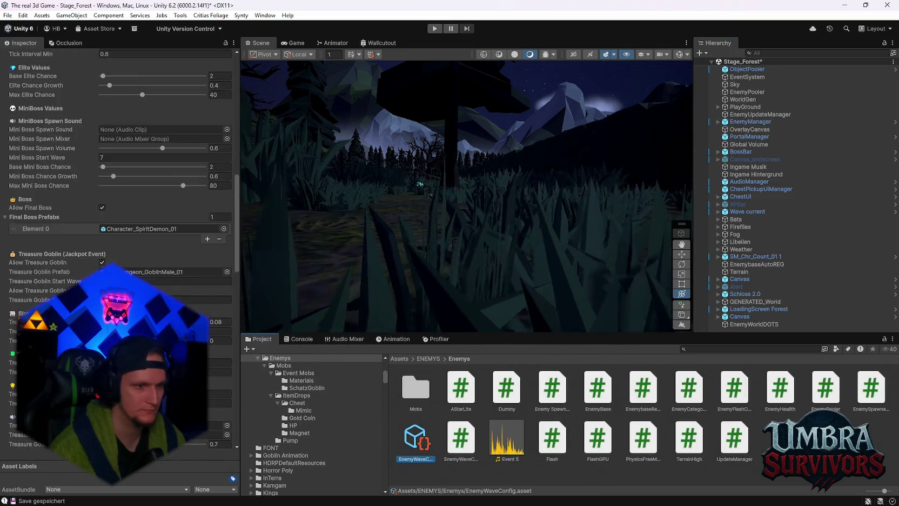
scroll(119, 243, down, 15)
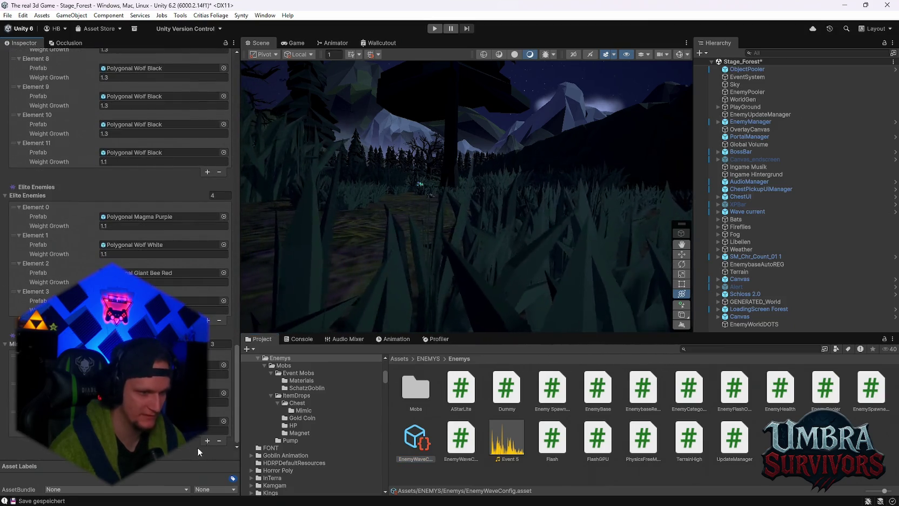
Add a fourth entry to the mini-boss list and reopen the Pump mob folder.
click(206, 440)
scroll(205, 433, down, 1)
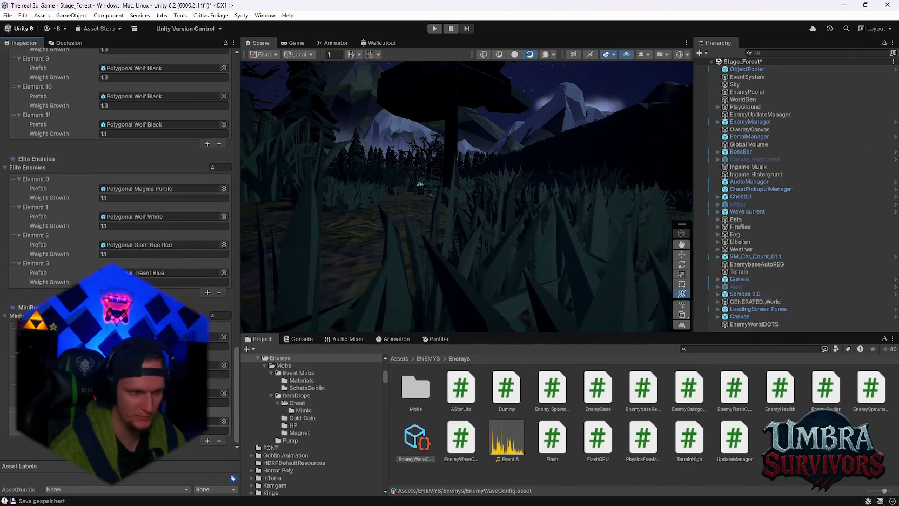
click(300, 440)
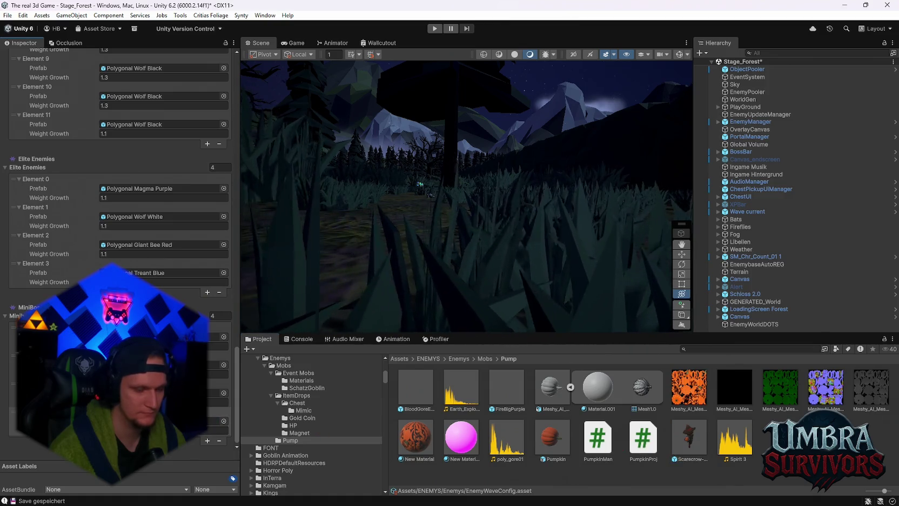
click(224, 444)
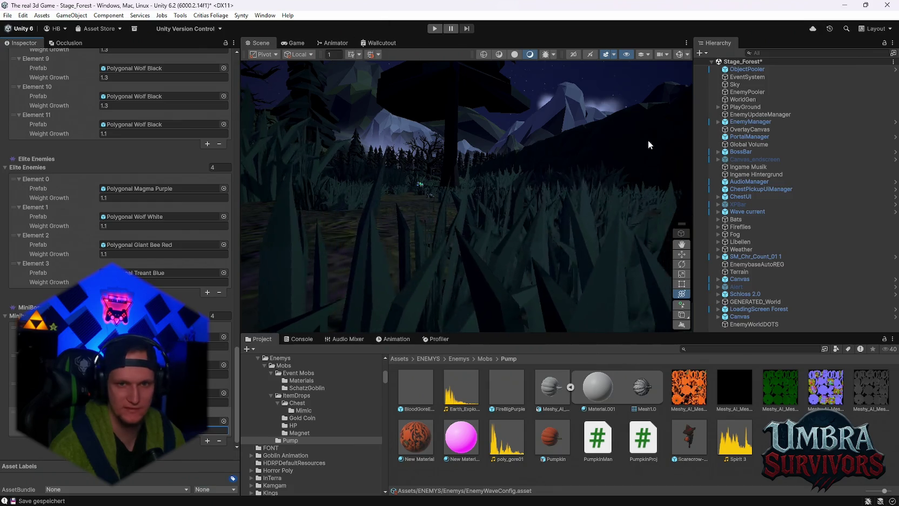
scroll(494, 166, down, 5)
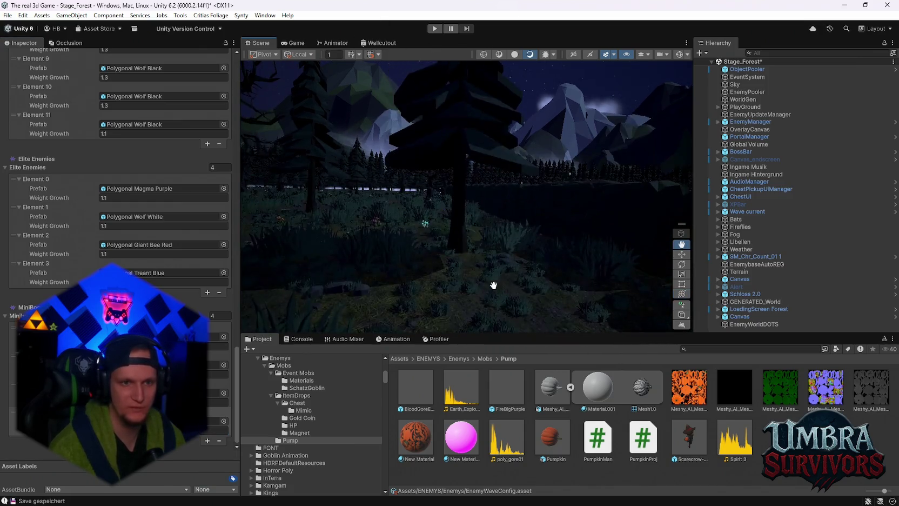
Reopen Stage_Hub from recent scenes, saving the forest scene, then enter play mode and switch to Discord.
scroll(462, 216, up, 3)
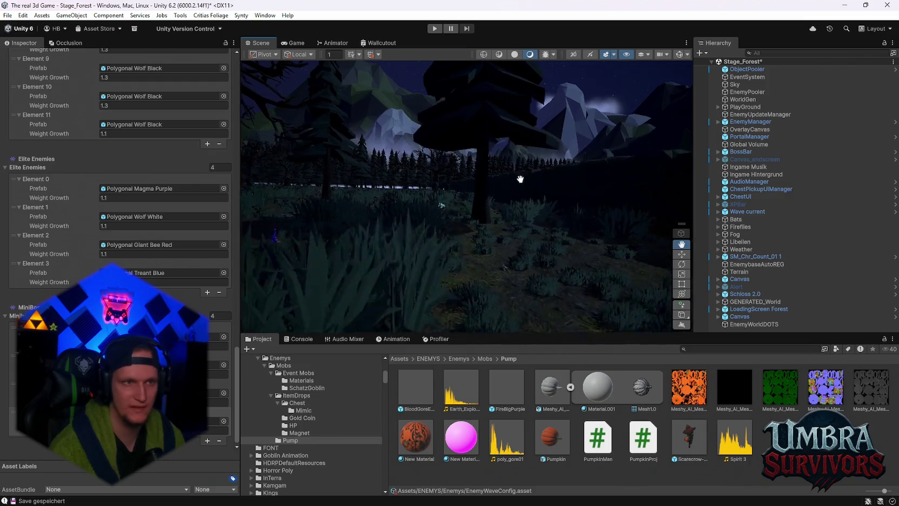
click(8, 15)
mouse_move(43, 48)
click(186, 61)
click(439, 281)
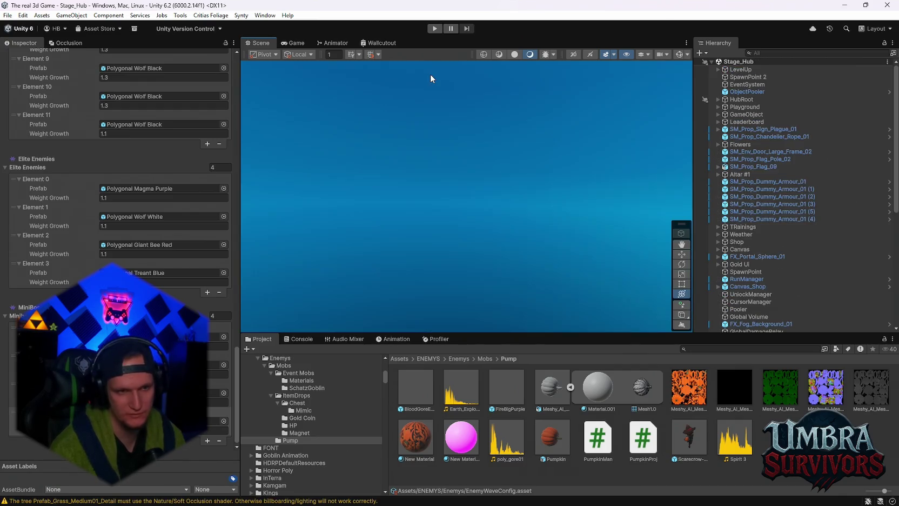
click(435, 29)
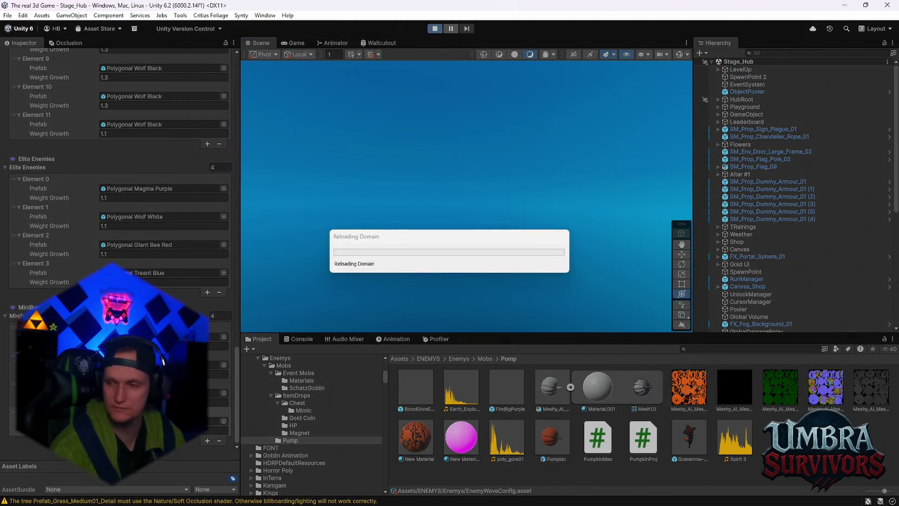
key(alt+Tab)
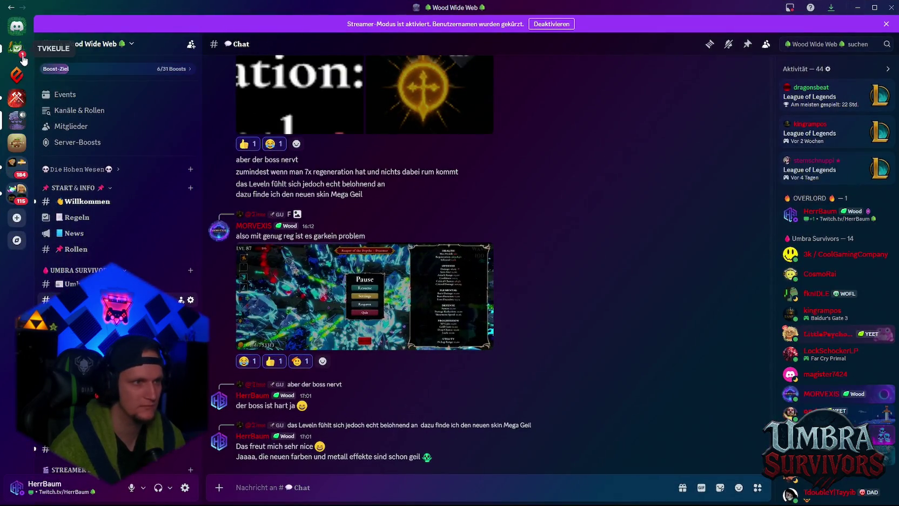
Open the Synty store link from a Discord direct message via Seite besuchen, then minimize Discord.
click(18, 50)
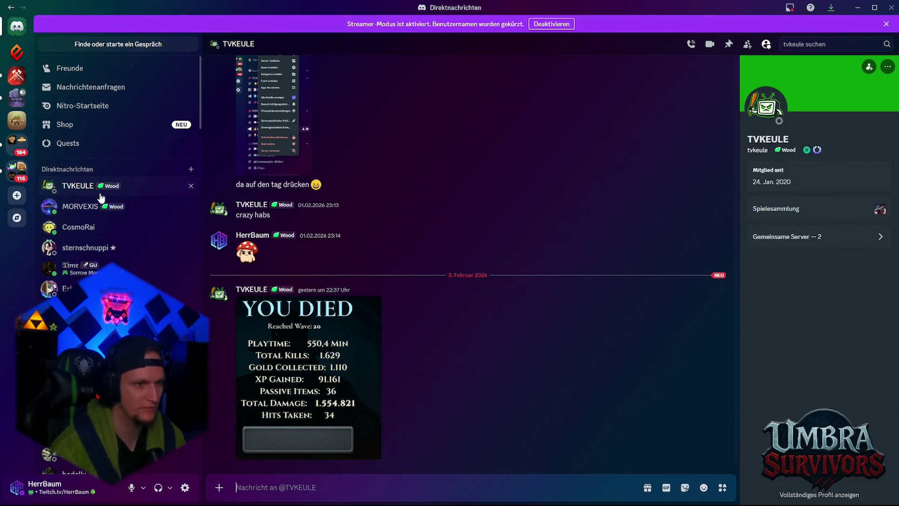
click(80, 206)
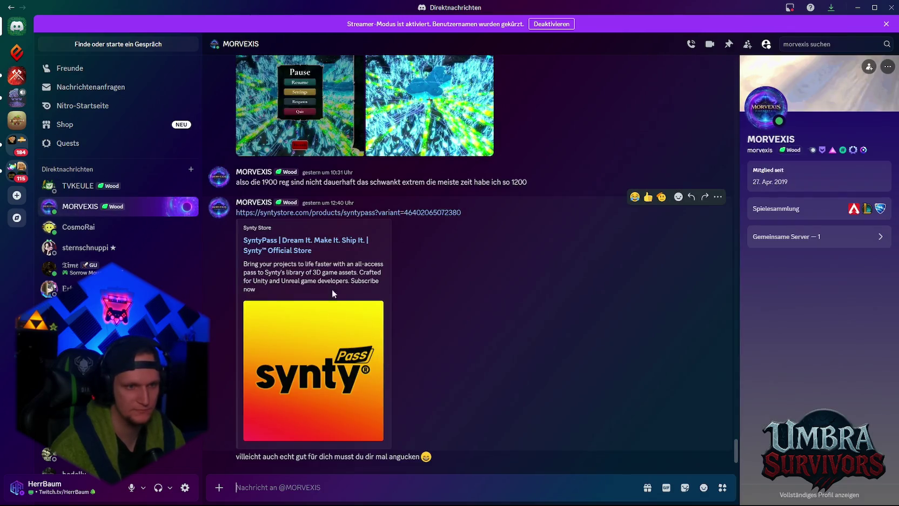
click(294, 220)
click(535, 299)
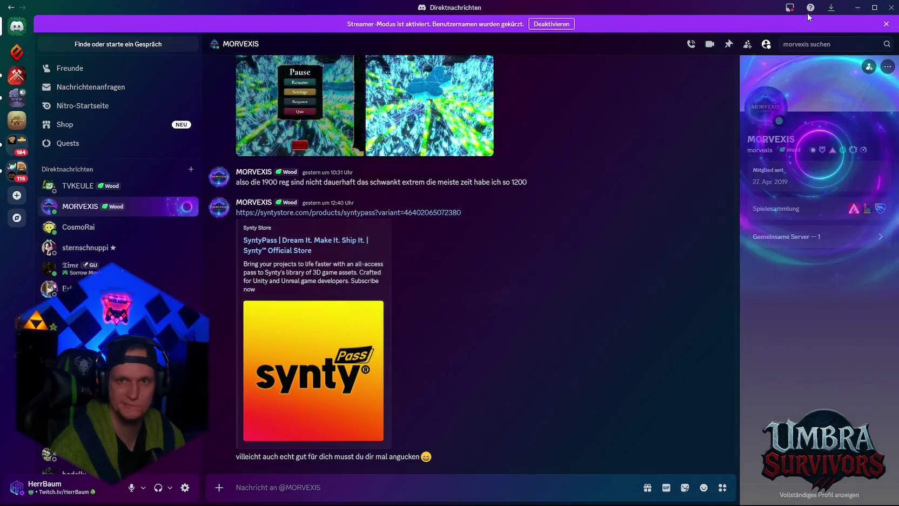
click(856, 8)
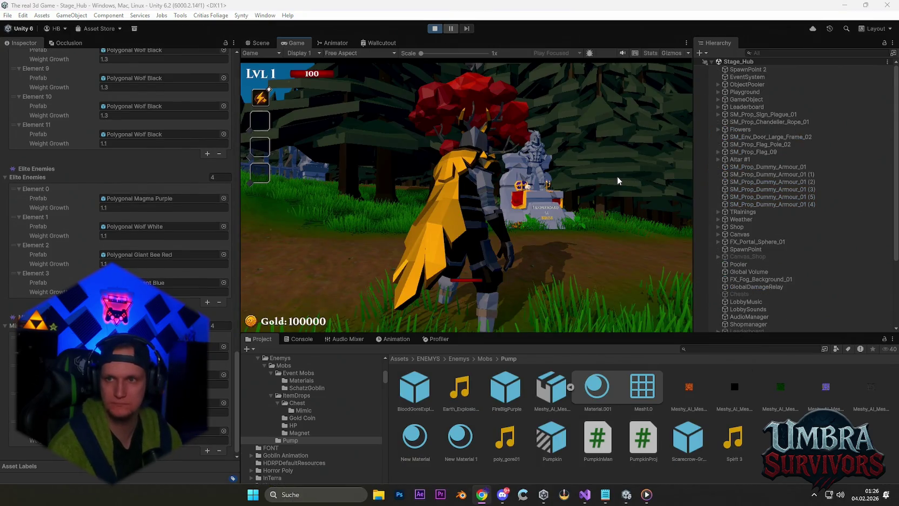
Pick the Infernal Torch in the weapon book and enter the portal to start Stage 1.
click(605, 186)
key(w)
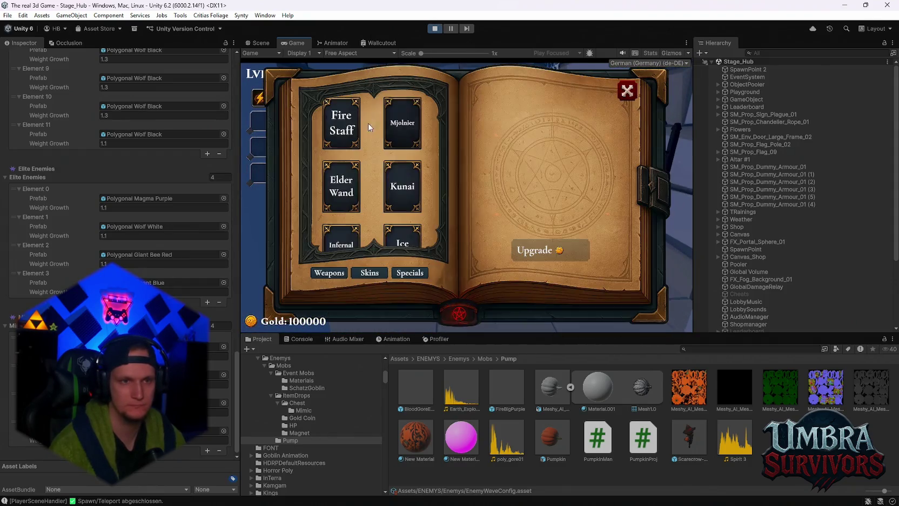
click(341, 114)
click(342, 232)
click(627, 90)
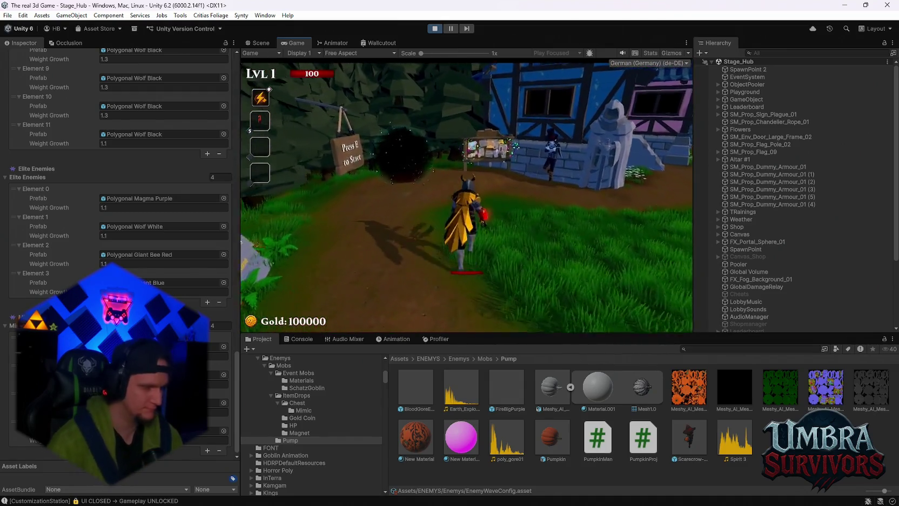
key(e)
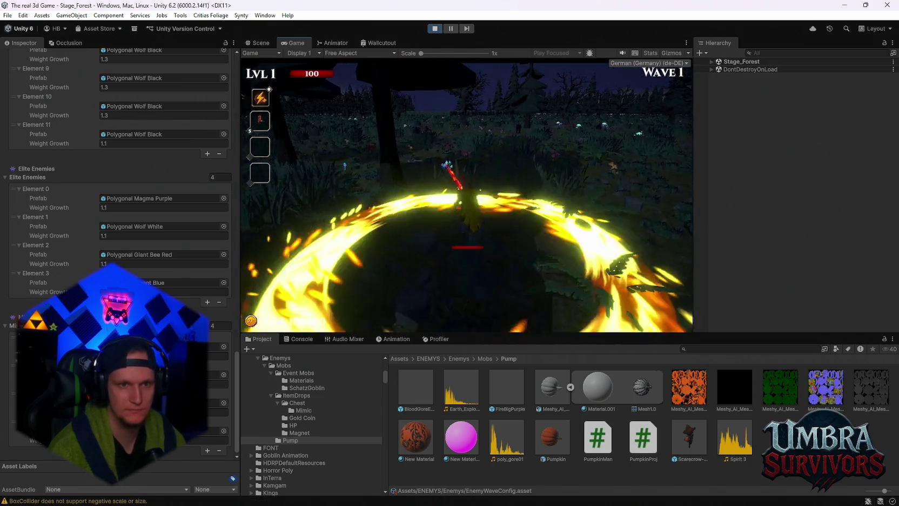
Drag the Cheats prefab into the running scene's Hierarchy, then resume play.
key(Escape)
text(cheats)
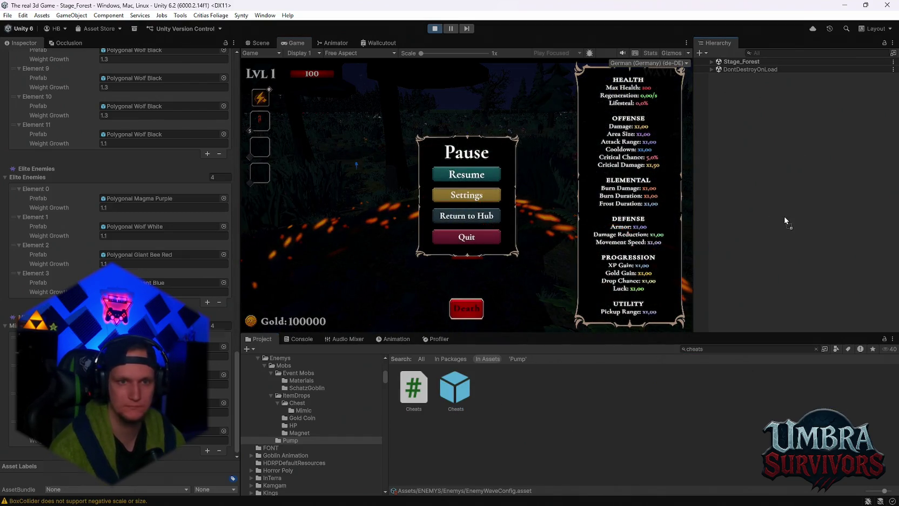
drag(785, 222, 785, 222)
click(472, 175)
key(Escape)
click(469, 195)
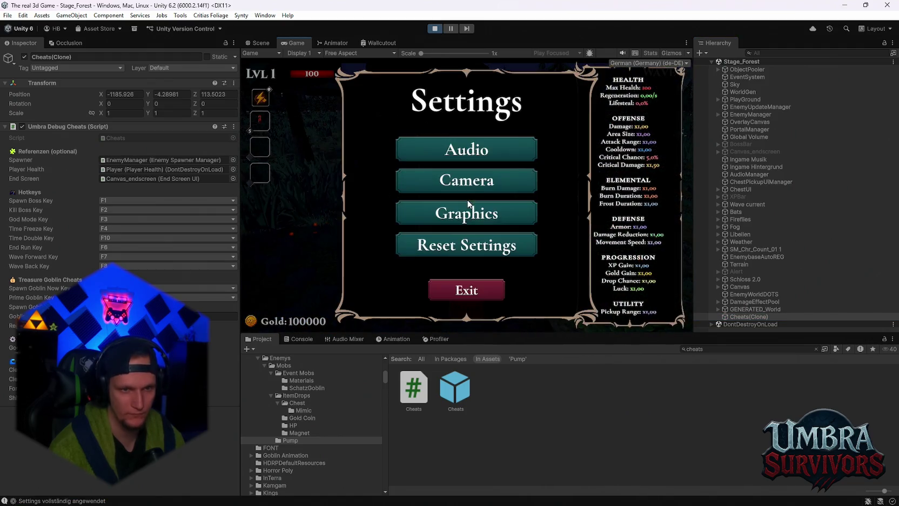
key(Escape)
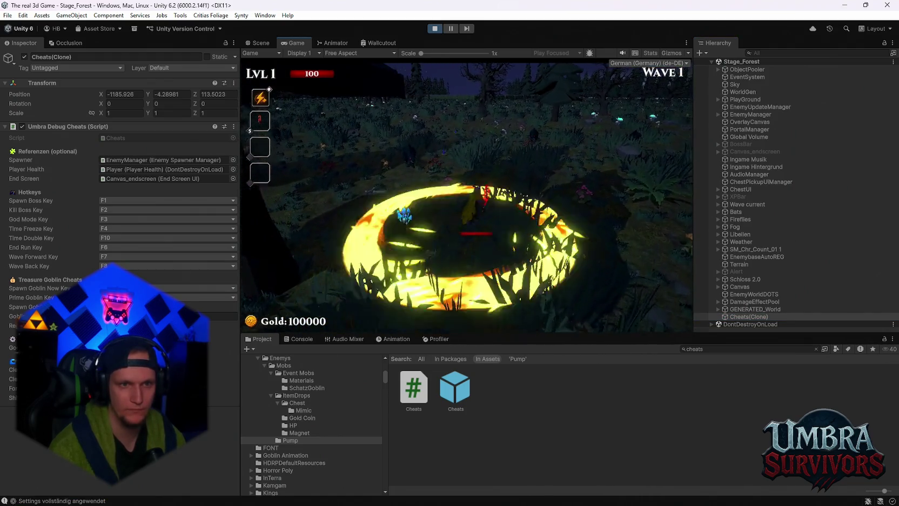
Reroll the upgrade cards and pick the Grenade Launcher, then pause and maximize the Game view.
key(space)
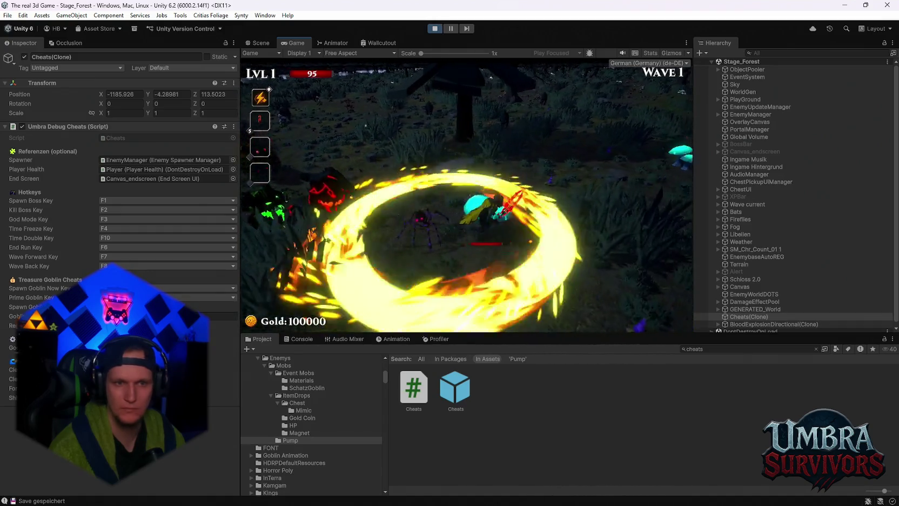
key(Escape)
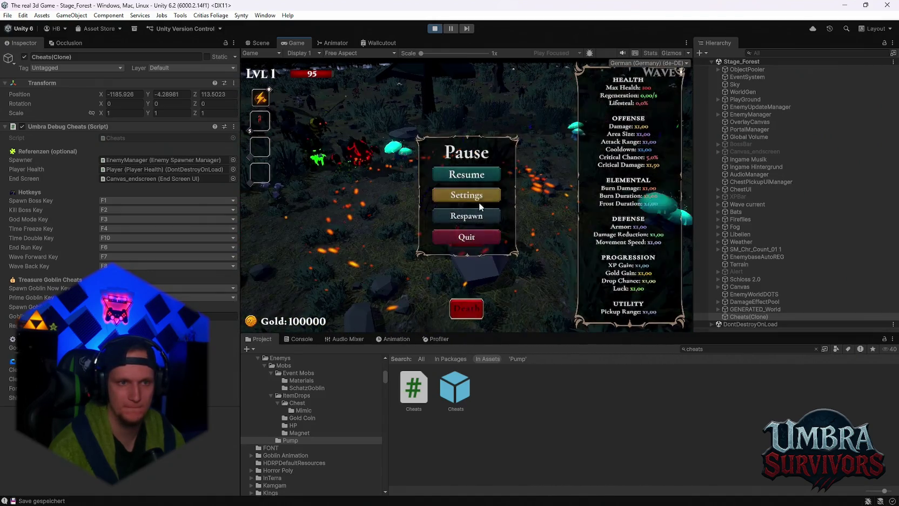
key(Escape)
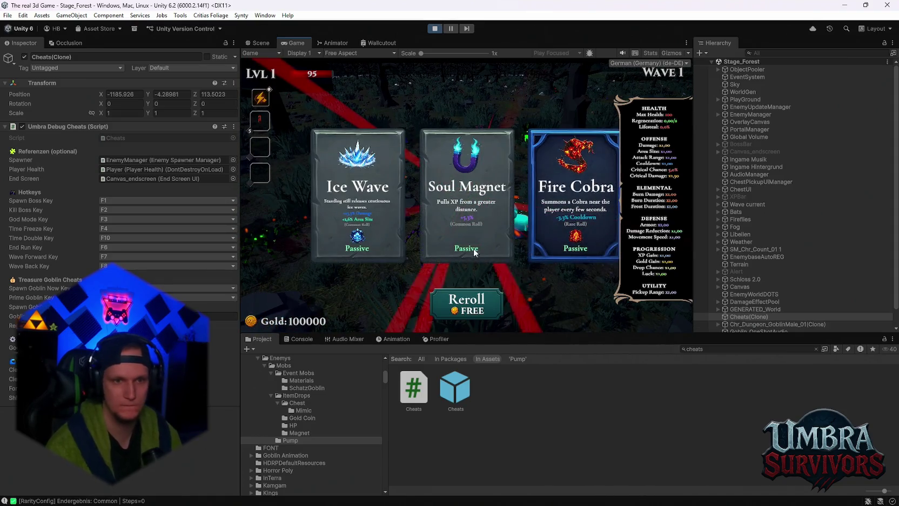
click(466, 303)
click(484, 212)
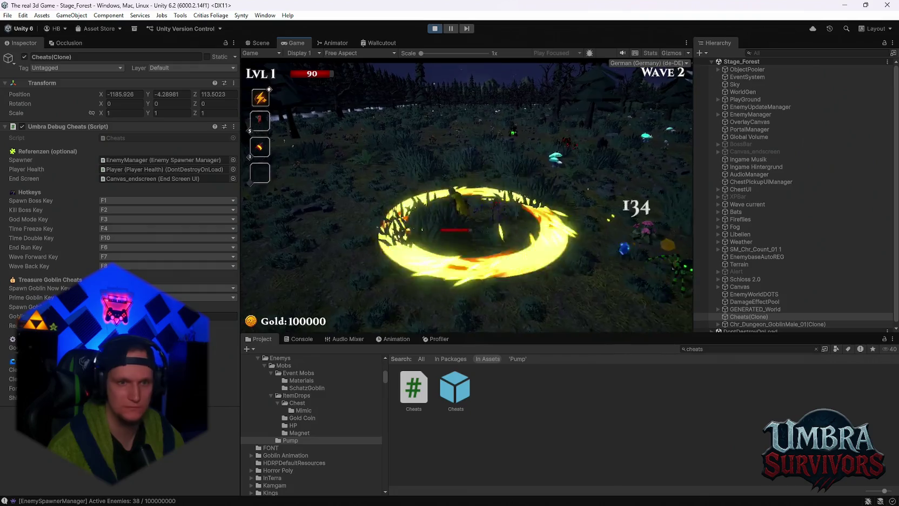
key(Escape)
double_click(288, 39)
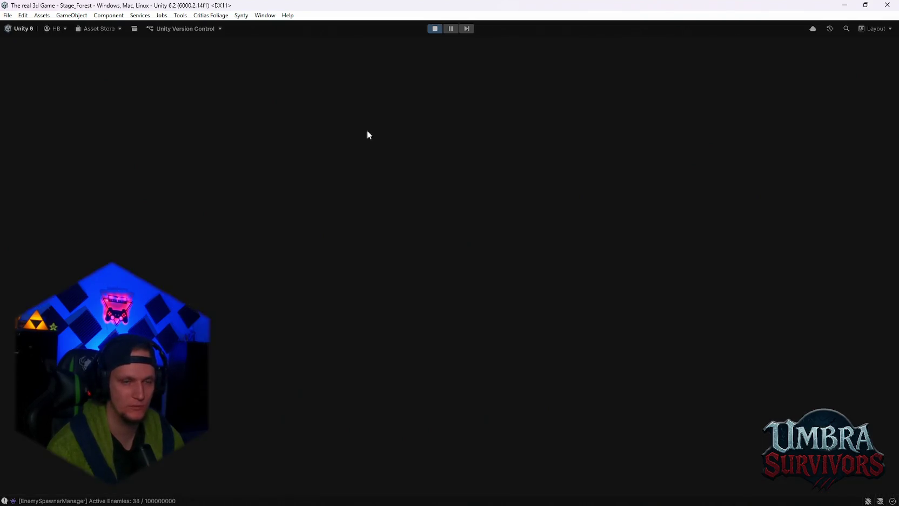
Skip ahead to wave 17 with the N cheat key, pause, and restore the editor layout.
key(Escape)
key(n)
key(n)
key(n)
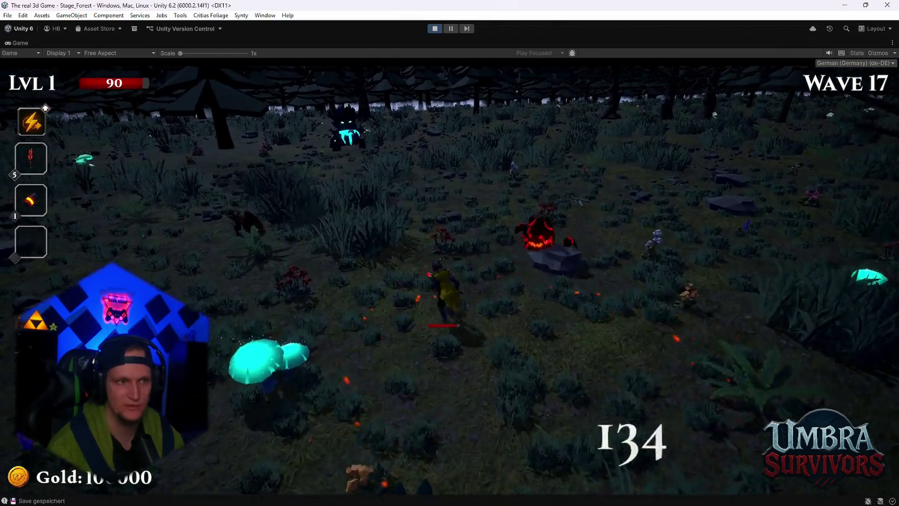
key(Escape)
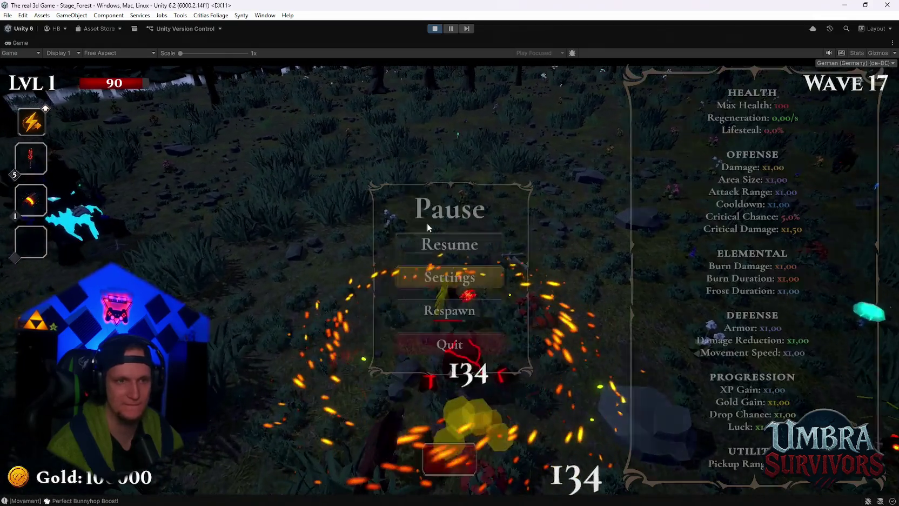
key(shift+space)
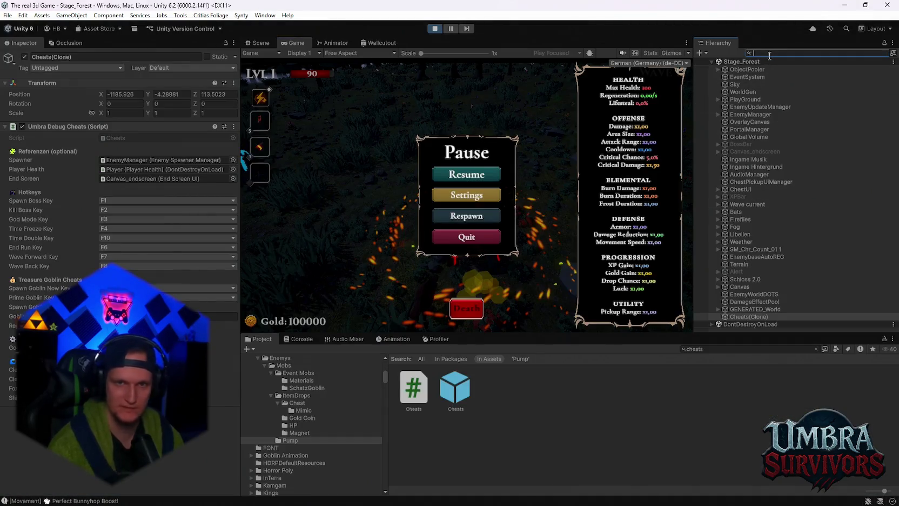
Clear the Hierarchy search and unfold MainPlayer's Skin_Beta bones down to Spine_03.
text(Inf)
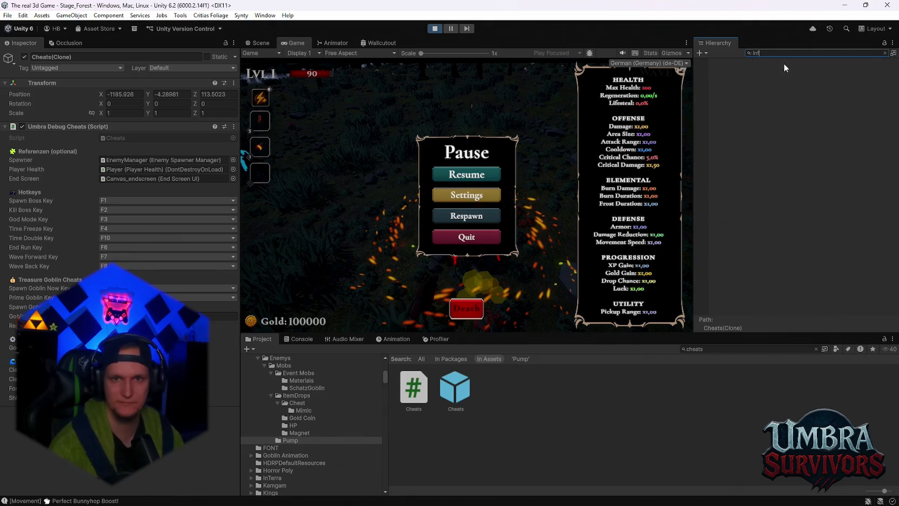
key(BackSpace)
key(BackSpace)
key(BackSpace)
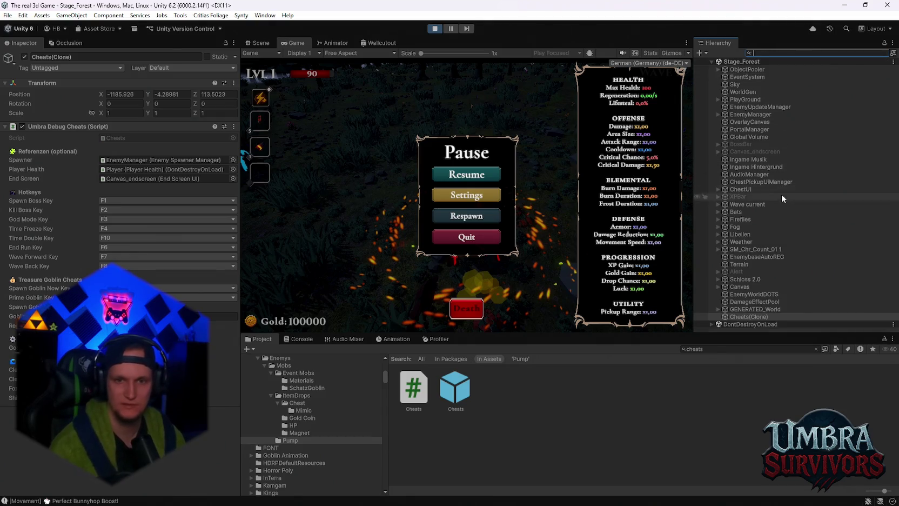
click(711, 325)
scroll(745, 287, down, 10)
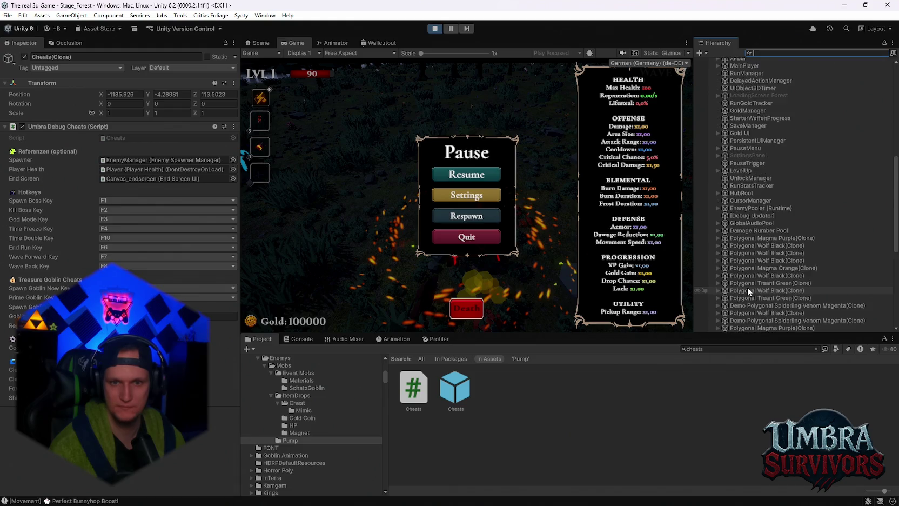
scroll(748, 287, up, 10)
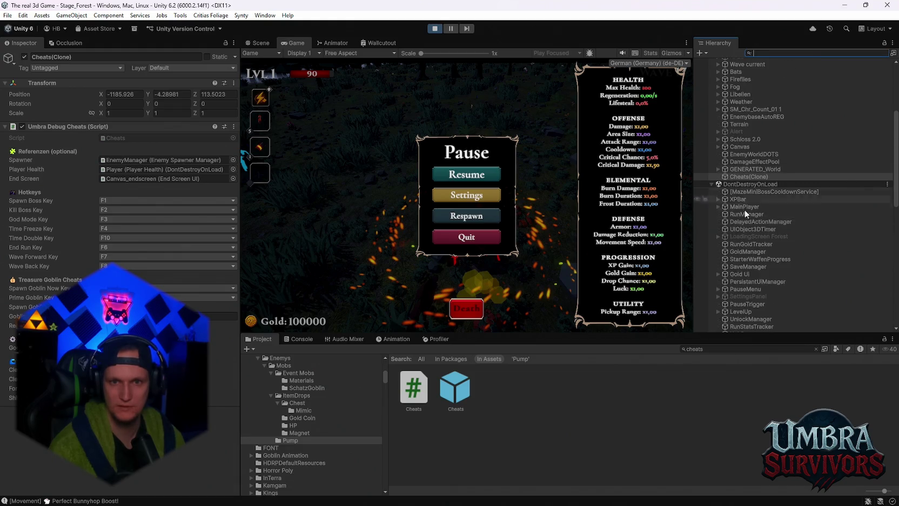
click(718, 207)
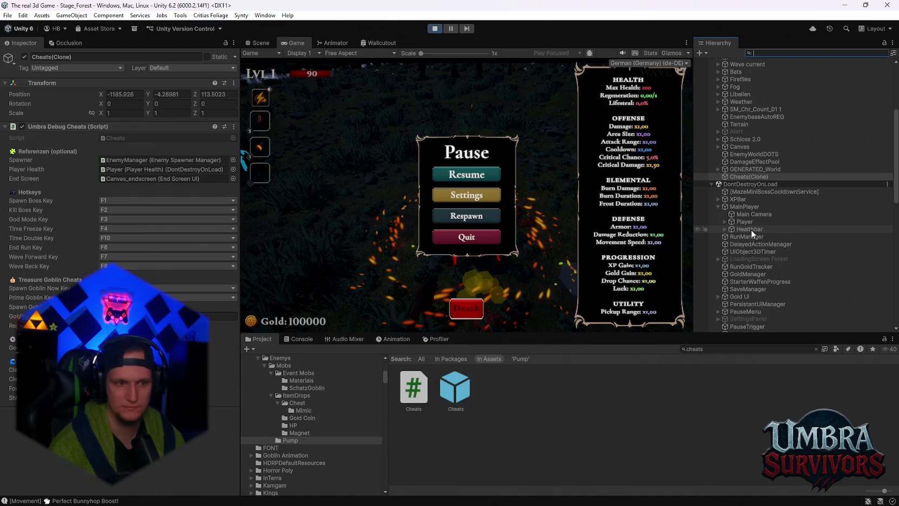
click(724, 222)
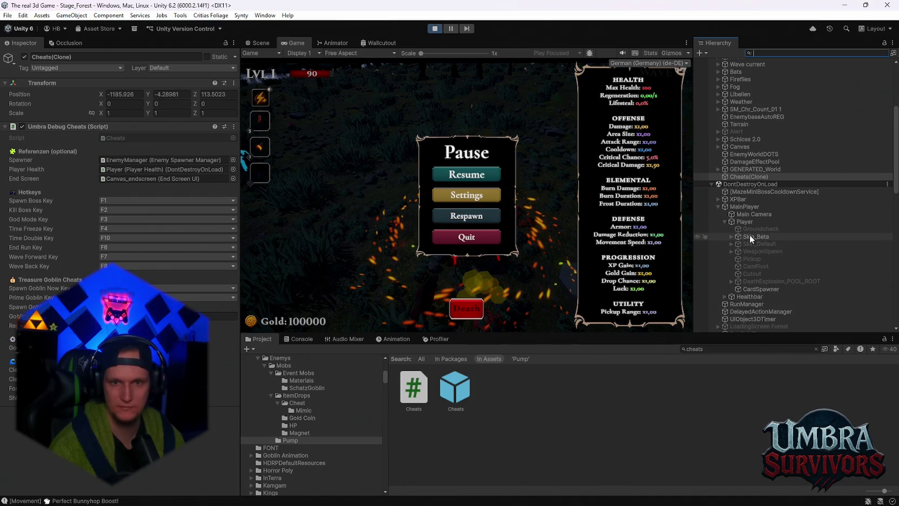
click(730, 237)
click(738, 250)
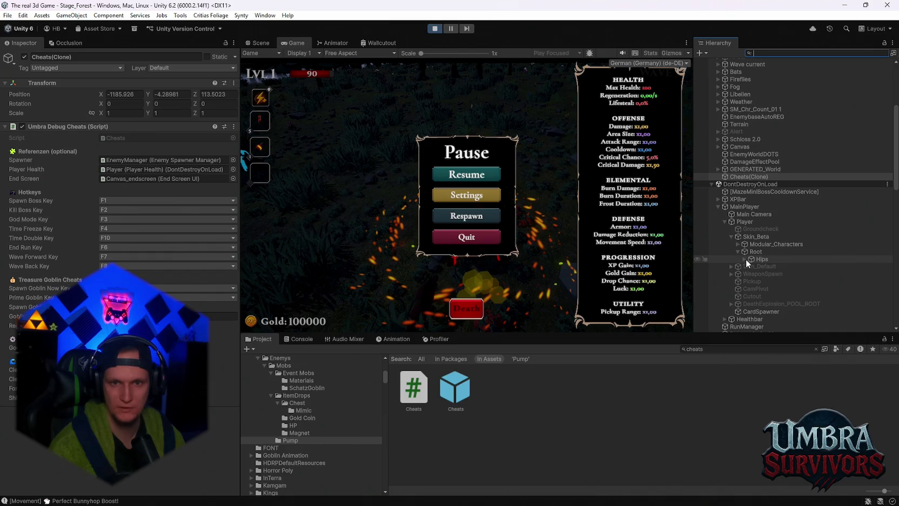
click(745, 260)
click(751, 274)
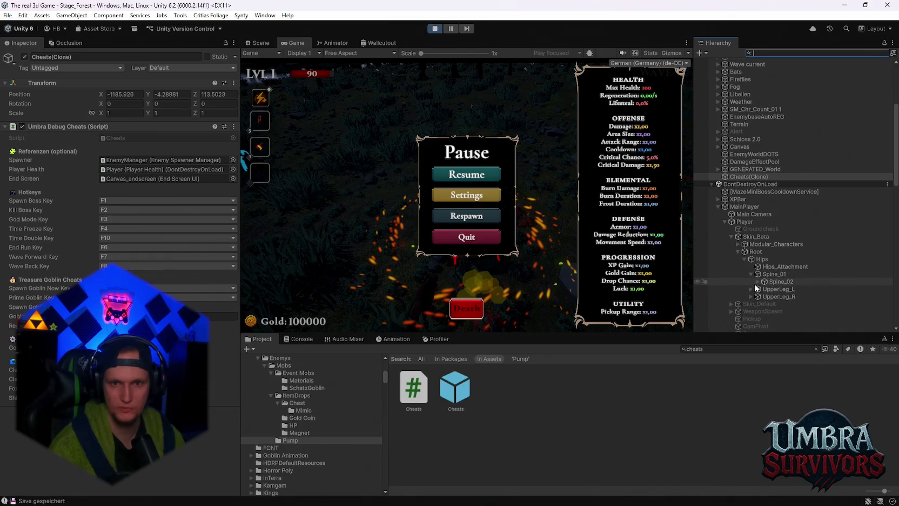
click(763, 289)
Unfold the right-arm chain Clavicle_R, Shoulder_R, Elbow_R and Hand_R to reveal the held weapons.
scroll(775, 293, down, 3)
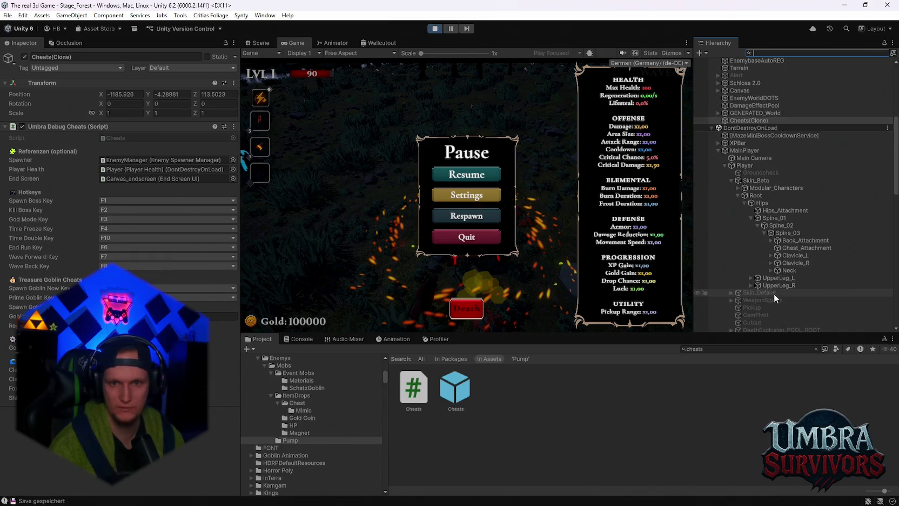
click(771, 263)
click(777, 278)
click(784, 285)
click(790, 300)
scroll(792, 296, down, 3)
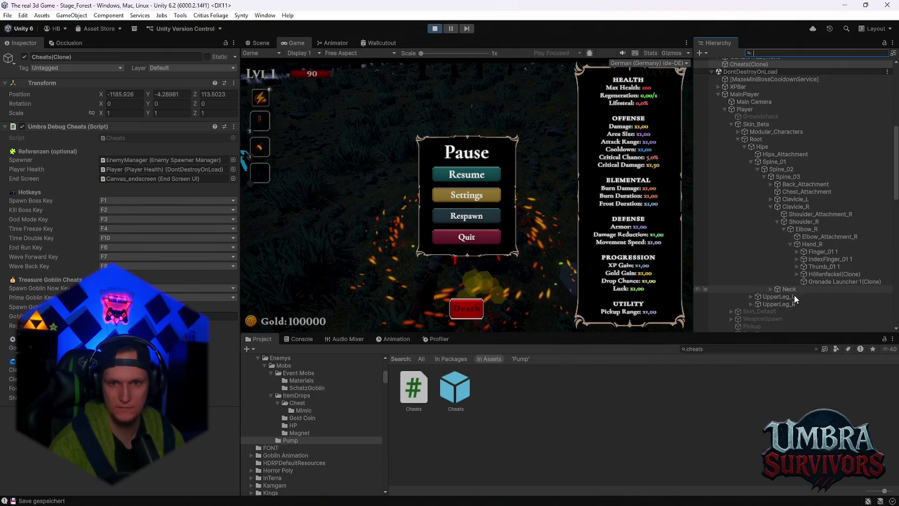
Inspect the Höllenfackel(Clone) weapon's settings, with passive stat multipliers at 1.
click(811, 275)
scroll(182, 289, down, 5)
scroll(182, 290, up, 5)
scroll(178, 293, down, 15)
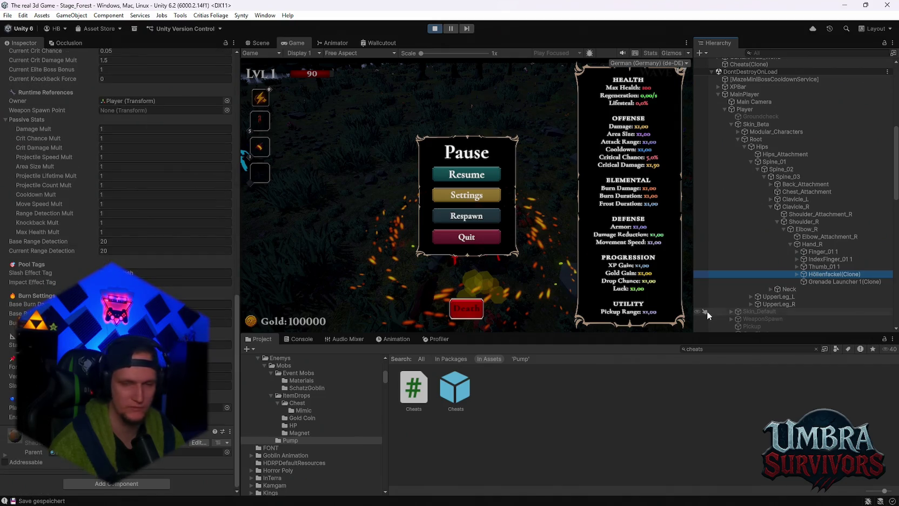
Check Höllenfackel(Clone)'s FireEnchantment particle child, then review the weapon's Inspector settings.
click(796, 273)
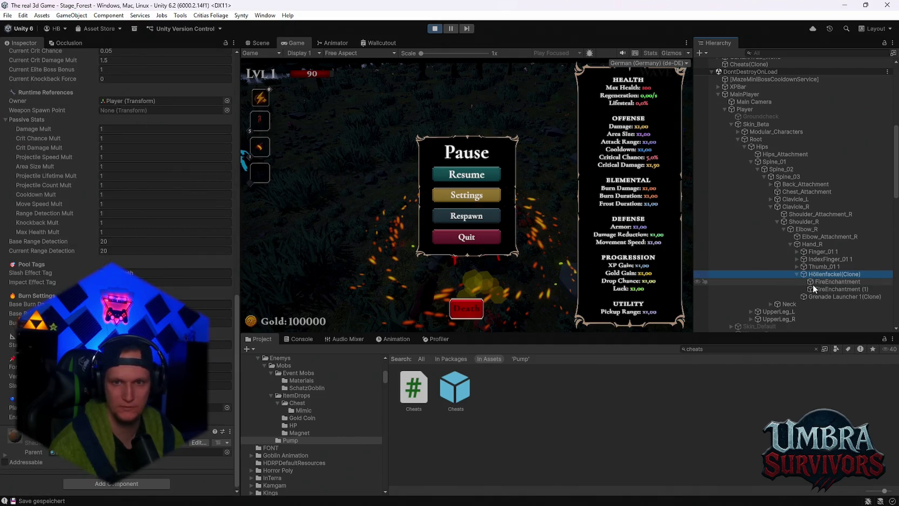
click(813, 283)
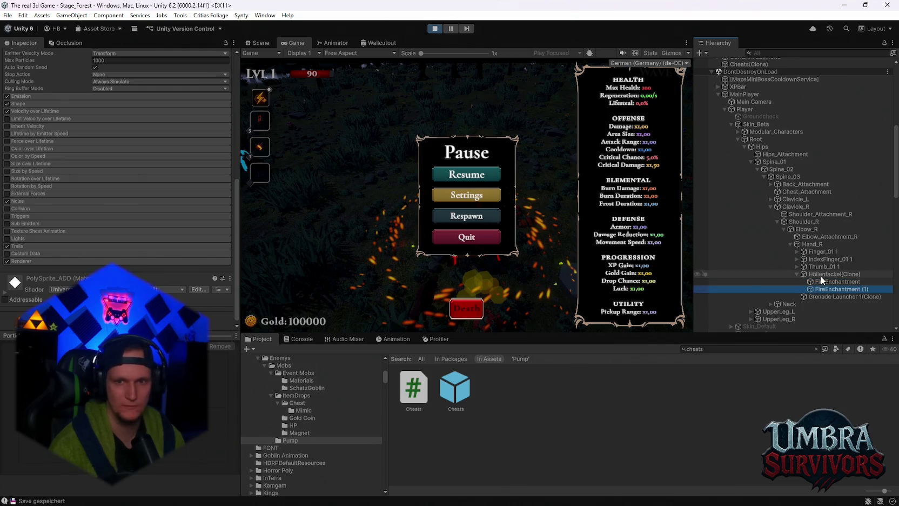
click(820, 275)
scroll(118, 217, up, 10)
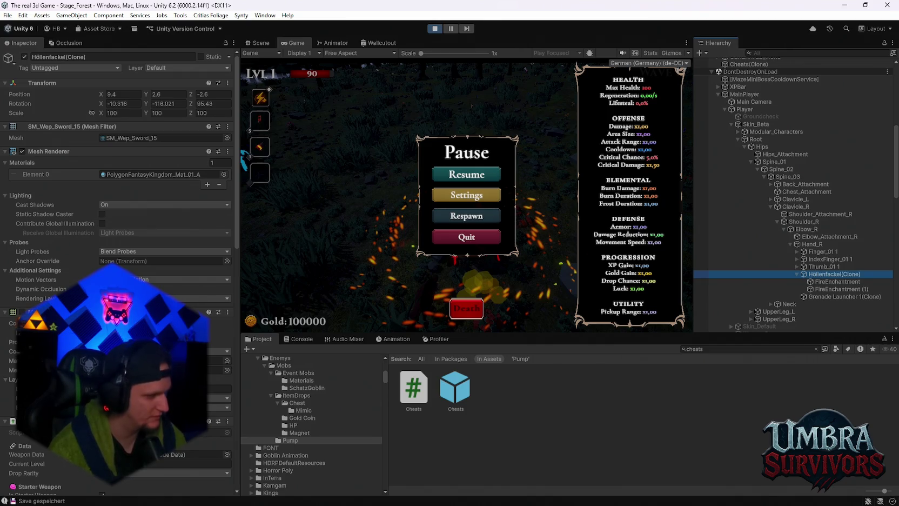
scroll(119, 259, down, 15)
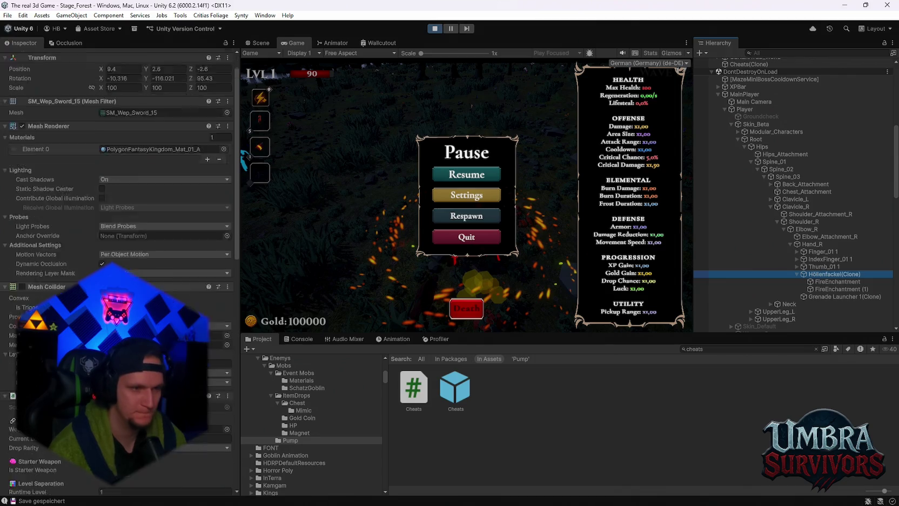
scroll(119, 259, down, 4)
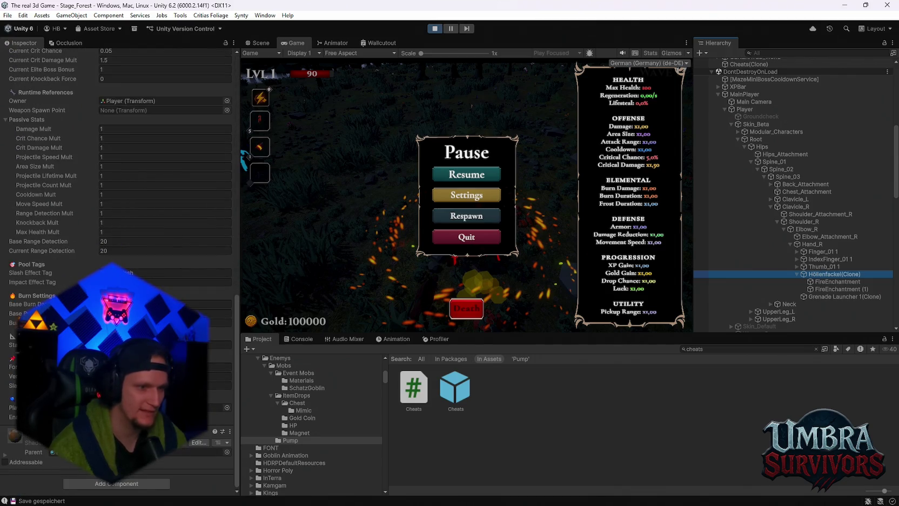
scroll(119, 260, up, 10)
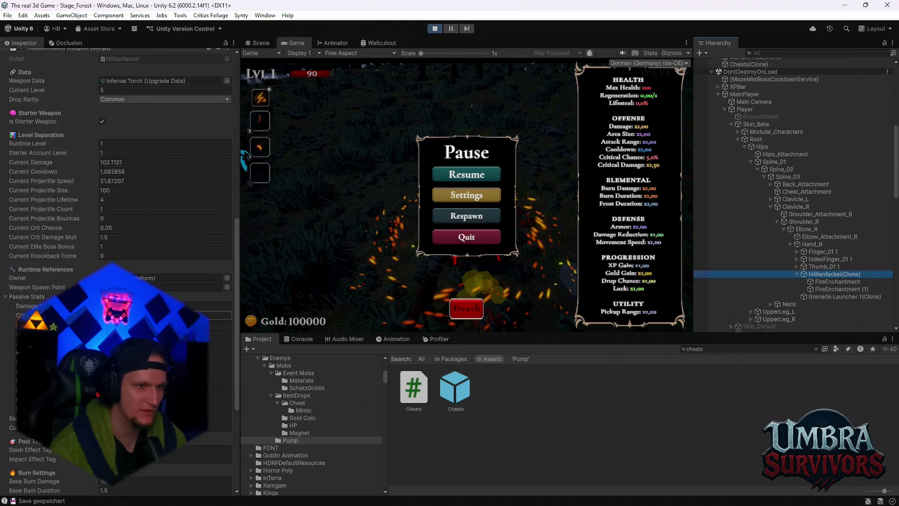
scroll(118, 260, up, 6)
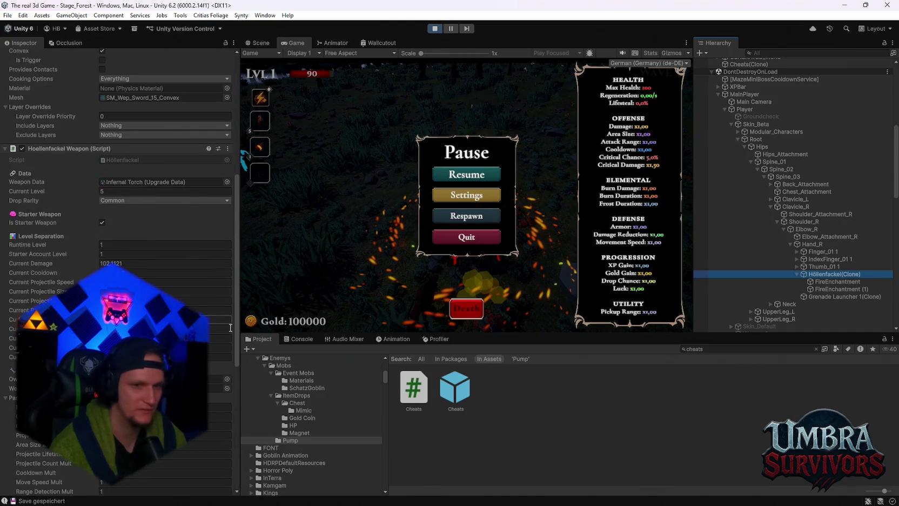
scroll(774, 211, down, 10)
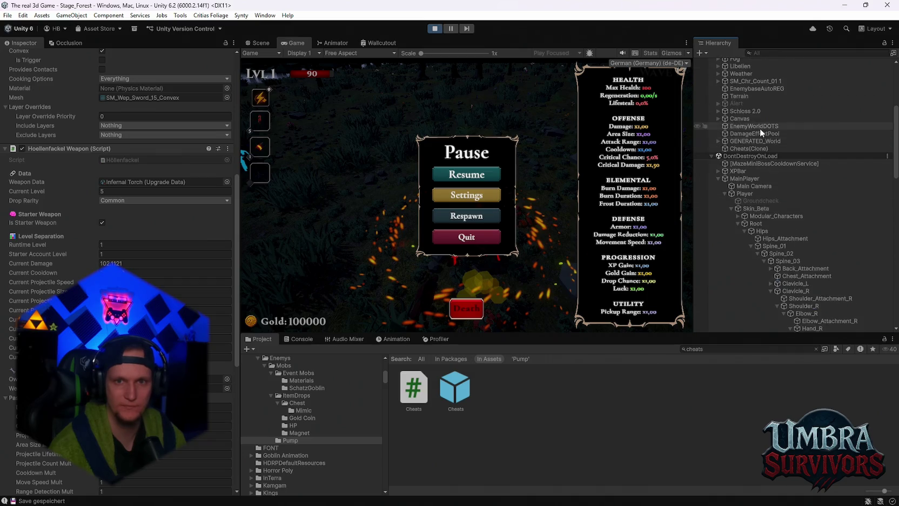
scroll(786, 225, up, 8)
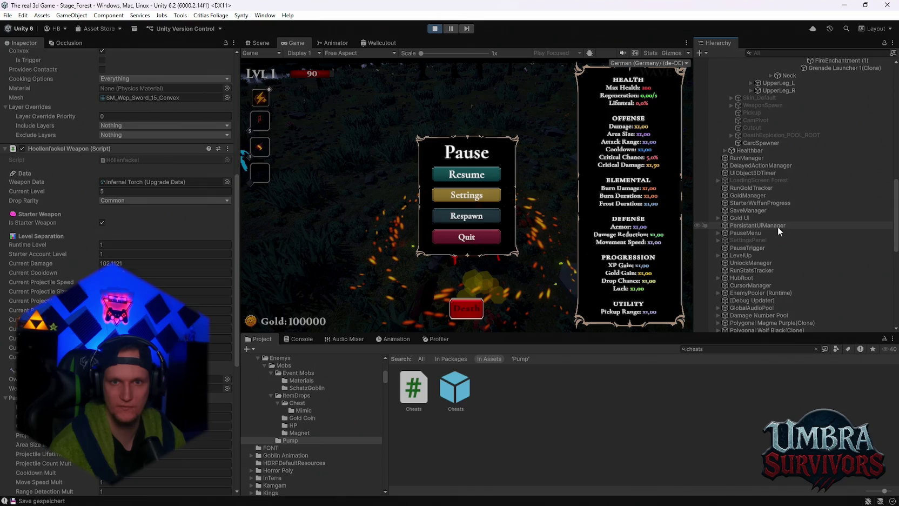
scroll(777, 226, up, 3)
Resume the game, then locate and open the Infernal Torch upgrade data asset.
click(454, 175)
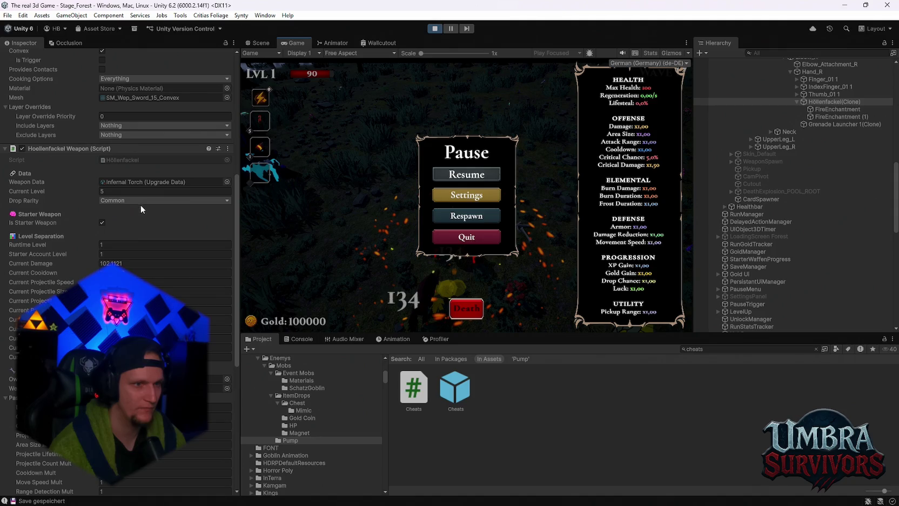
click(144, 183)
click(703, 408)
text(höll)
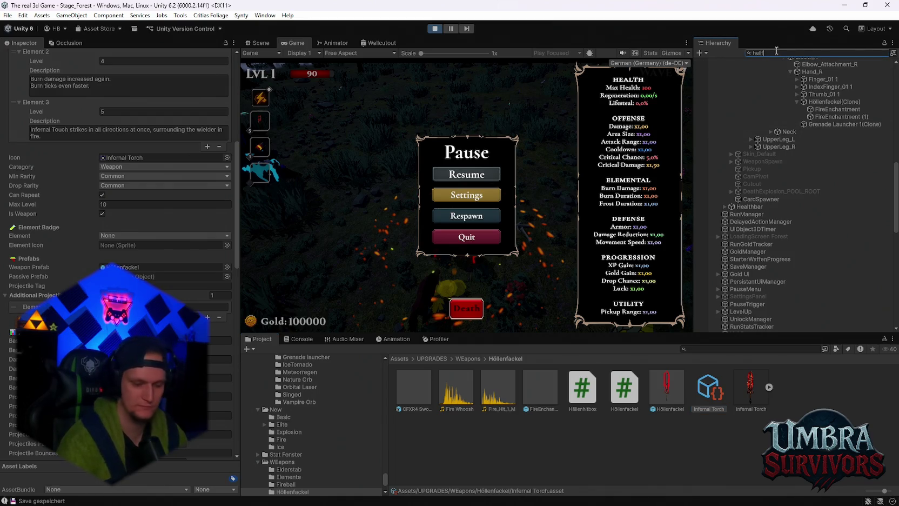
text(re)
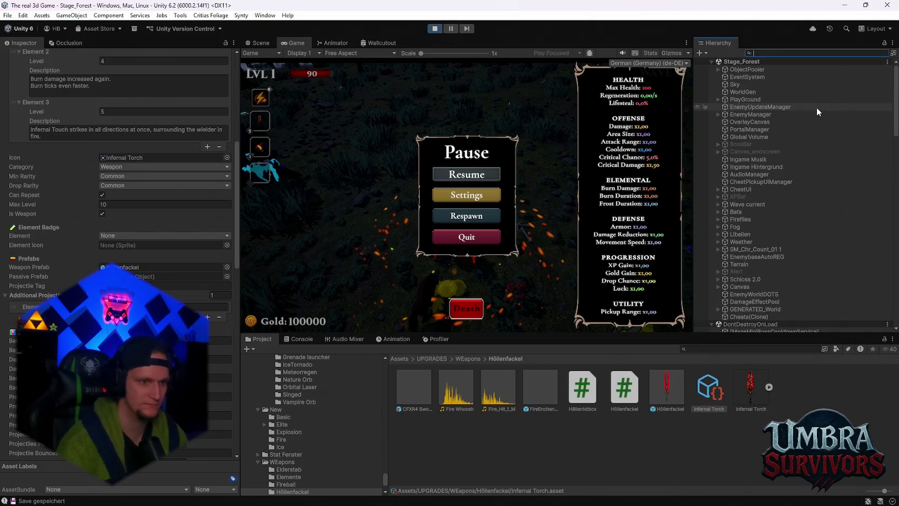
Filter the Hierarchy for slash objects and inspect a Background slash particle system.
text(h)
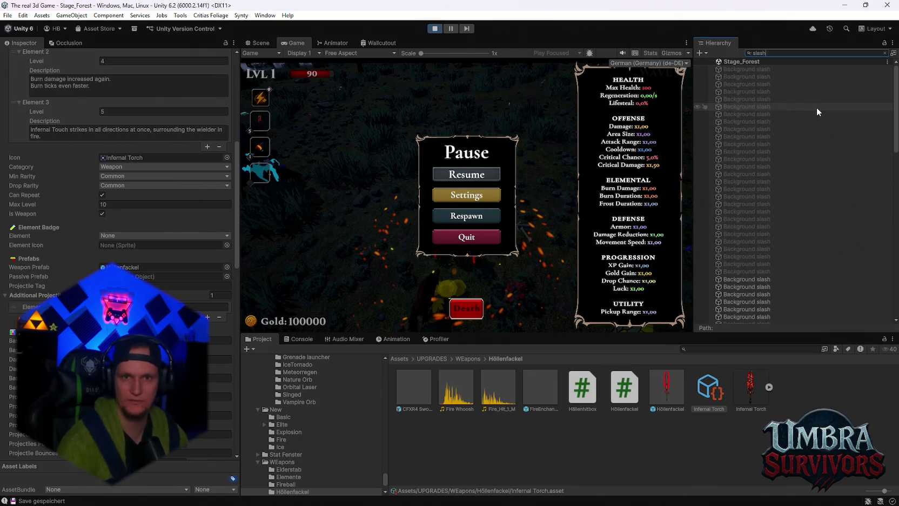
scroll(756, 189, down, 5)
click(709, 211)
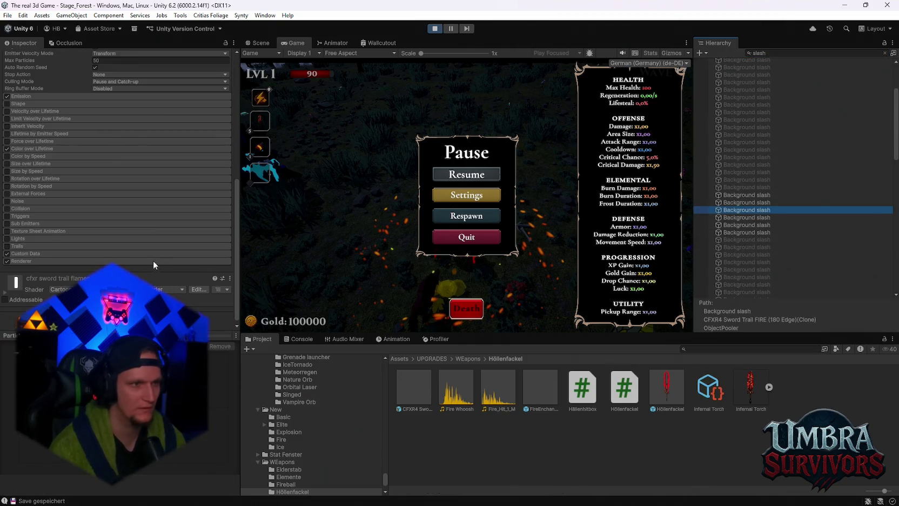
scroll(156, 265, up, 5)
scroll(154, 262, down, 5)
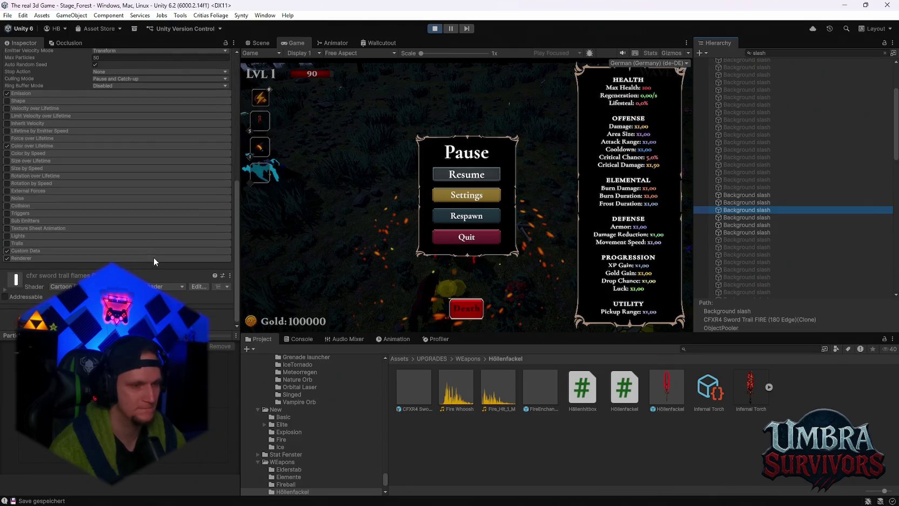
scroll(758, 233, down, 10)
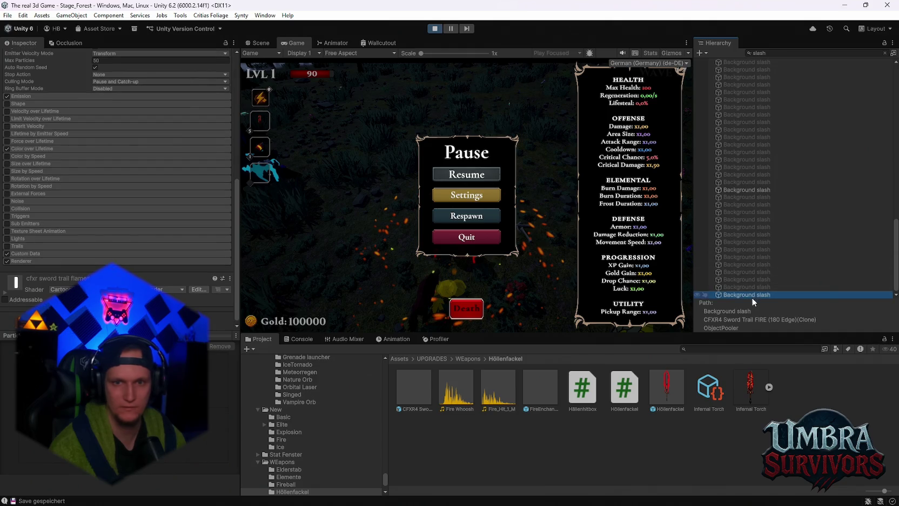
scroll(748, 275, up, 5)
scroll(748, 273, up, 5)
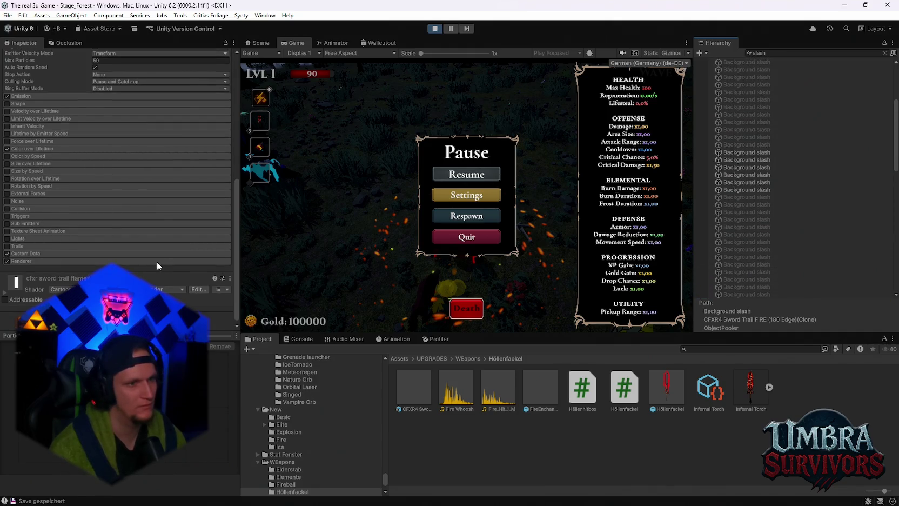
scroll(167, 261, up, 10)
scroll(756, 210, up, 5)
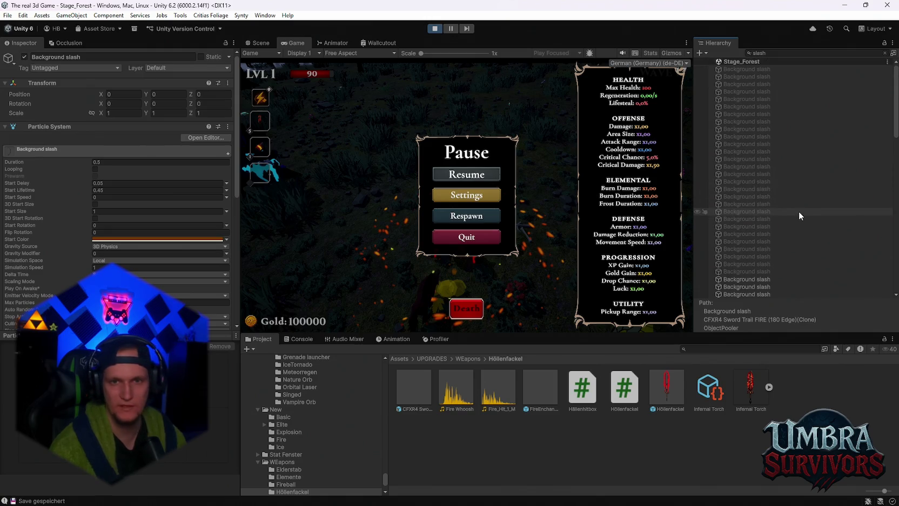
Inspect the ICE sword trail clone's Background slash, then resume the game.
click(763, 84)
scroll(201, 202, down, 10)
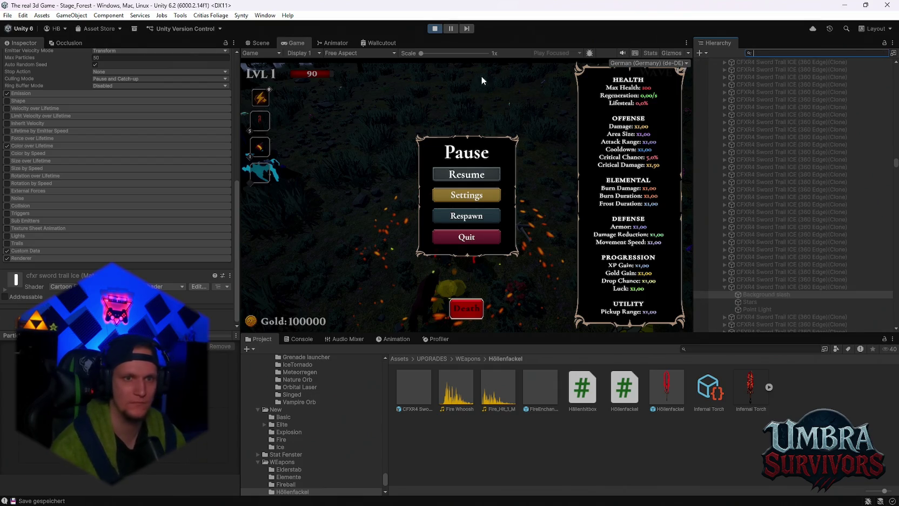
click(470, 178)
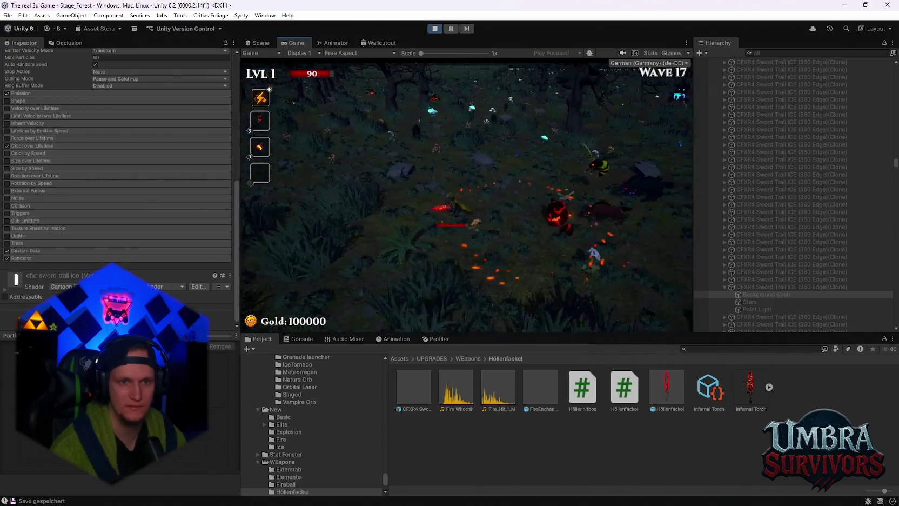
Pause, maximize the Game view and resume play.
key(Escape)
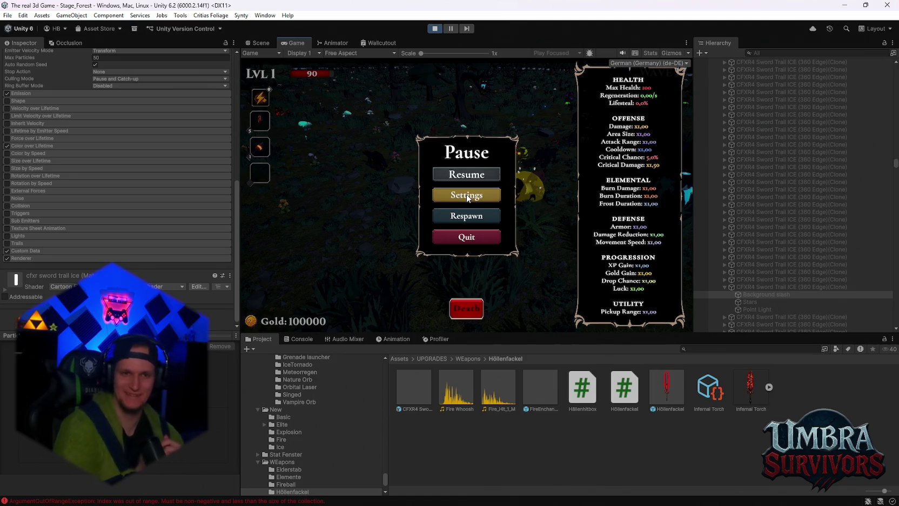
double_click(308, 45)
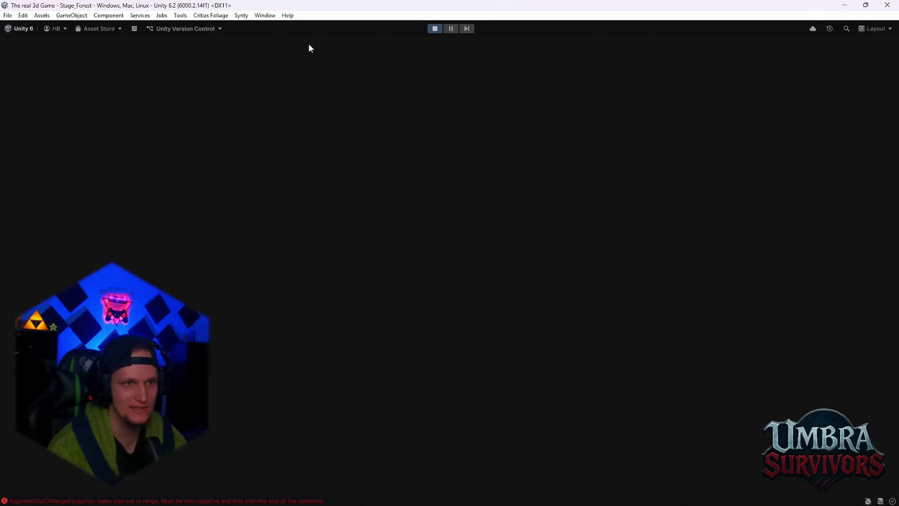
click(452, 250)
Run and jump the character through the forest, then pause with Escape.
key(w)
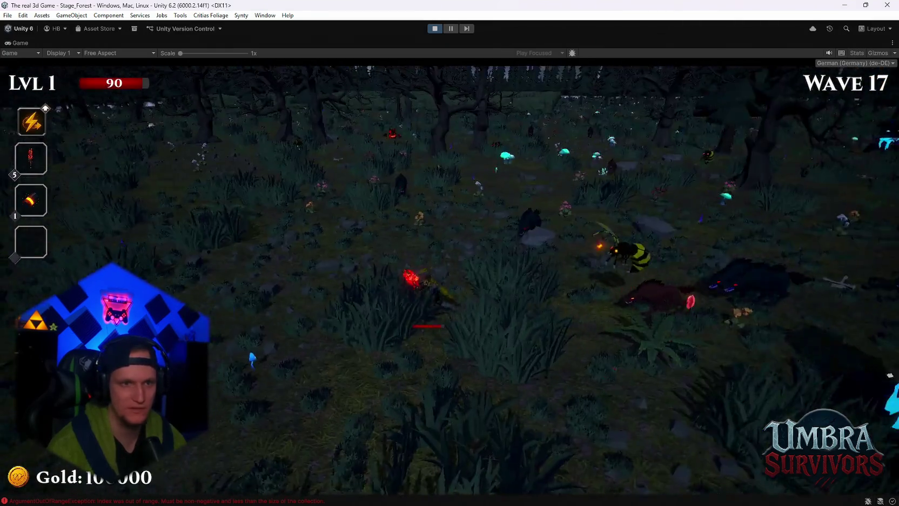
key(w)
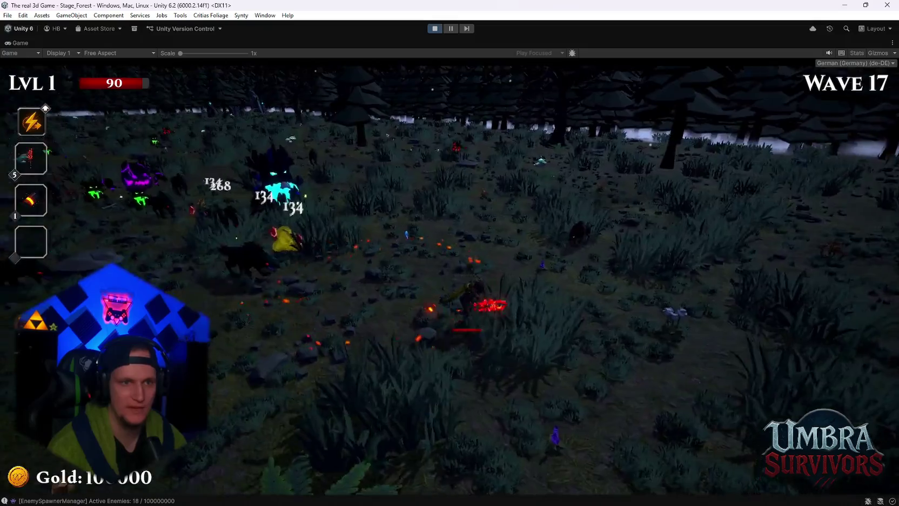
key(w)
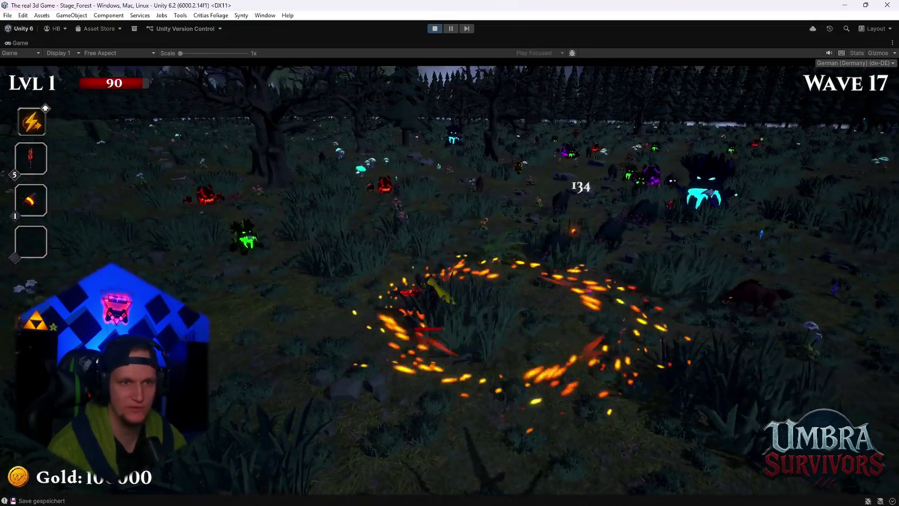
key(w)
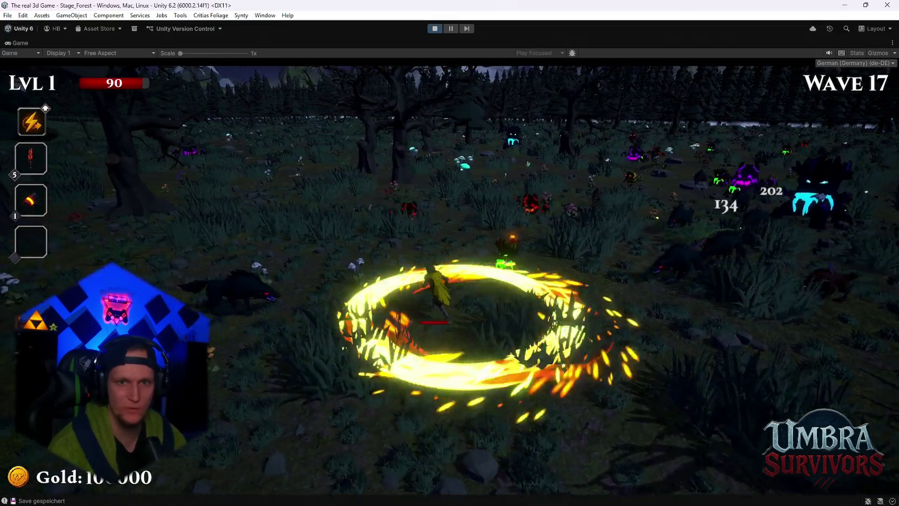
key(s)
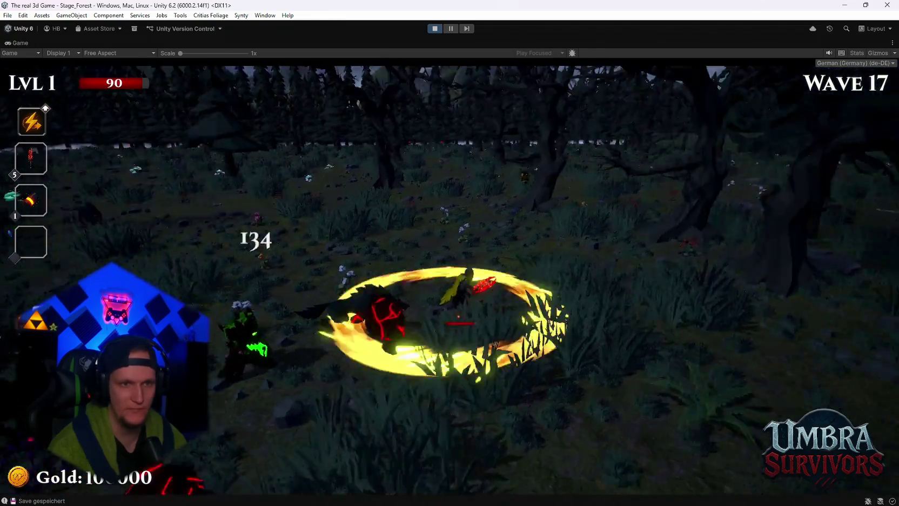
key(w)
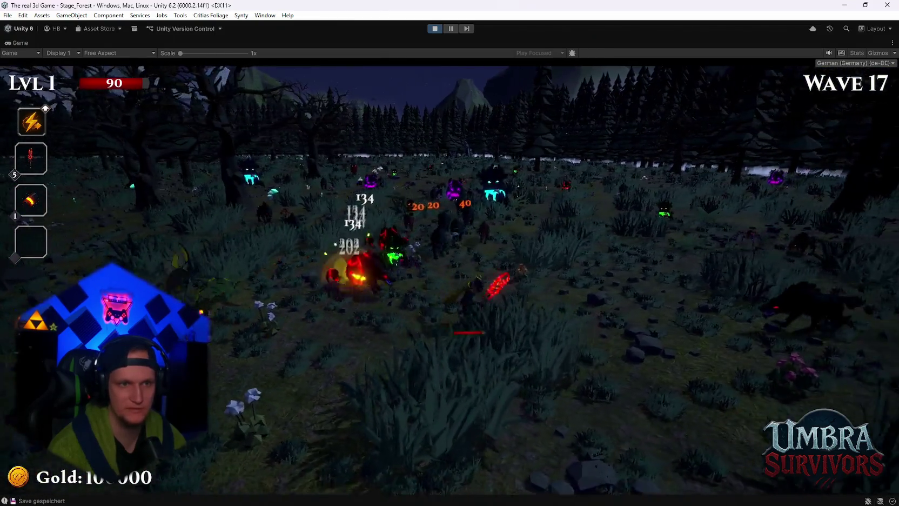
key(s)
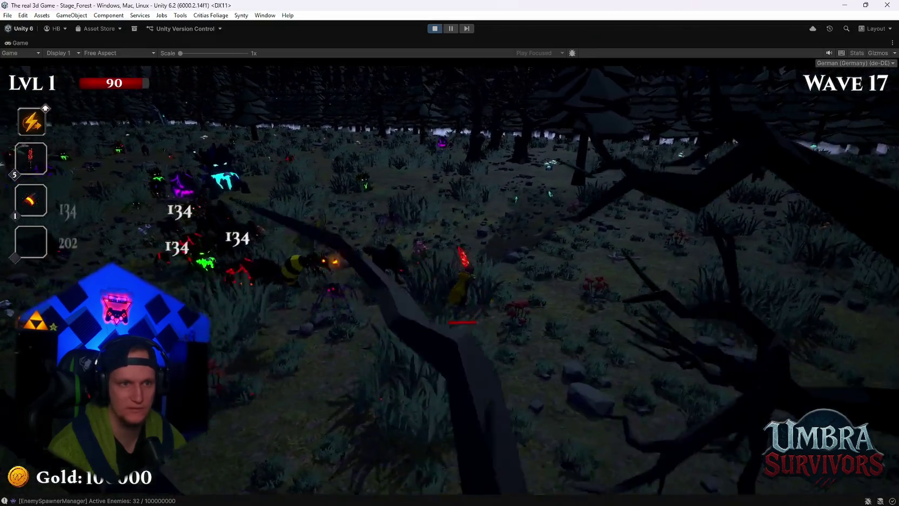
key(s)
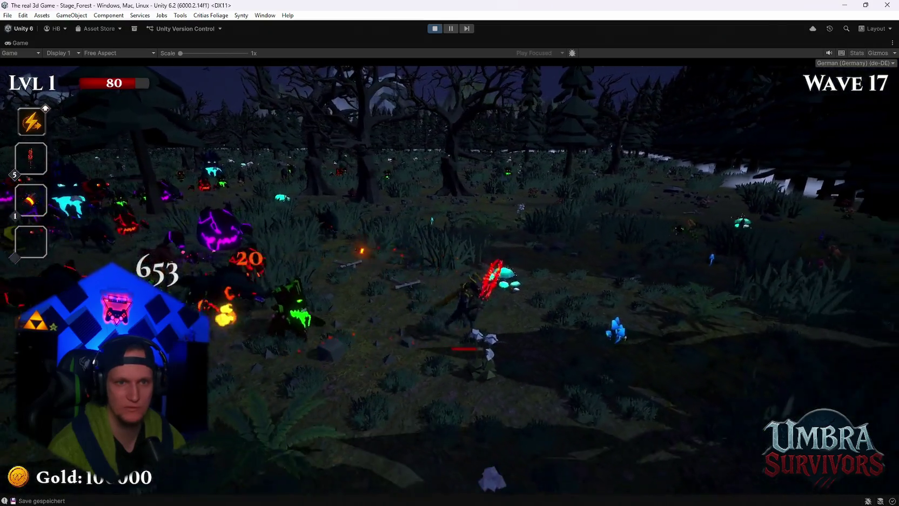
key(space)
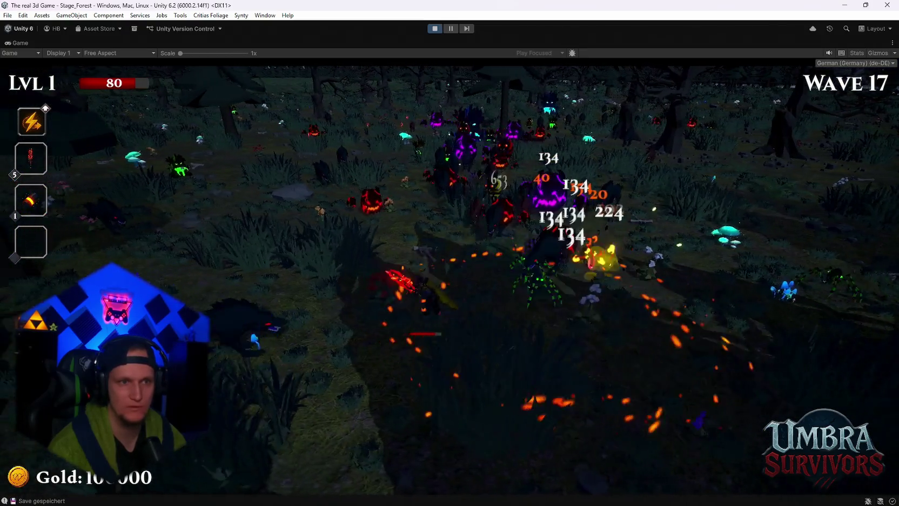
key(w)
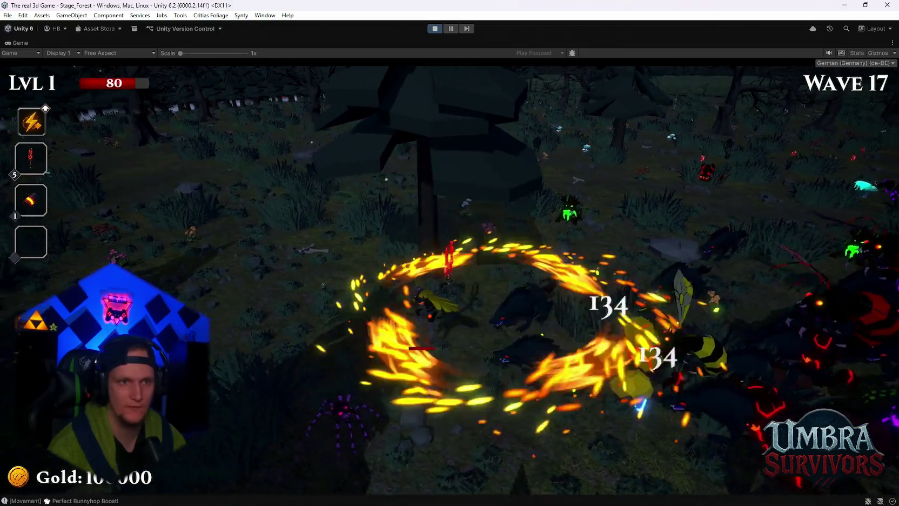
key(w)
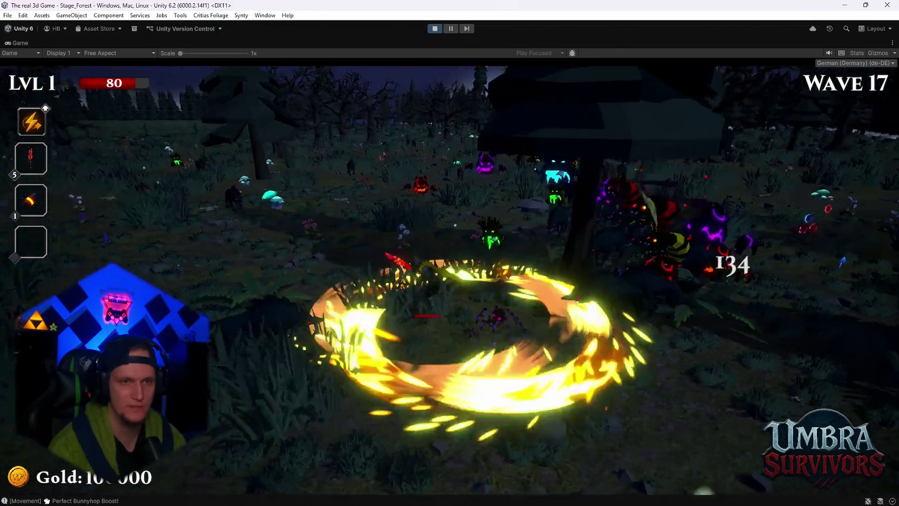
key(w)
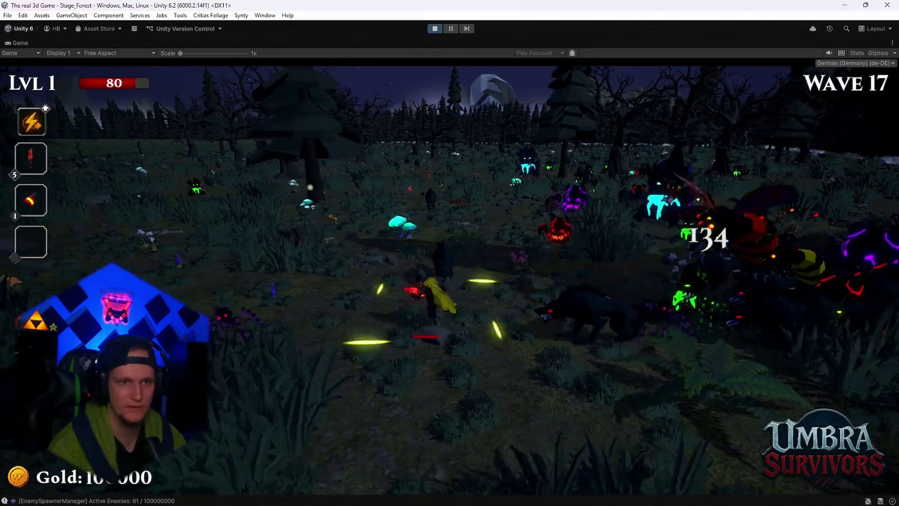
key(w)
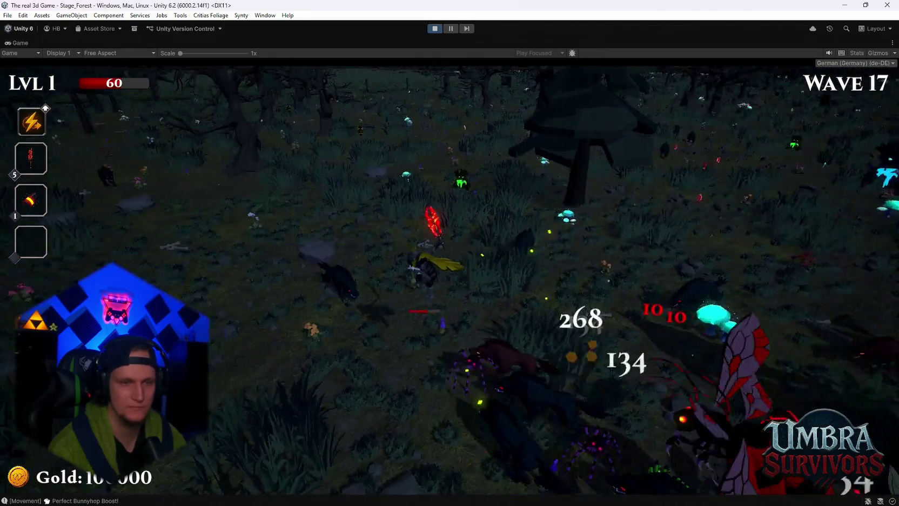
key(w)
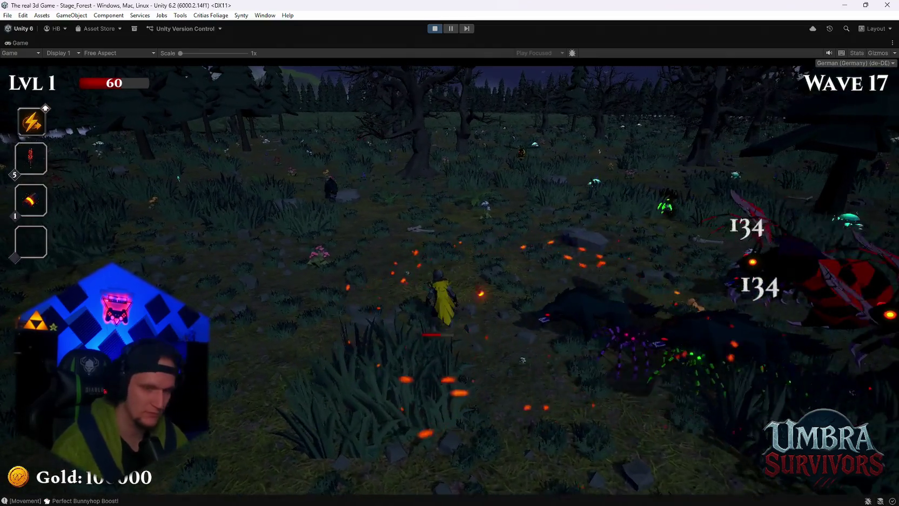
key(Escape)
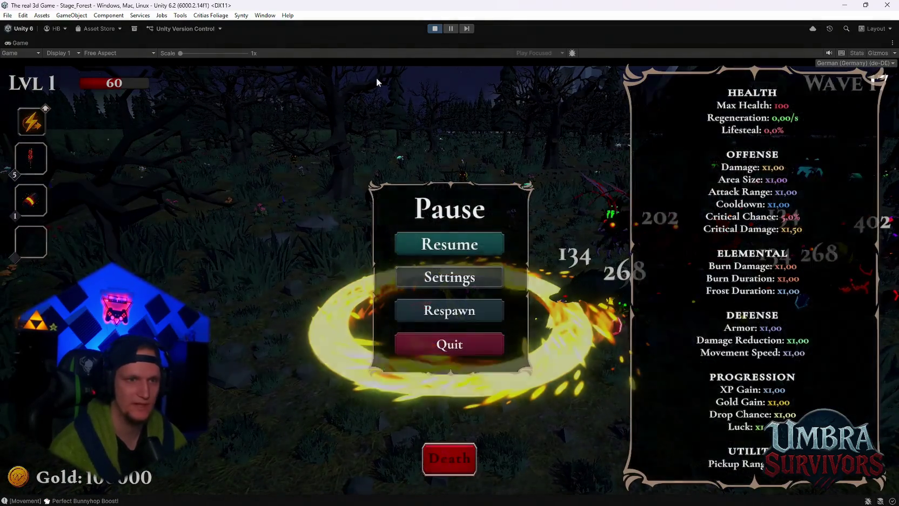
Set Grenade Launcher 1(Clone)'s Runtime Level to 10, then resume in the maximized Game view.
double_click(10, 44)
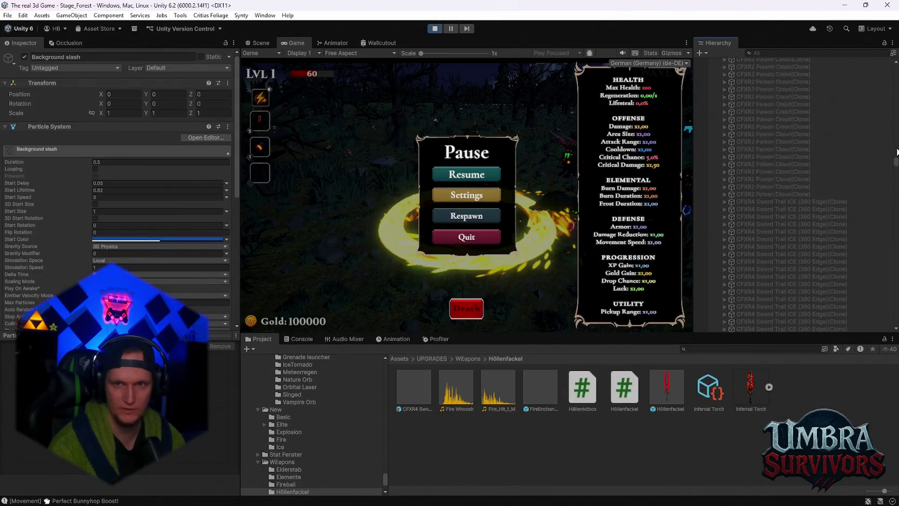
click(717, 70)
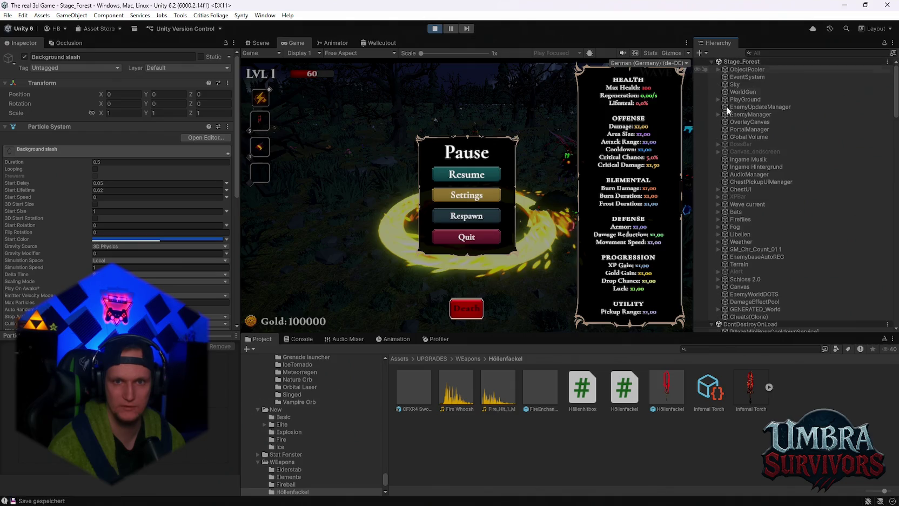
scroll(772, 240, down, 10)
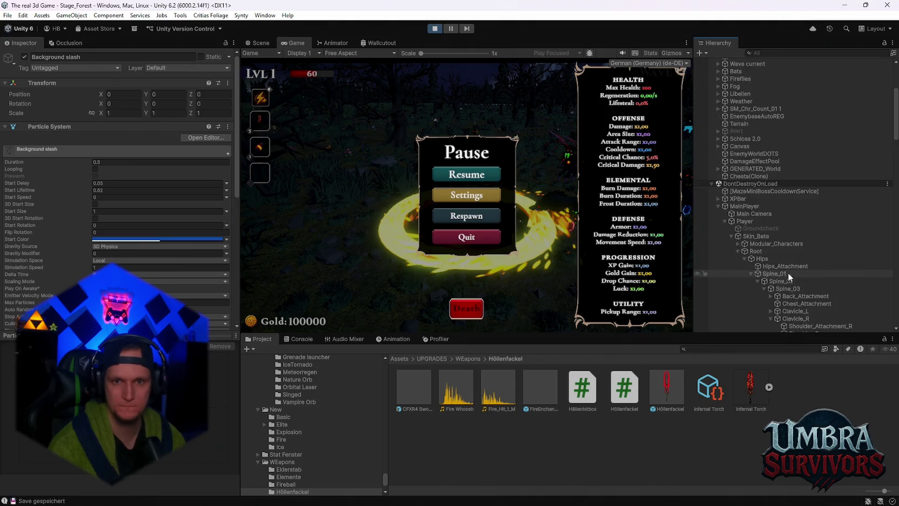
click(842, 240)
text(10)
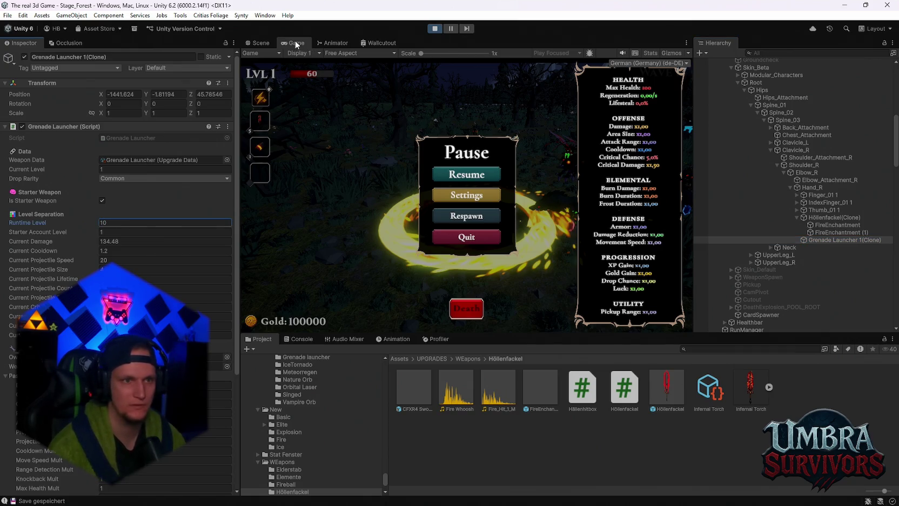
double_click(297, 44)
click(473, 251)
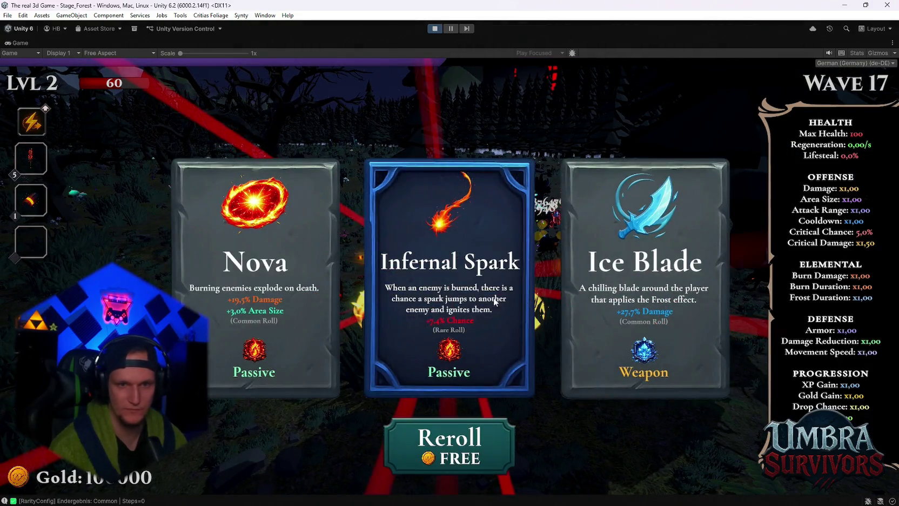
Take Ice Blade, a level 3 card, Void Pulse and Darkstep on successive level-ups.
click(644, 281)
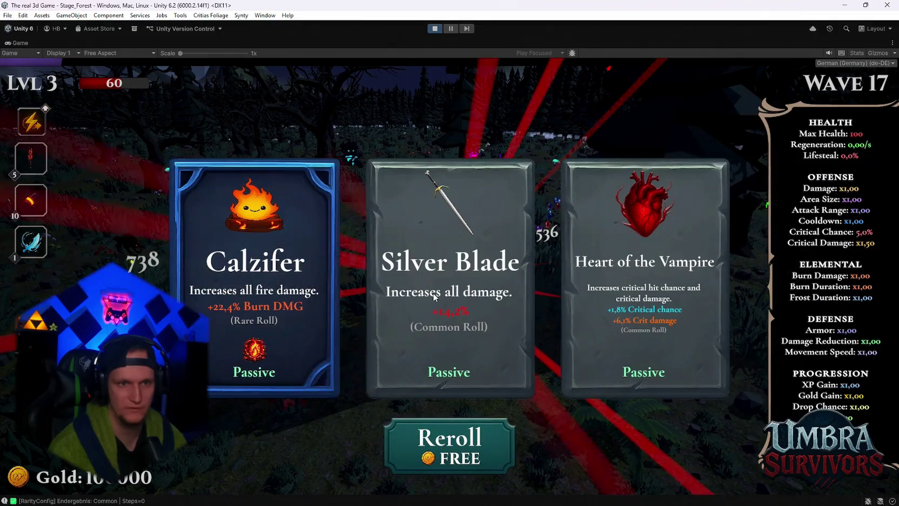
click(437, 300)
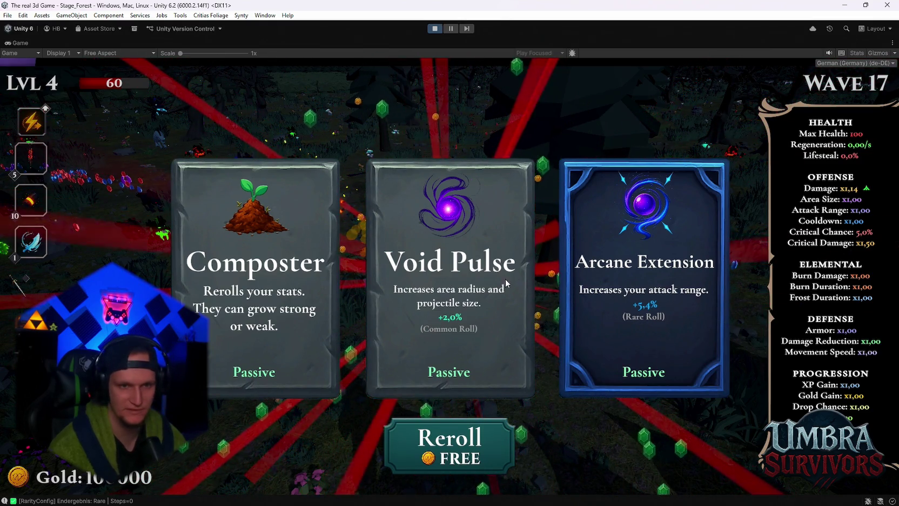
click(449, 280)
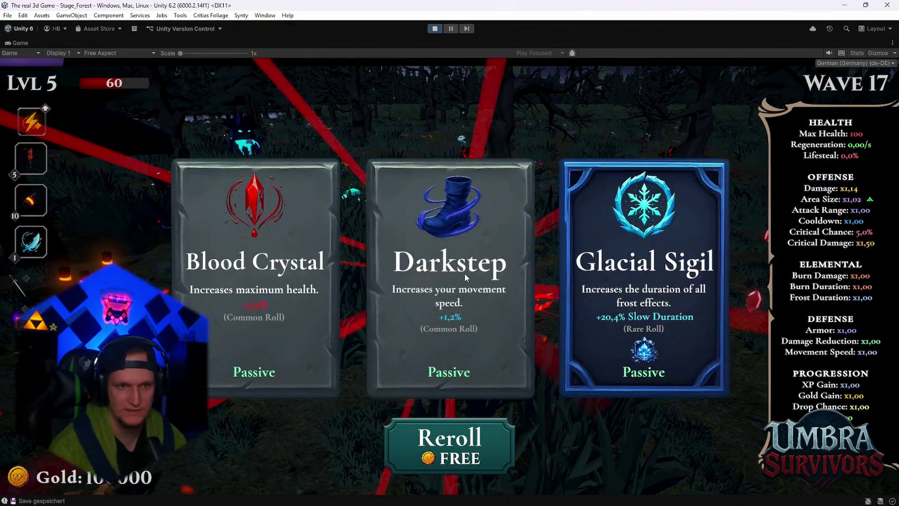
click(465, 278)
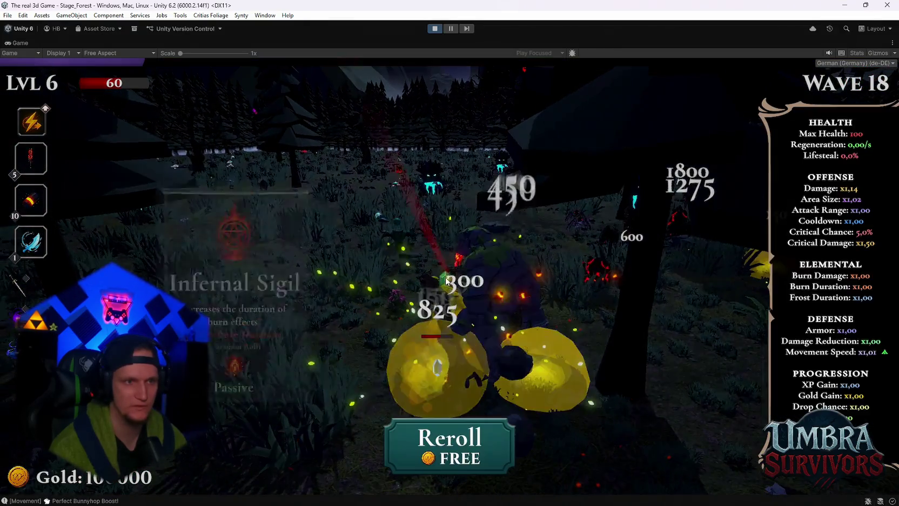
Pick a fire passive upgrade and keep playing, jumping through the enemies.
click(497, 279)
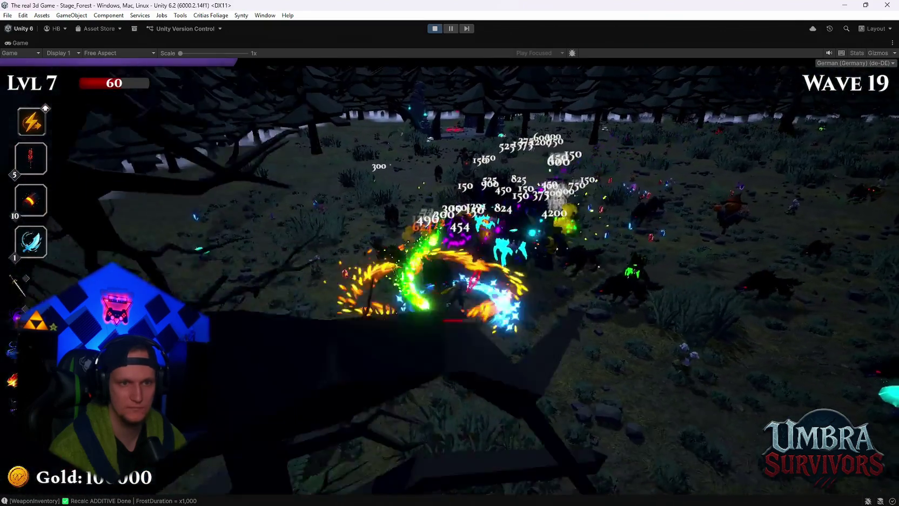
key(space)
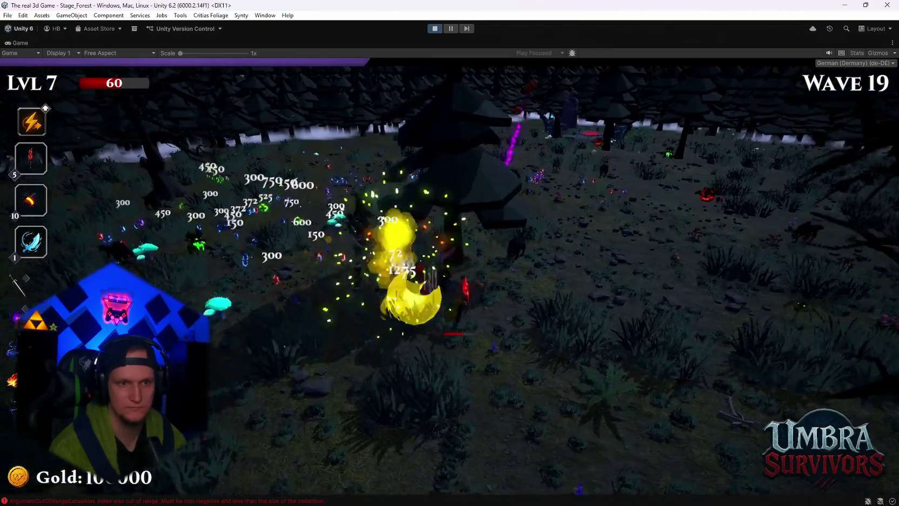
key(space)
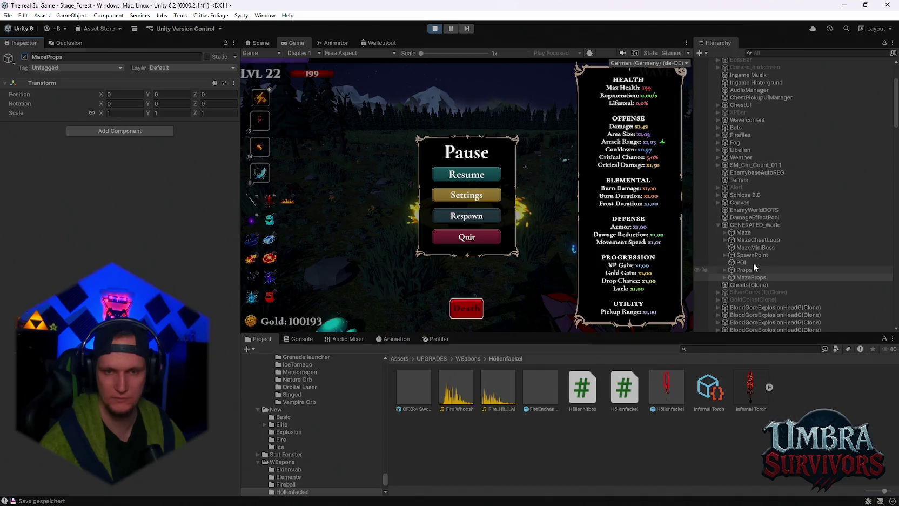
click(756, 232)
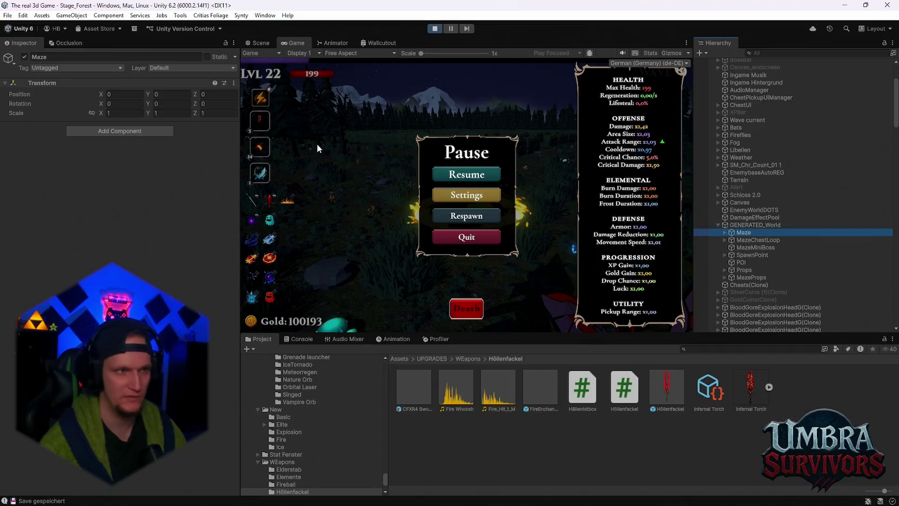
click(23, 57)
click(481, 175)
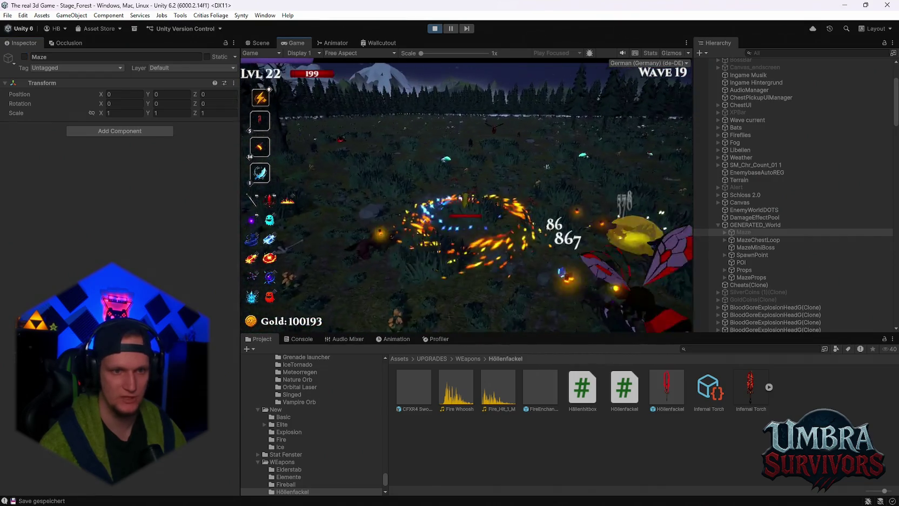
key(Escape)
click(24, 57)
click(469, 177)
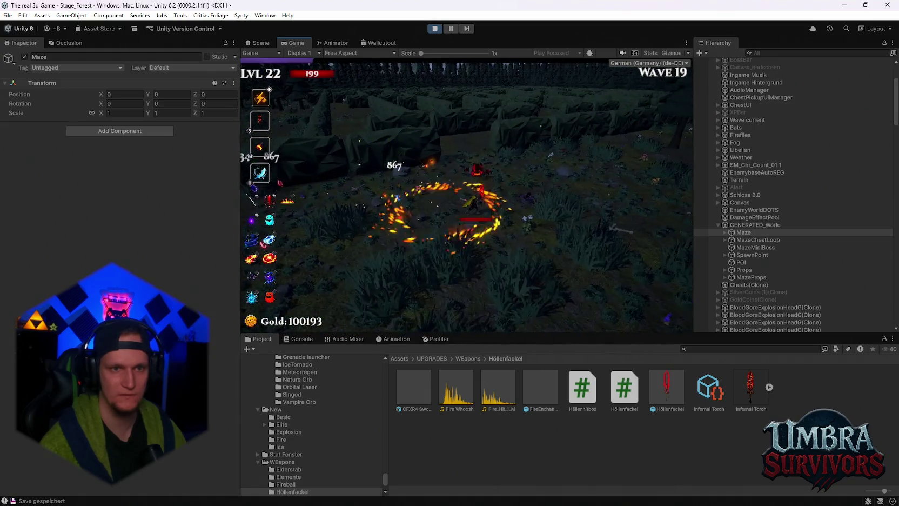
key(Escape)
click(438, 31)
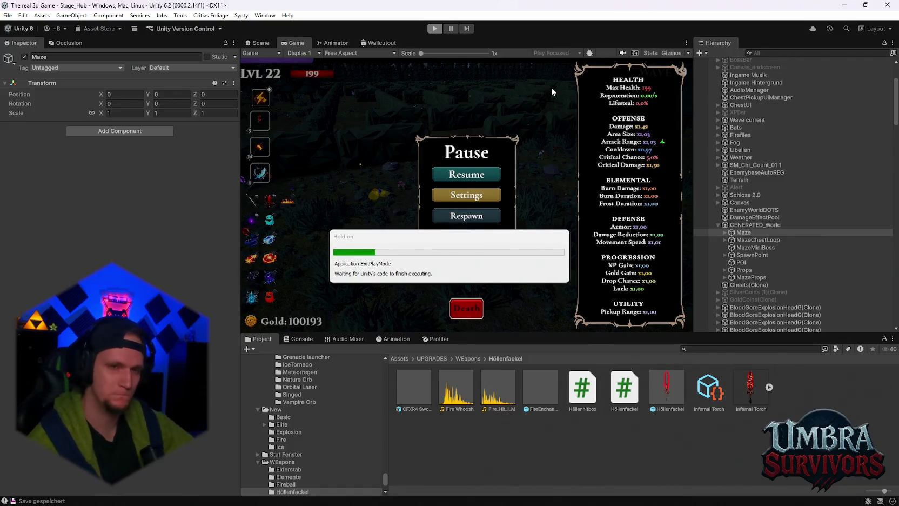
Review the FireEnchantment and CFXR4 Sword Trail FIRE prefabs, then open the sword trail in Prefab Mode.
click(540, 391)
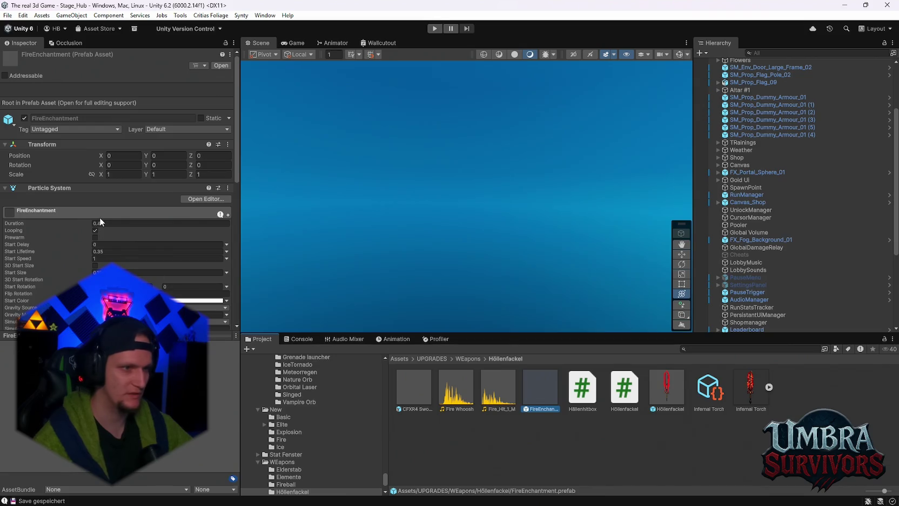
scroll(100, 217, down, 3)
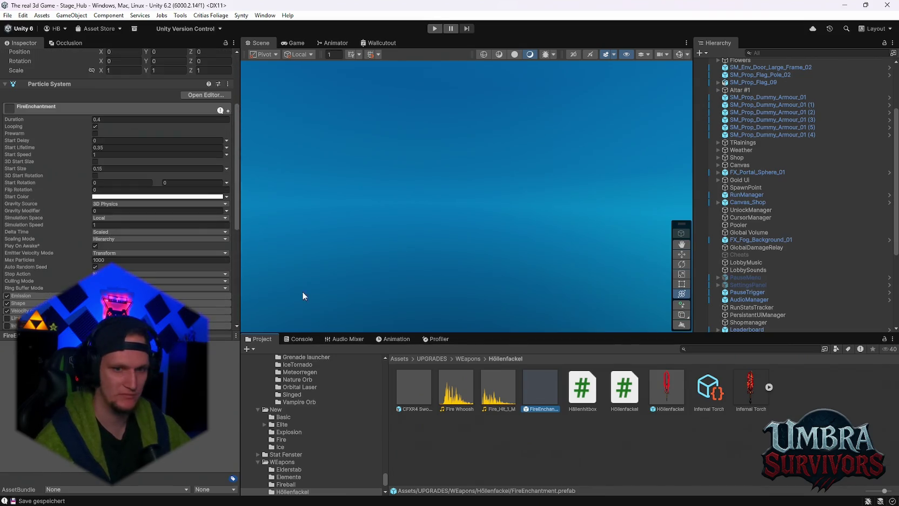
click(415, 385)
scroll(140, 280, down, 5)
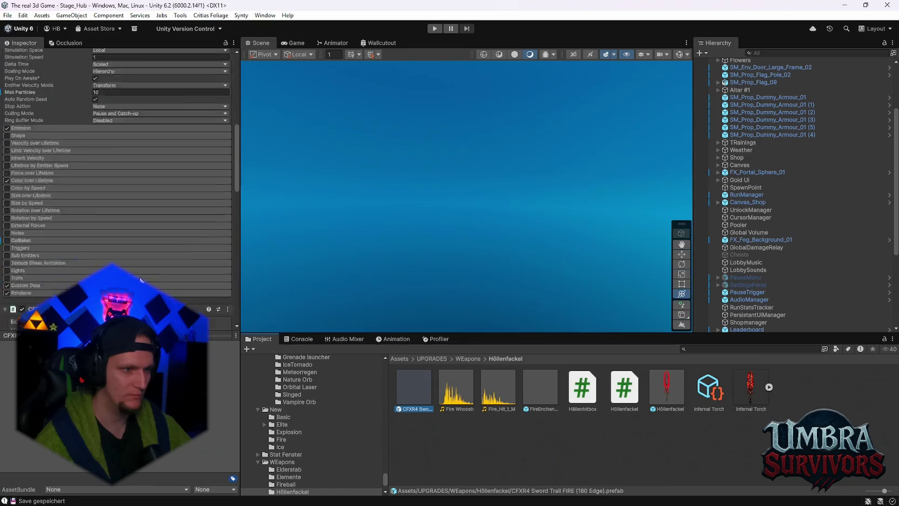
scroll(140, 279, down, 15)
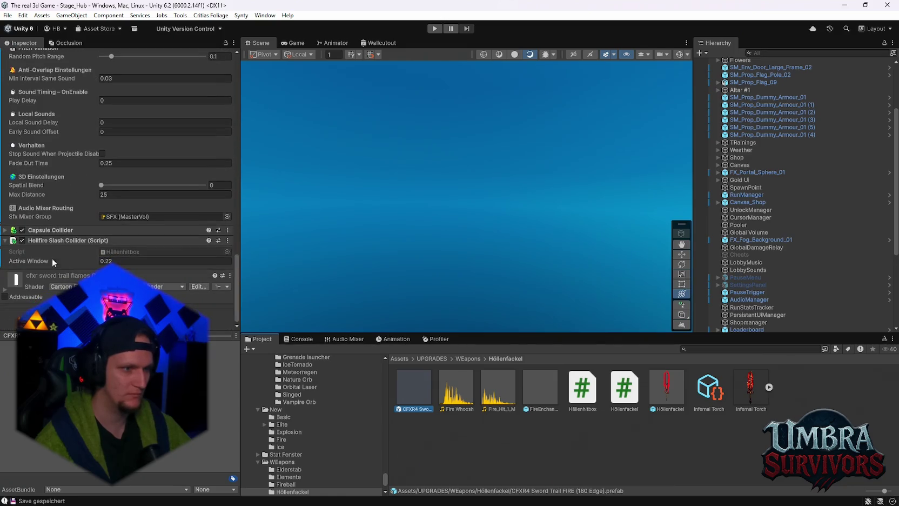
scroll(104, 258, up, 20)
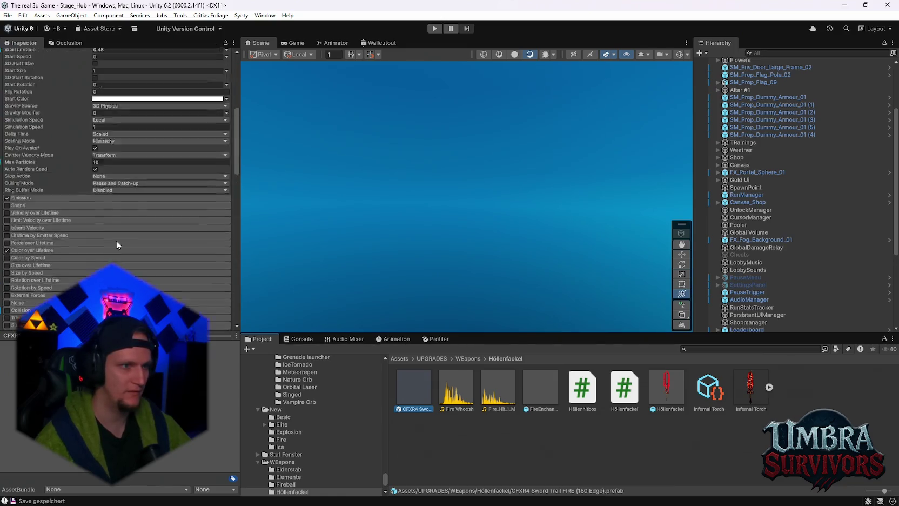
scroll(112, 216, down, 15)
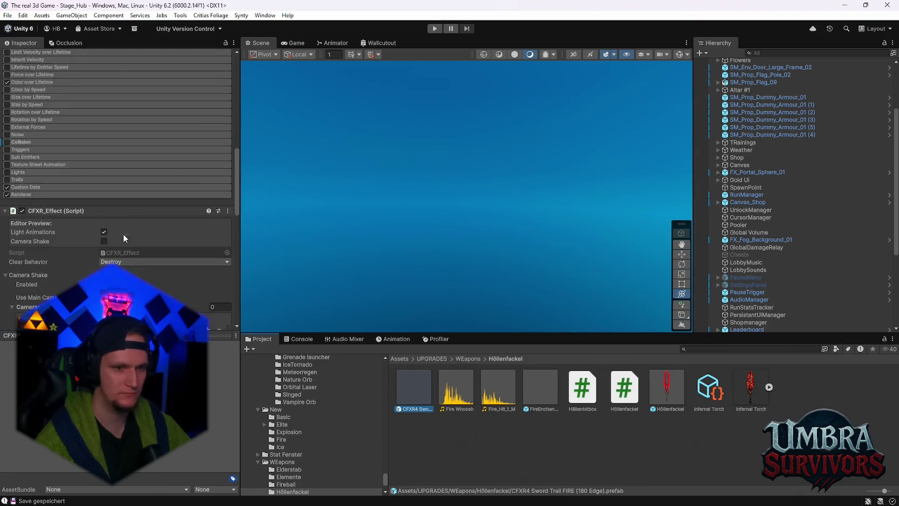
scroll(120, 245, down, 5)
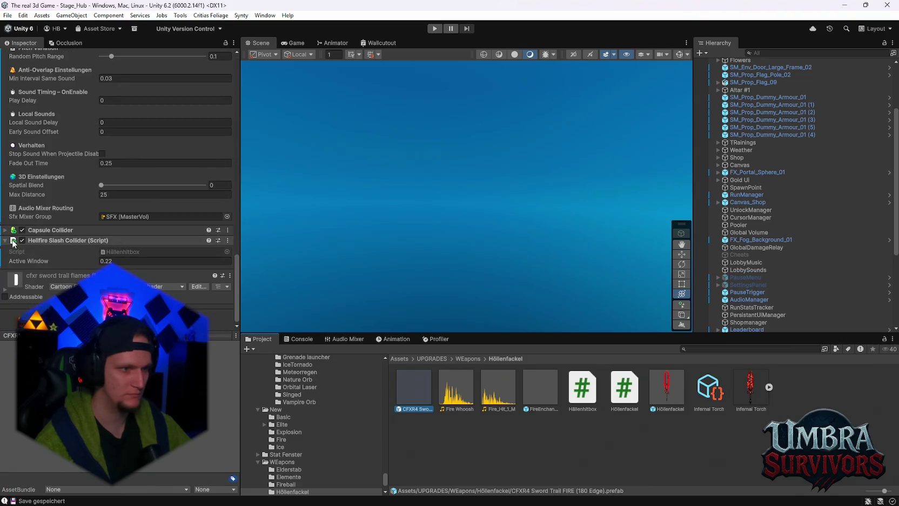
double_click(414, 386)
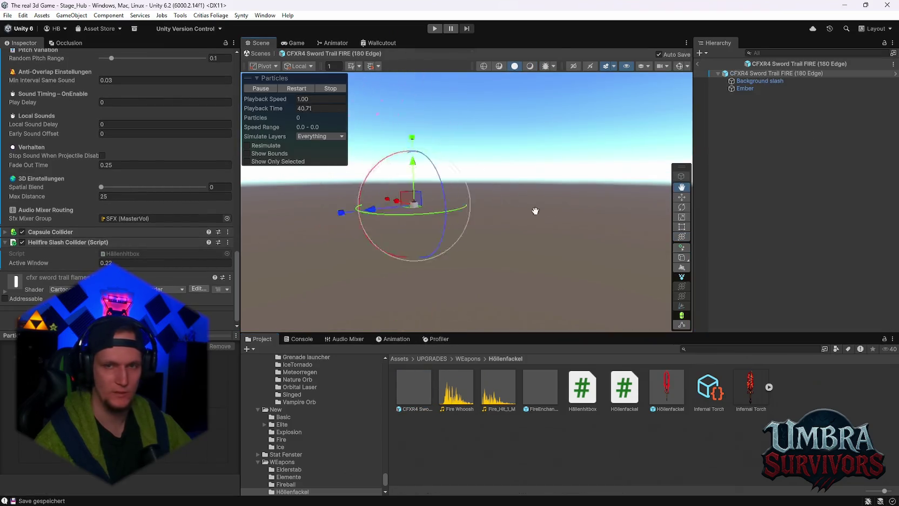
Frame the effect, turn off Gizmos, and inspect the Background slash particle system.
mouse_move(549, 208)
mouse_down()
mouse_move(559, 205)
mouse_move(518, 184)
mouse_move(657, 49)
mouse_up()
click(680, 67)
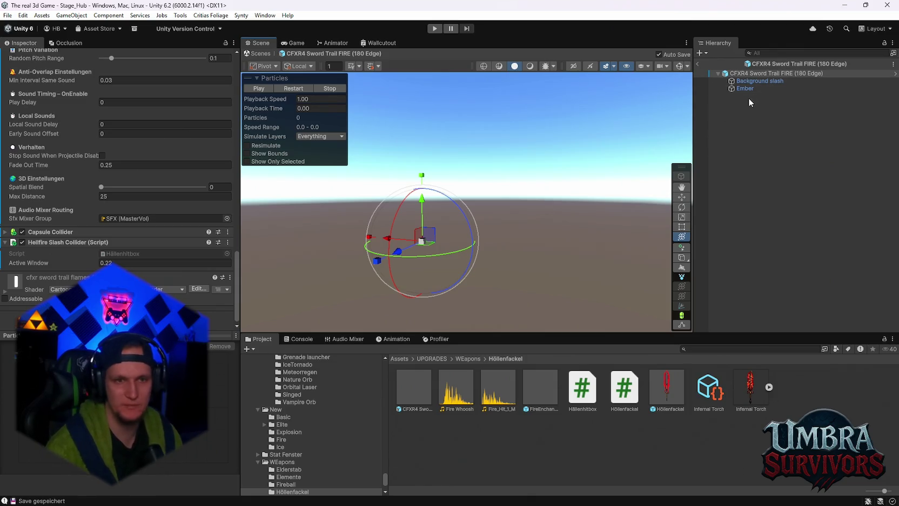
click(749, 82)
scroll(109, 230, up, 10)
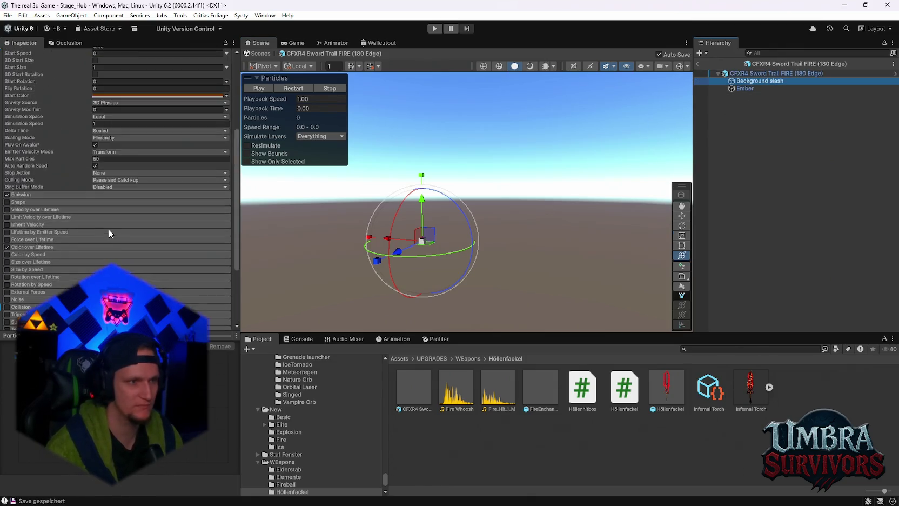
scroll(109, 228, down, 10)
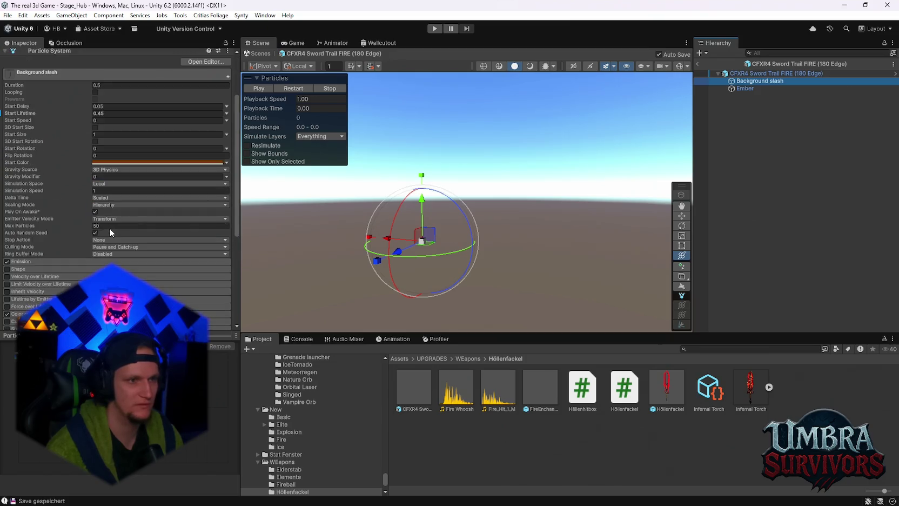
scroll(142, 258, up, 2)
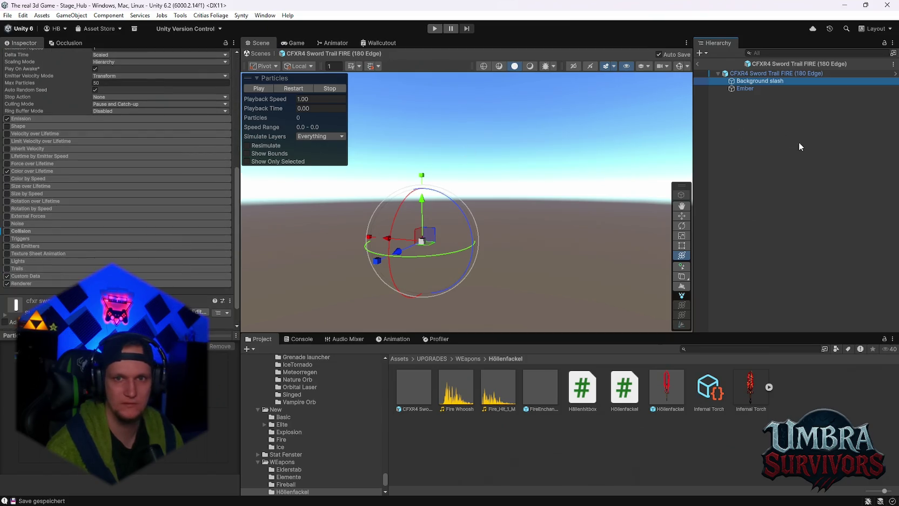
Review the parent, Ember and Background slash objects, then select the Infernal Torch weapon asset.
click(767, 74)
scroll(86, 224, down, 6)
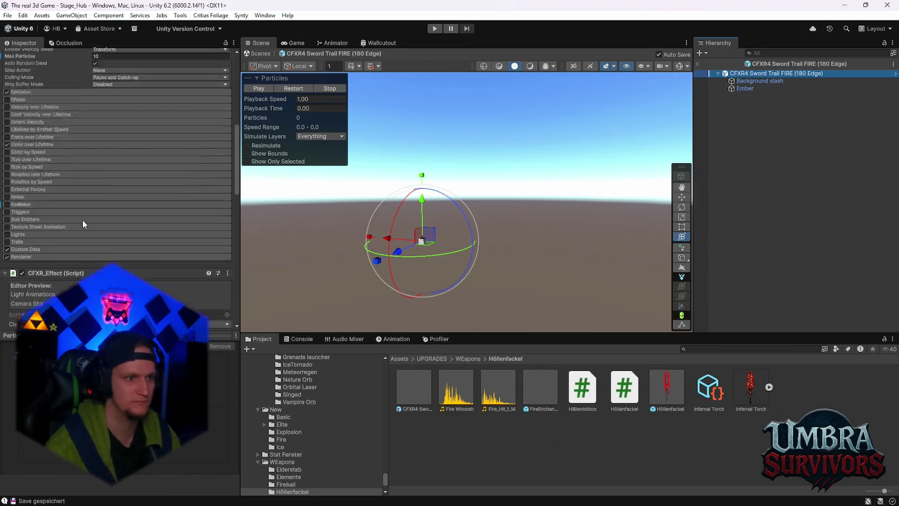
scroll(95, 234, down, 10)
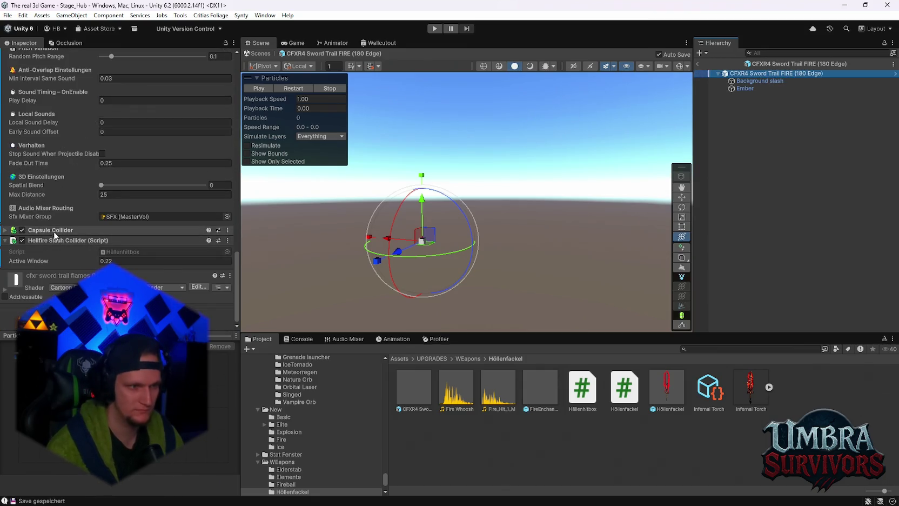
click(748, 88)
click(748, 81)
click(748, 74)
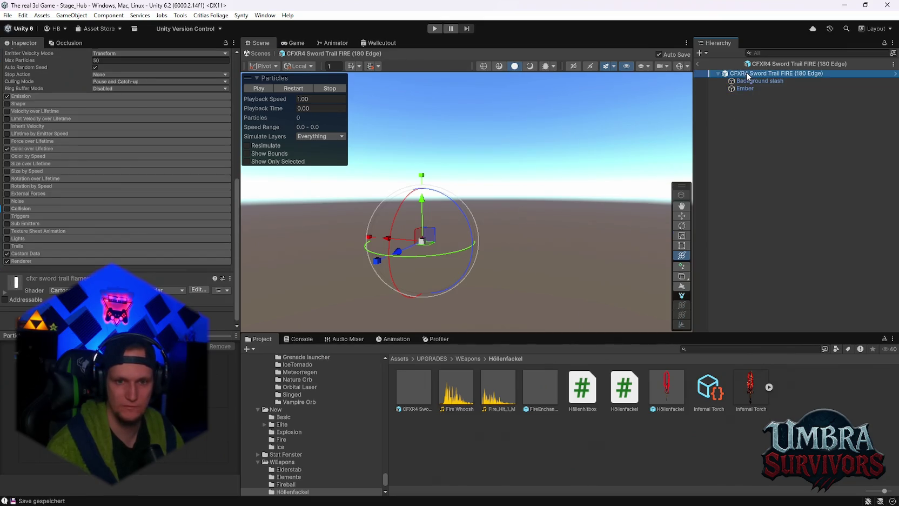
click(709, 389)
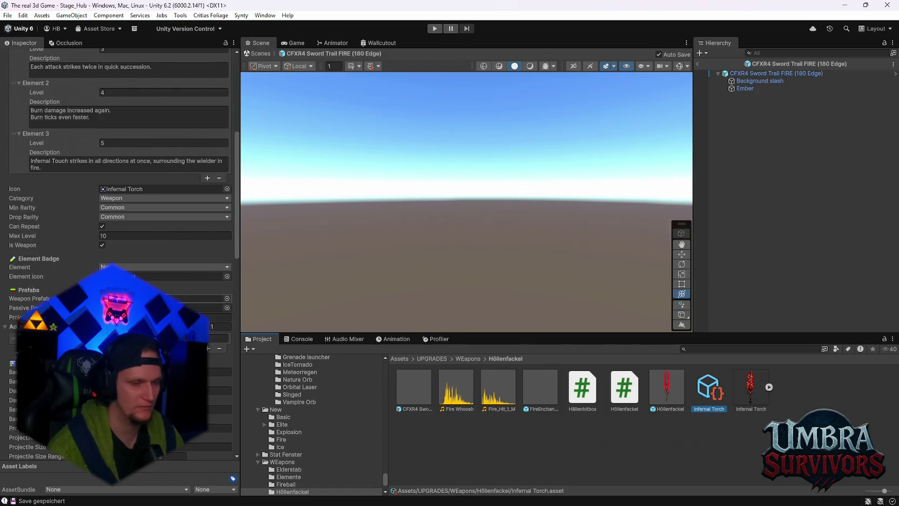
click(773, 73)
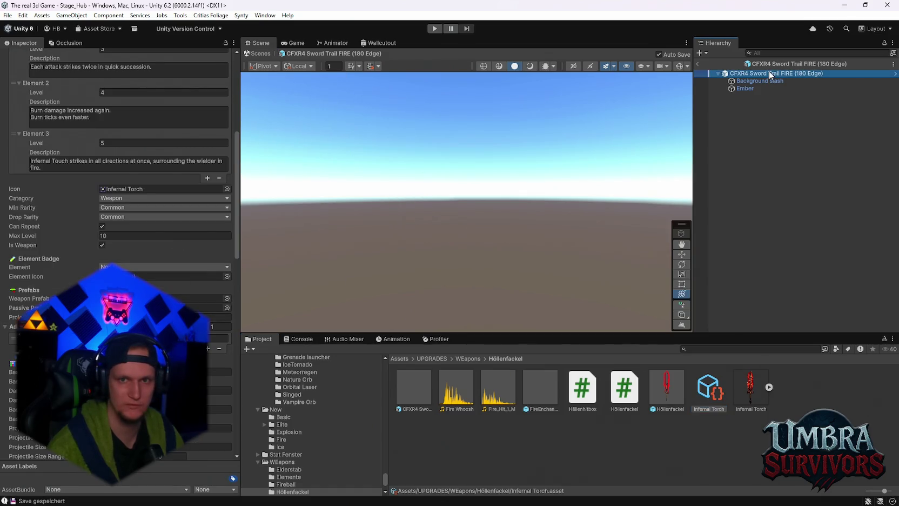
click(709, 390)
scroll(182, 284, up, 10)
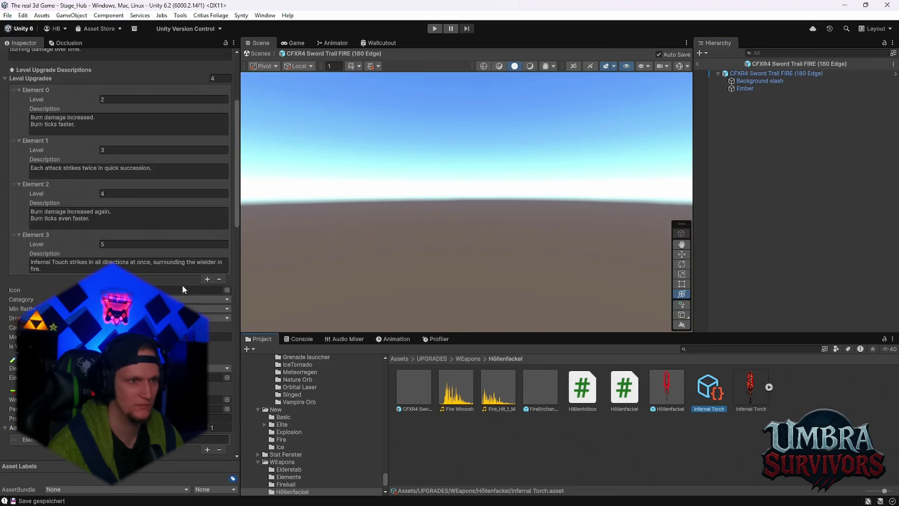
scroll(182, 284, down, 15)
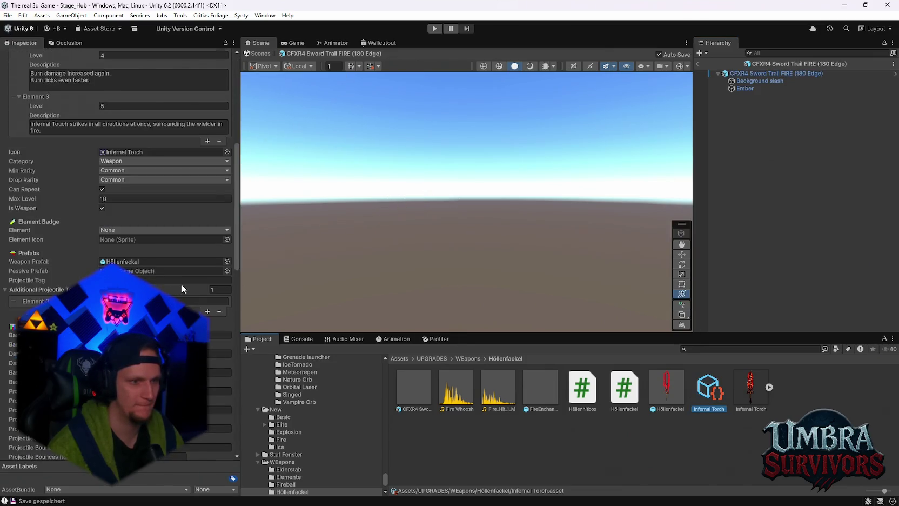
scroll(182, 285, down, 8)
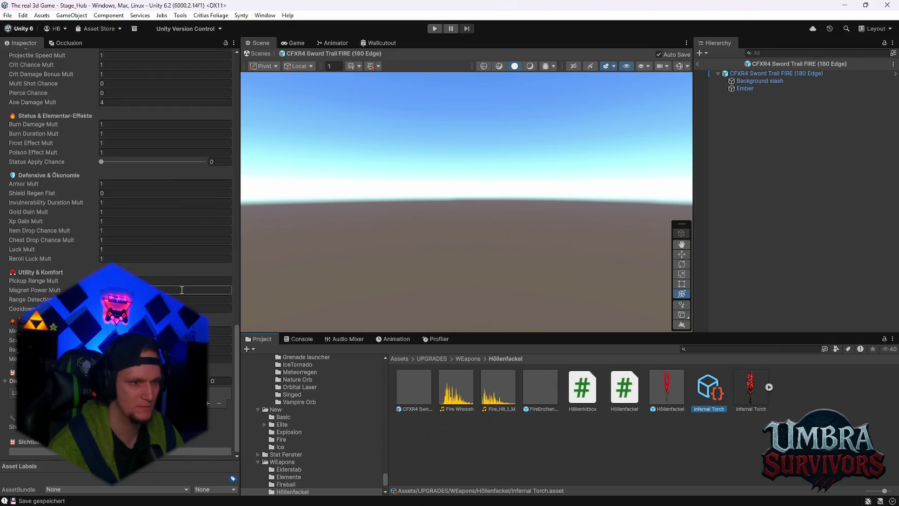
scroll(182, 291, up, 12)
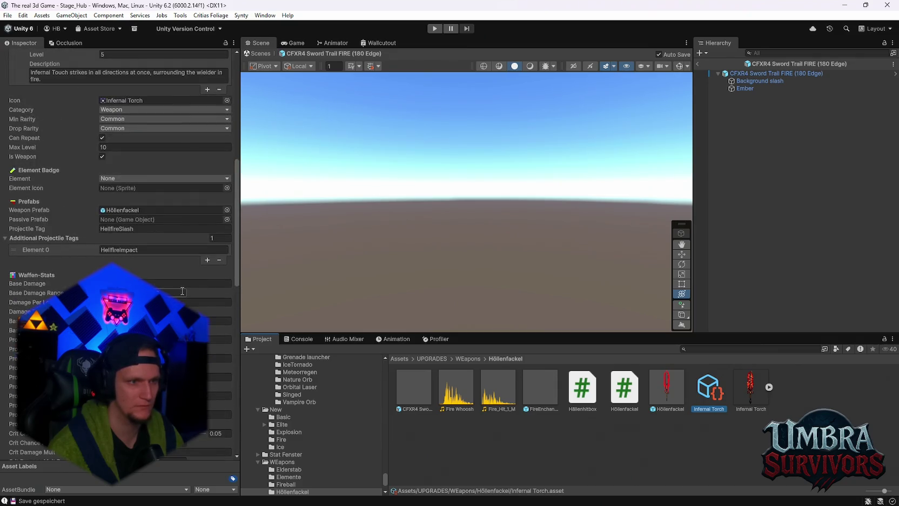
scroll(189, 293, up, 2)
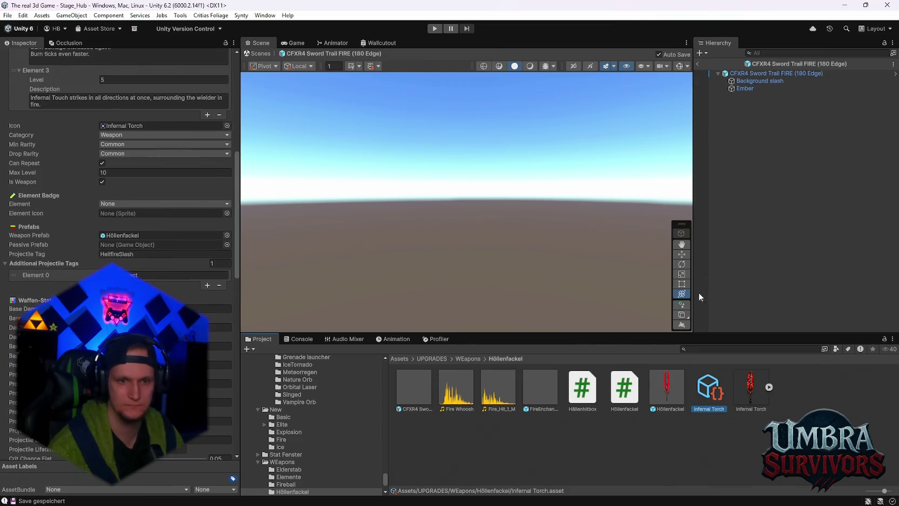
click(426, 394)
Scroll through the sword trail's Particle System and CFXR_Effect settings.
scroll(86, 243, down, 10)
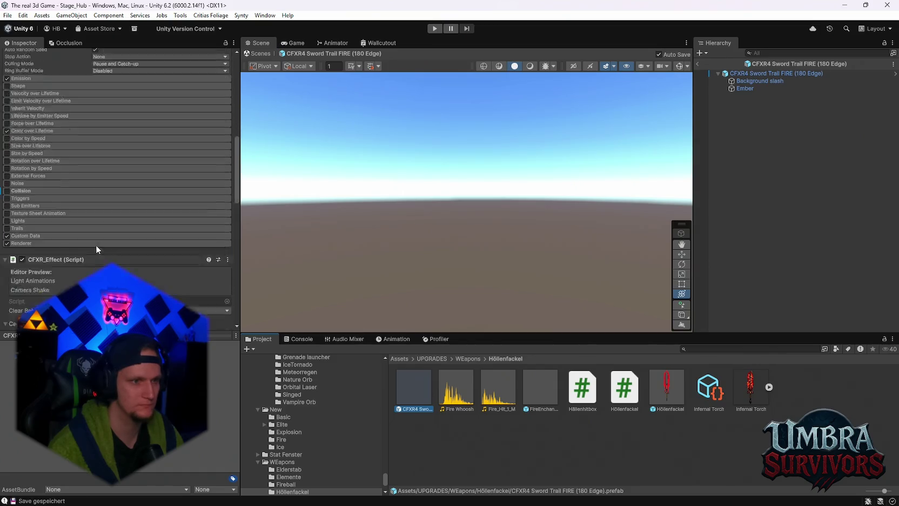
scroll(116, 259, down, 2)
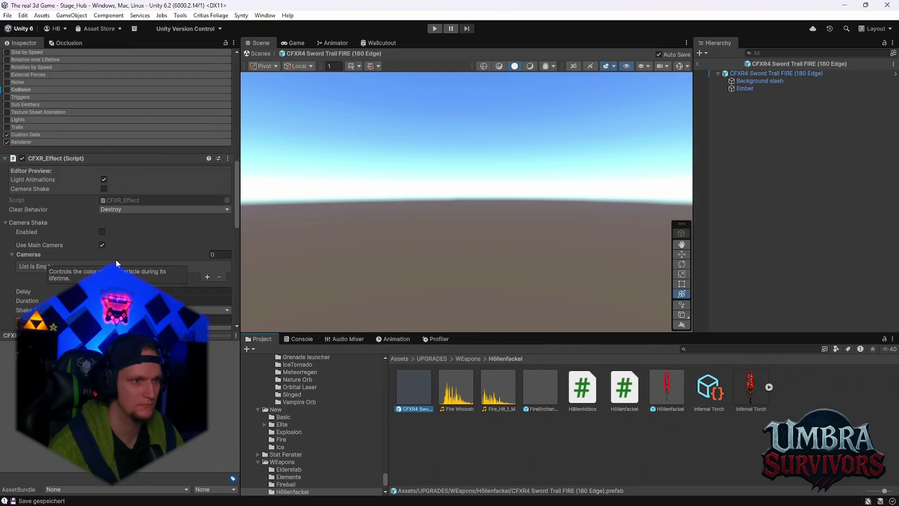
scroll(121, 213, down, 1)
scroll(147, 190, down, 1)
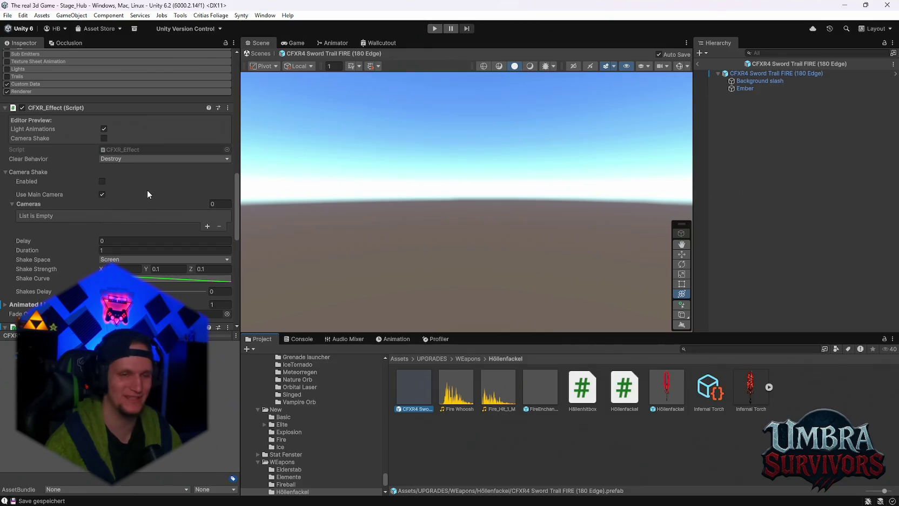
scroll(117, 182, up, 5)
scroll(123, 183, down, 10)
scroll(123, 180, down, 8)
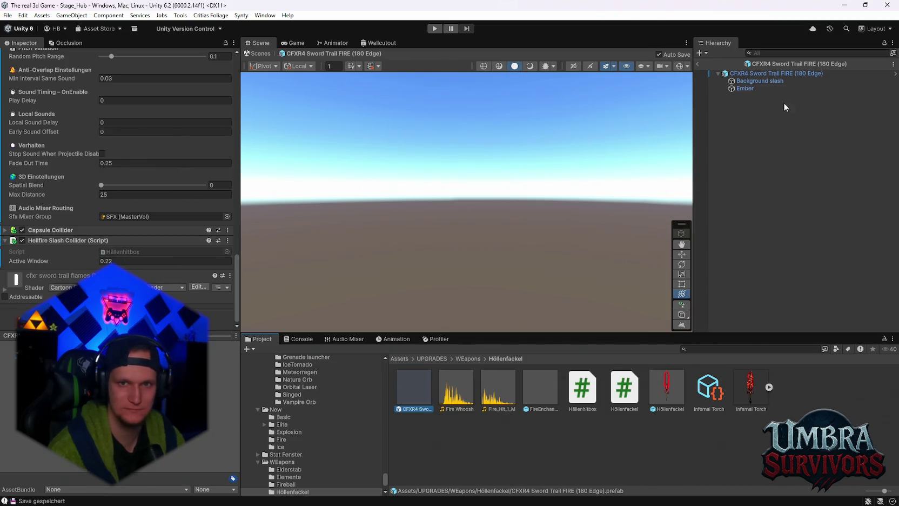
Inspect the Background slash and Ember particle systems, then the parent effect's settings.
click(780, 81)
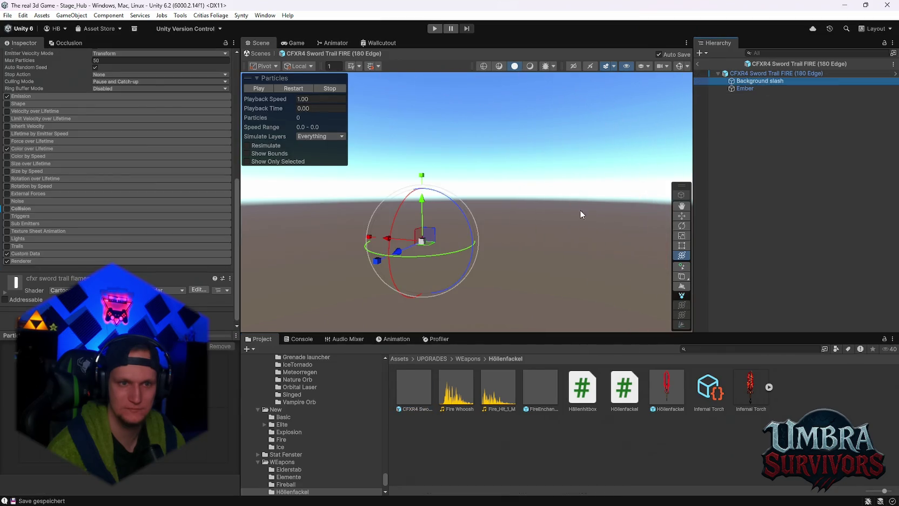
click(749, 90)
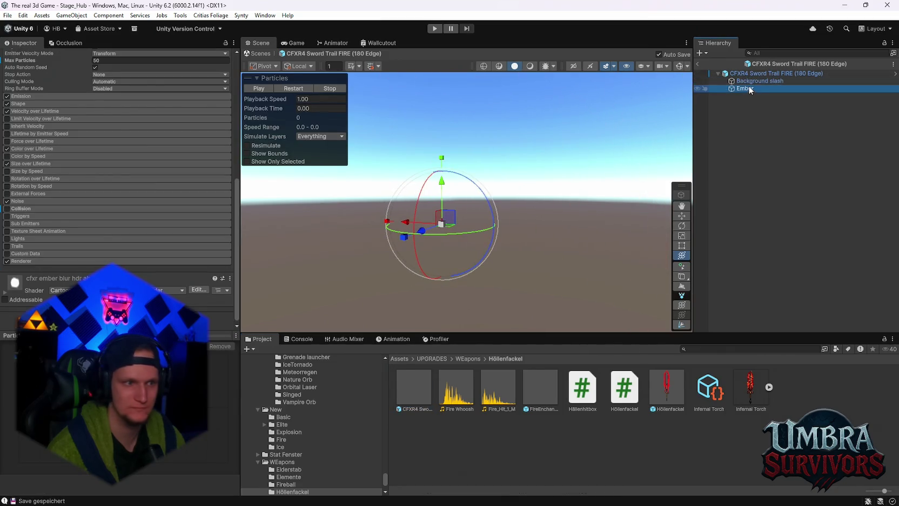
scroll(131, 239, up, 2)
click(770, 81)
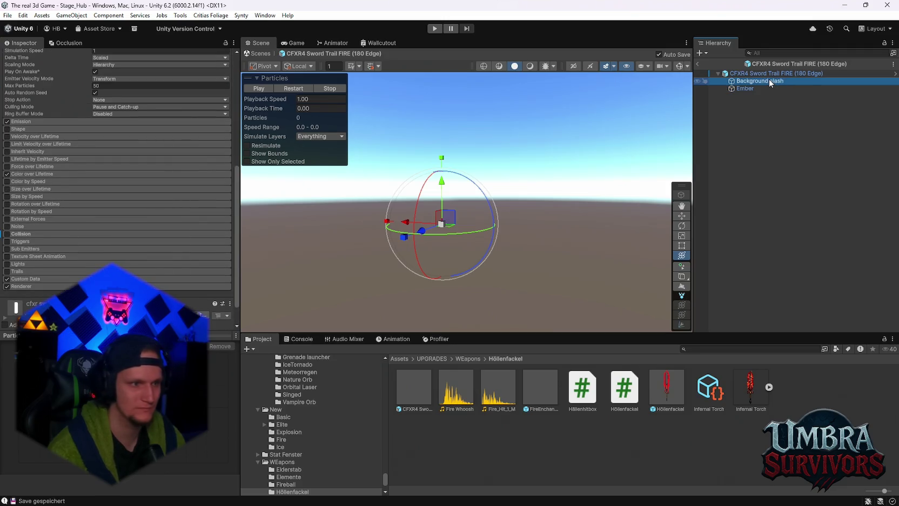
click(766, 75)
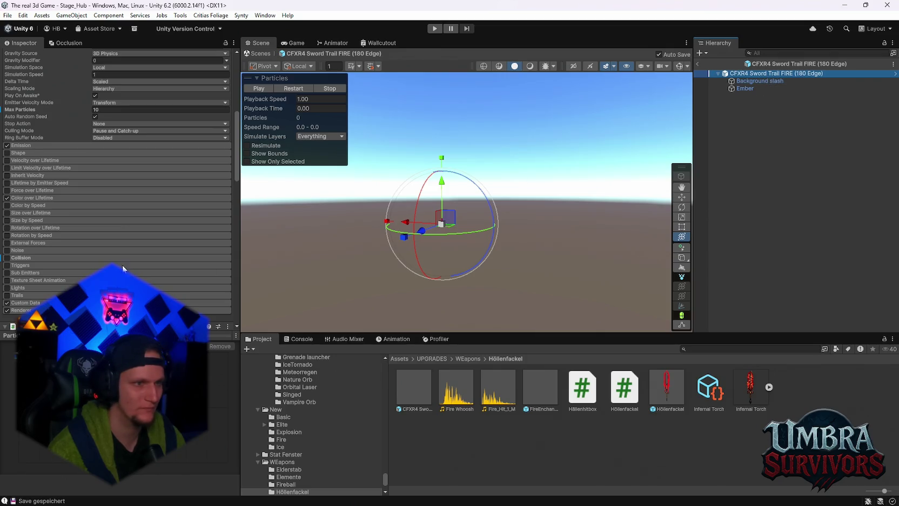
scroll(139, 251, down, 10)
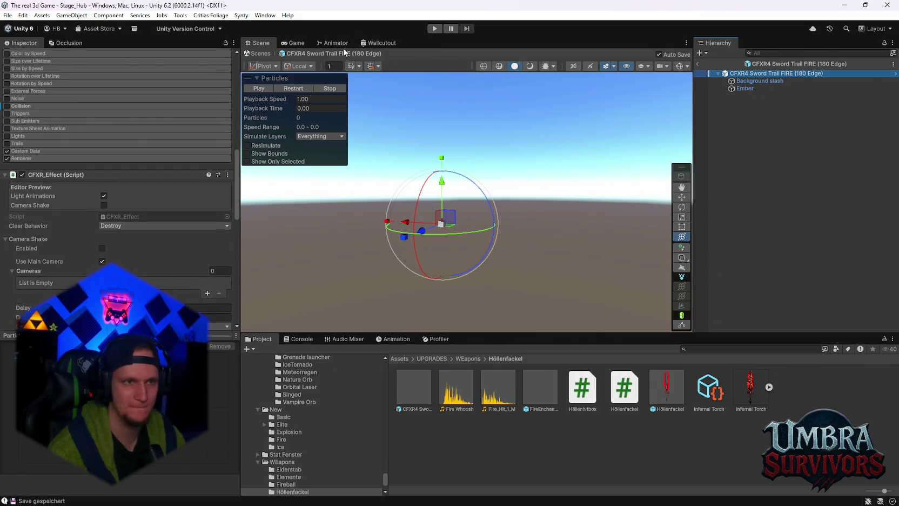
Check the prefab in the Game view, return to the Scene view, and open the File menu.
click(295, 44)
click(267, 44)
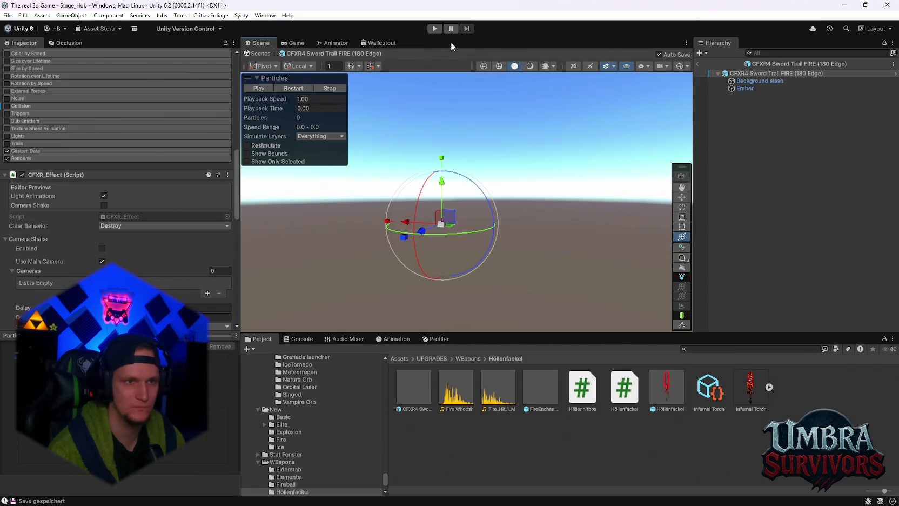
scroll(141, 142, up, 15)
click(8, 15)
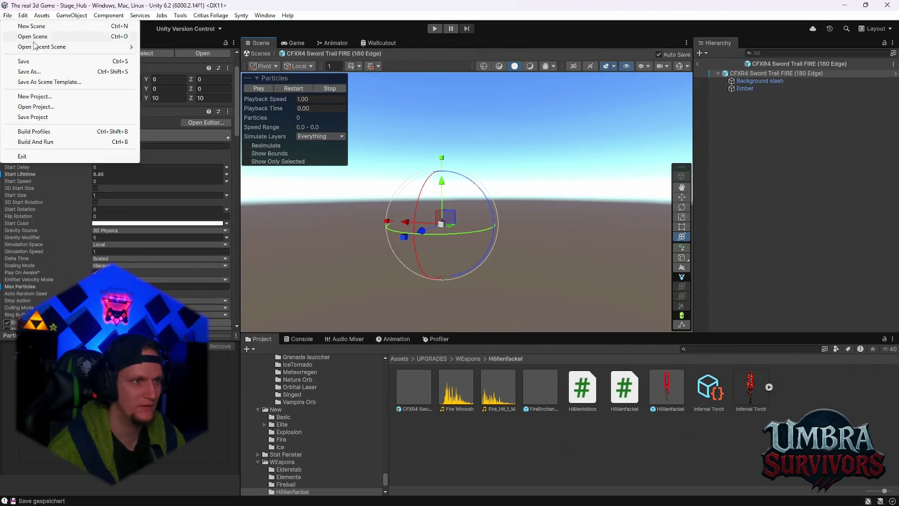
Review the ObjectPooler's Pools list, then open the CFXR4 Sword Trail FIRE (180 Edge) prefab.
click(406, 222)
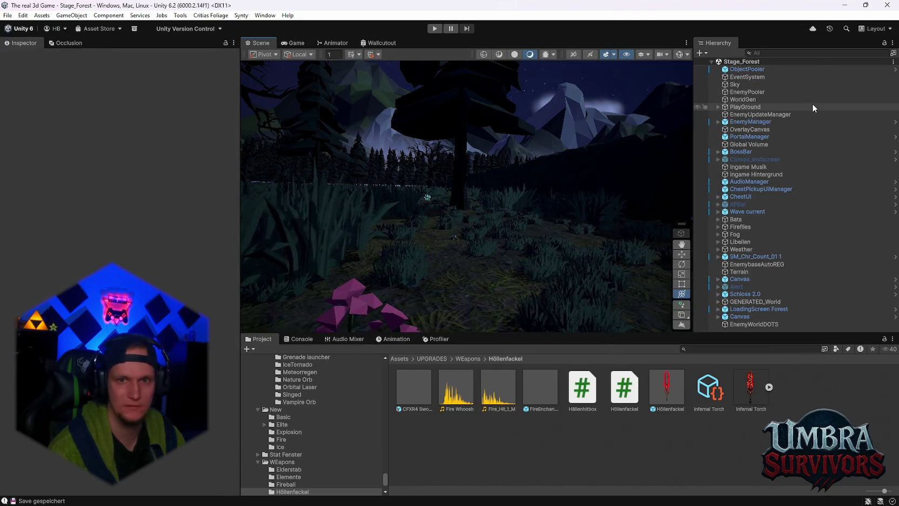
click(771, 68)
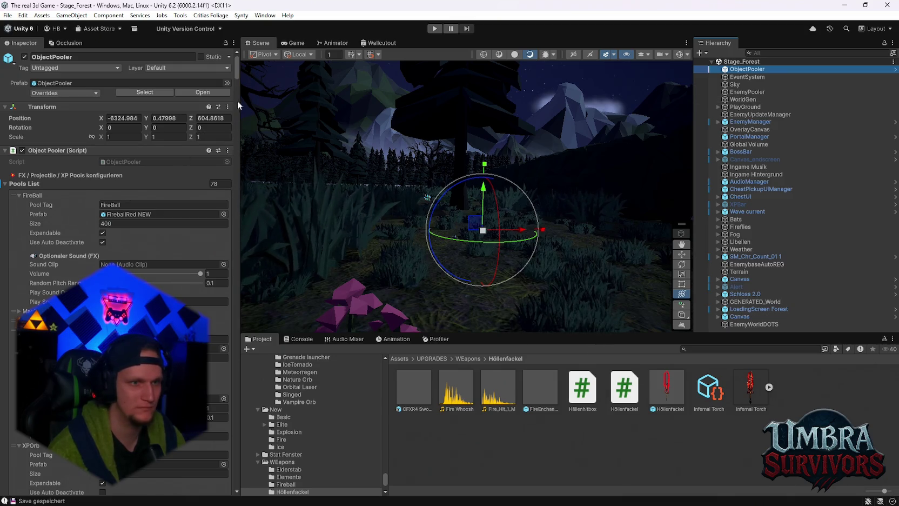
mouse_move(236, 79)
mouse_down()
mouse_move(236, 489)
mouse_move(233, 66)
mouse_up()
scroll(157, 245, down, 2)
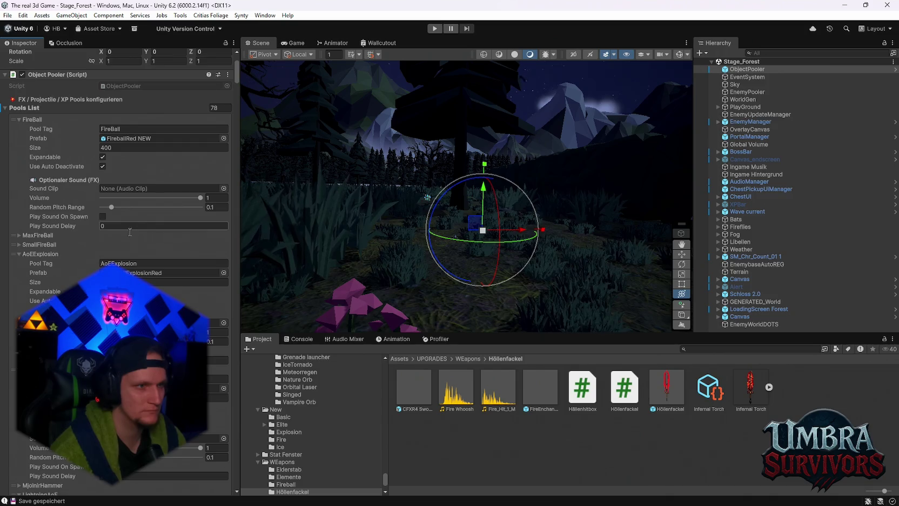
scroll(127, 238, down, 5)
scroll(126, 239, down, 7)
scroll(138, 254, down, 10)
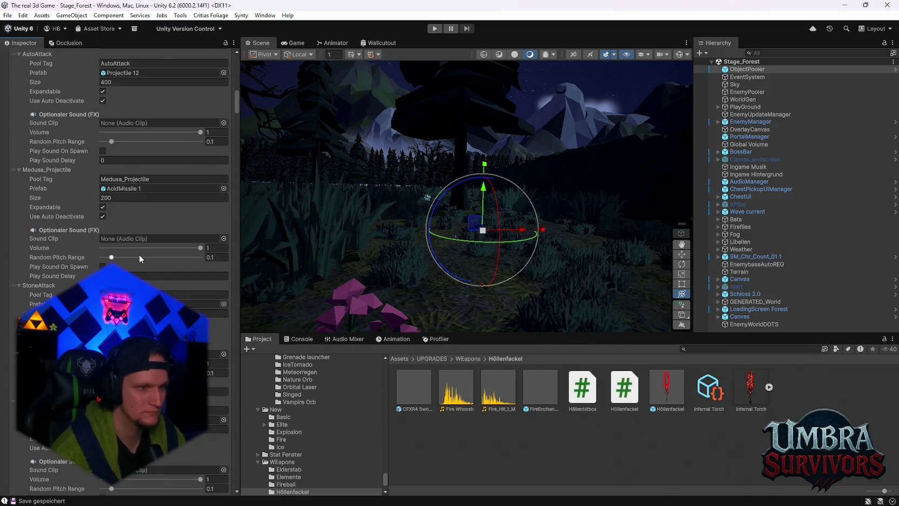
scroll(171, 276, down, 10)
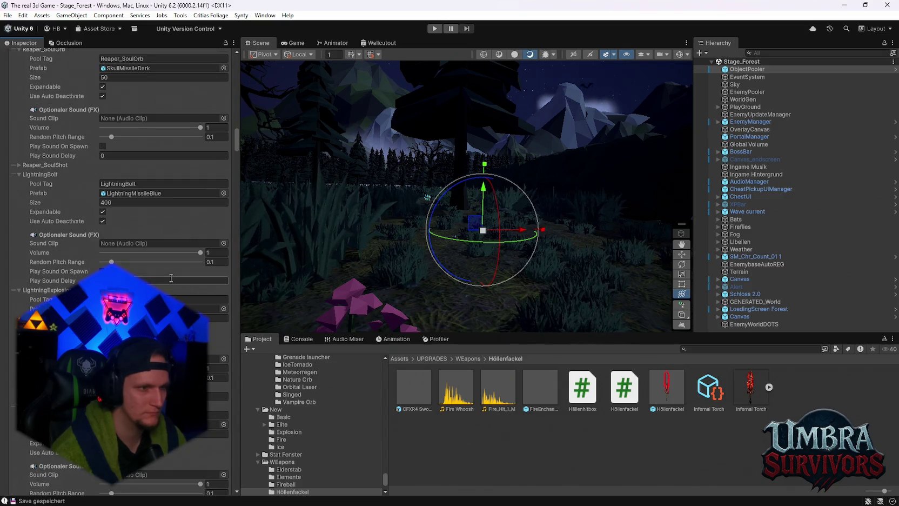
scroll(169, 276, down, 8)
scroll(169, 277, down, 10)
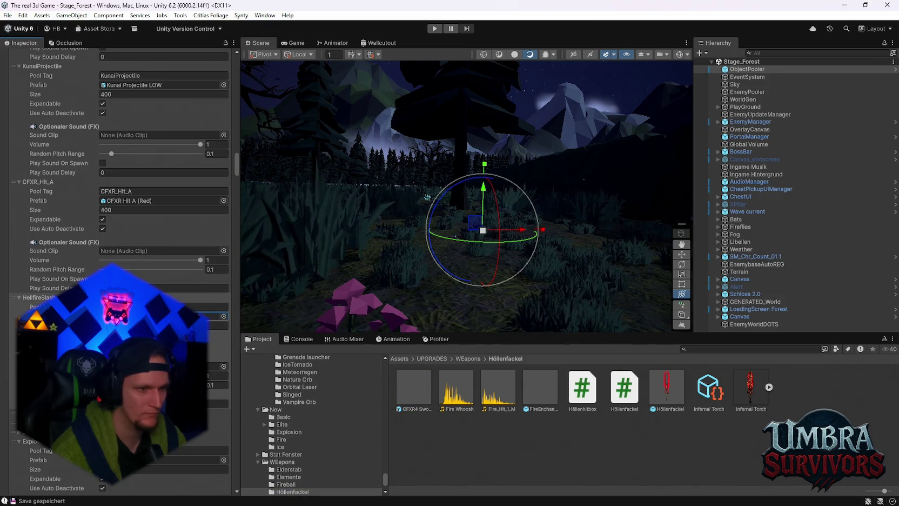
click(405, 397)
double_click(405, 397)
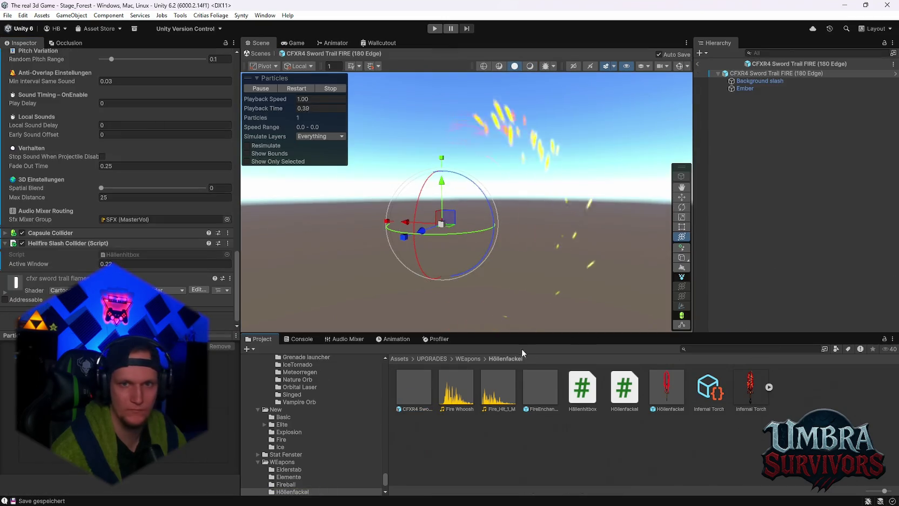
Enable the particle system's Collision module on the sword trail prefab, then return to Stage_Forest.
click(4, 233)
scroll(48, 246, down, 3)
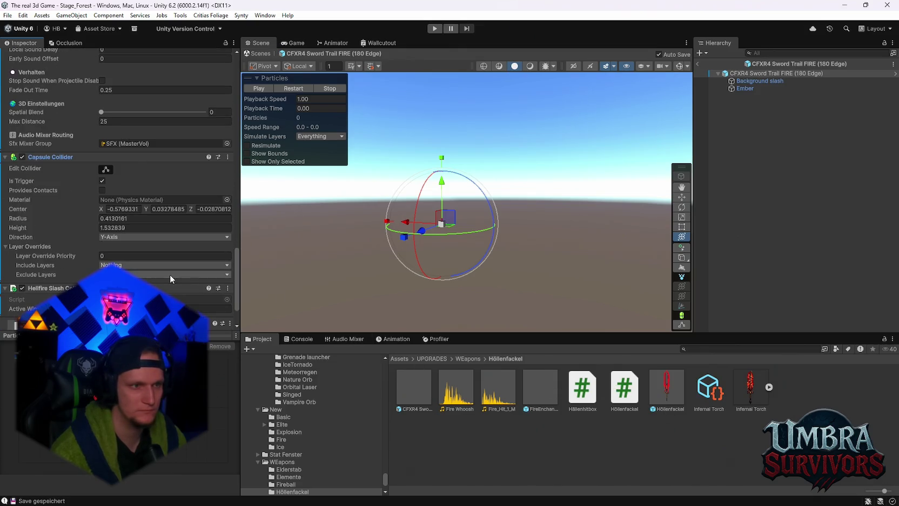
scroll(171, 277, up, 15)
scroll(177, 290, up, 3)
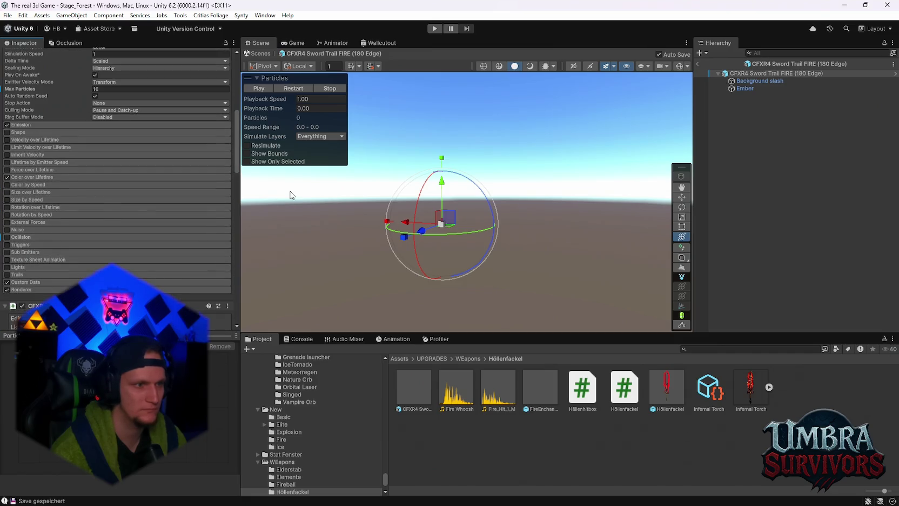
click(19, 237)
scroll(62, 239, down, 5)
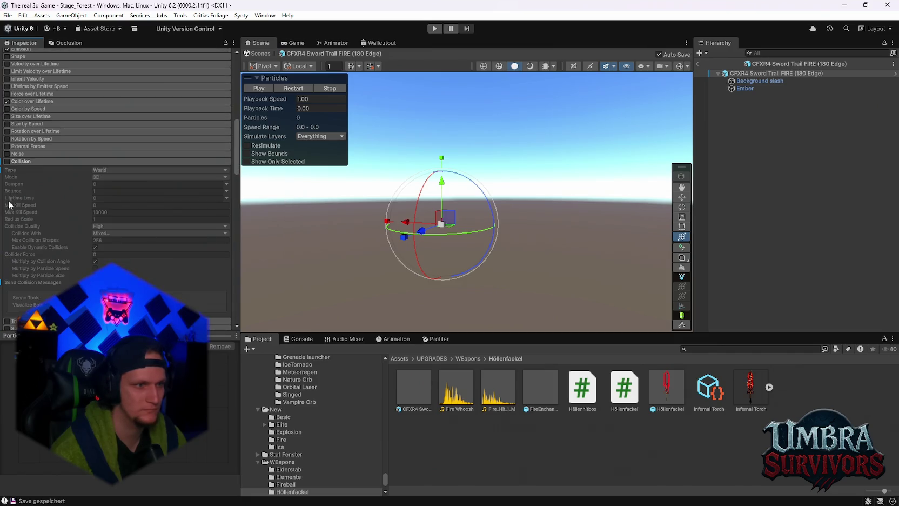
click(6, 161)
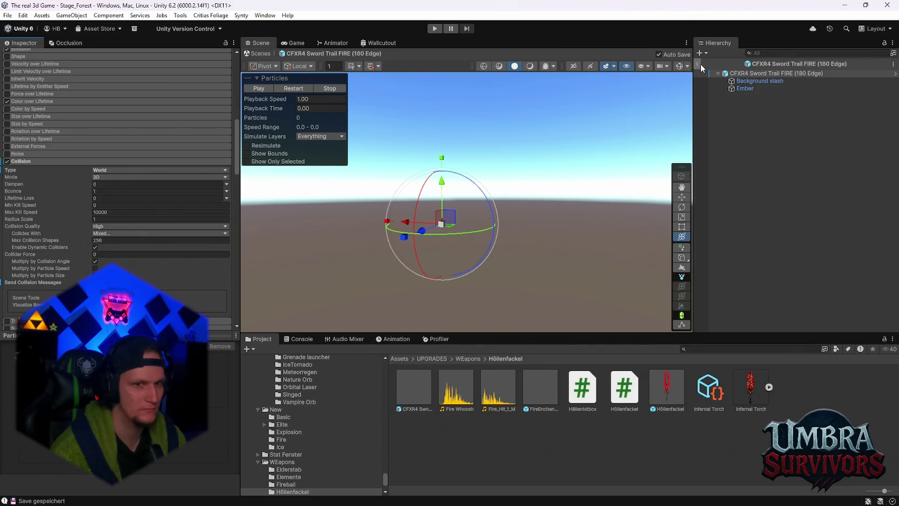
scroll(173, 216, down, 6)
click(699, 63)
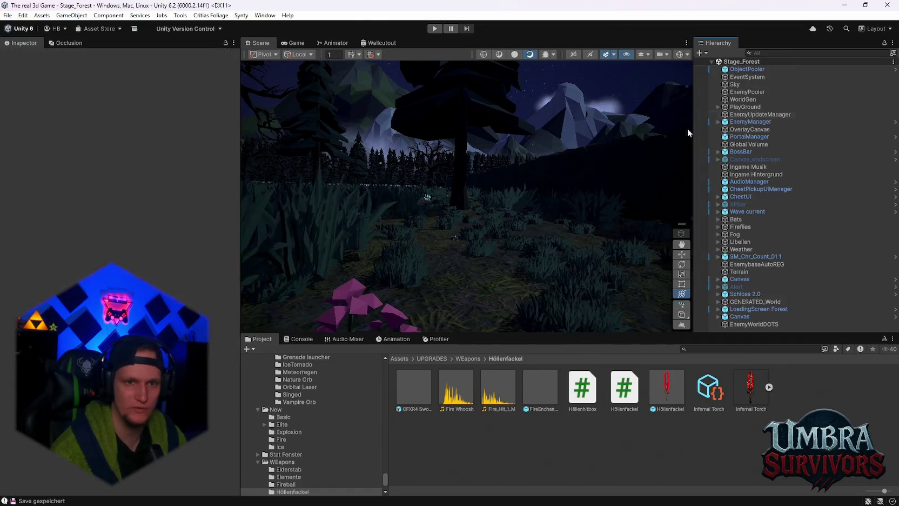
click(11, 15)
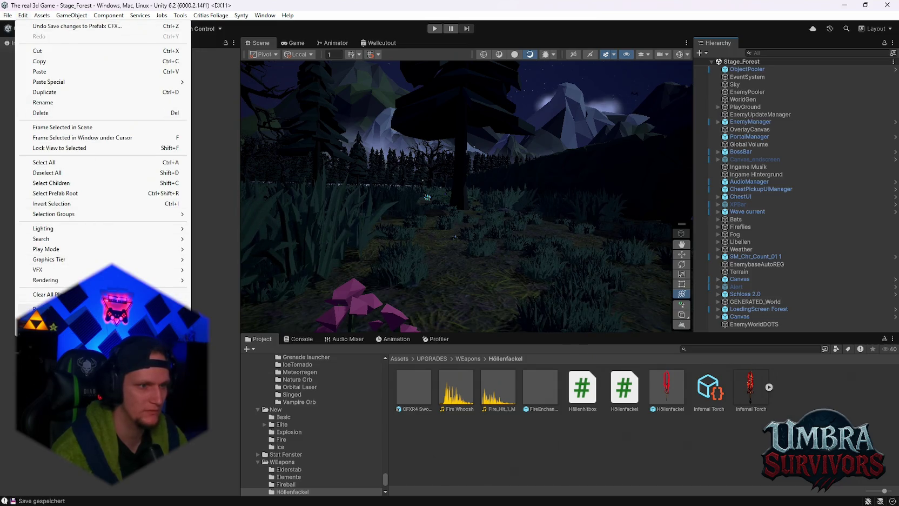
click(362, 184)
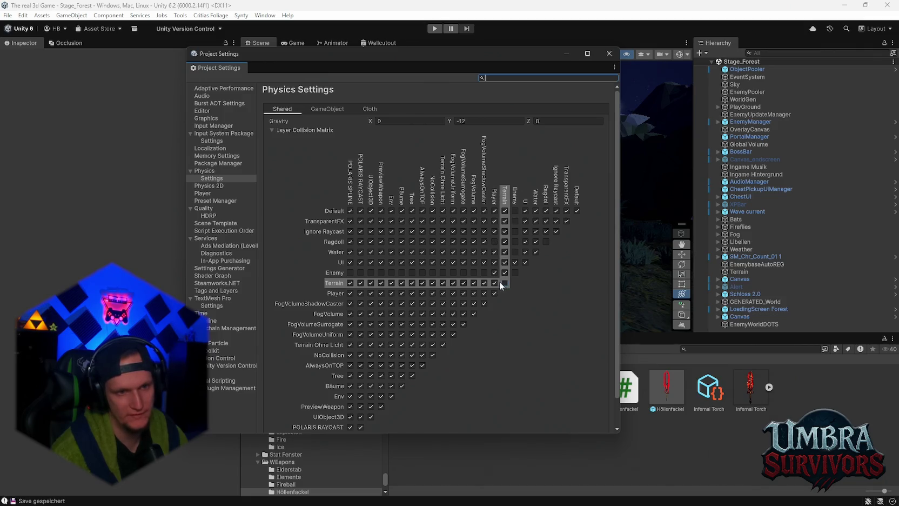
click(609, 54)
drag(351, 93, 448, 214)
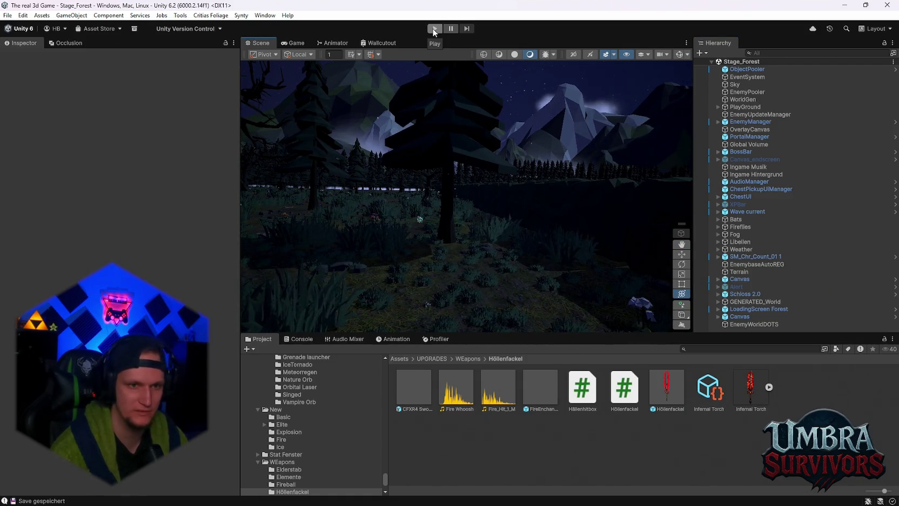
Reopen the recent Stage_Hub scene and view the Scarecrow Controller's Idle and SpellCast states in the Animator.
click(7, 15)
mouse_move(31, 48)
click(204, 57)
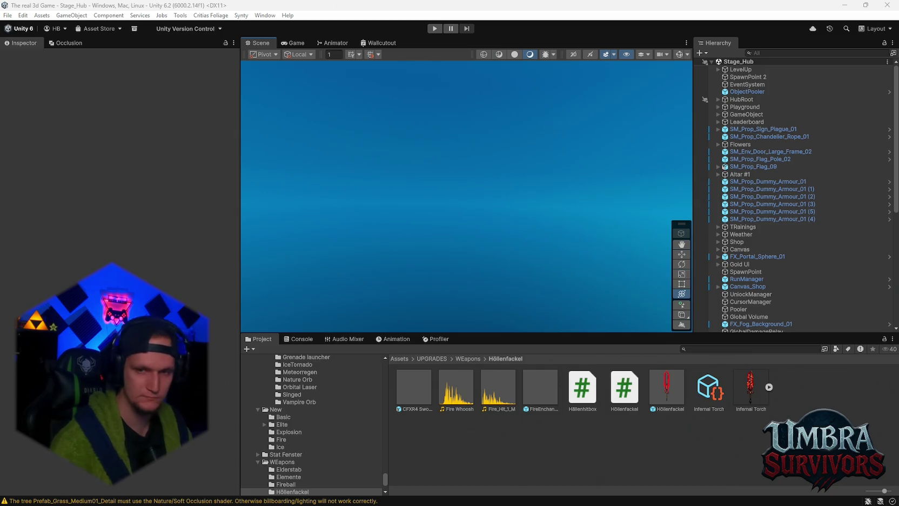
click(334, 43)
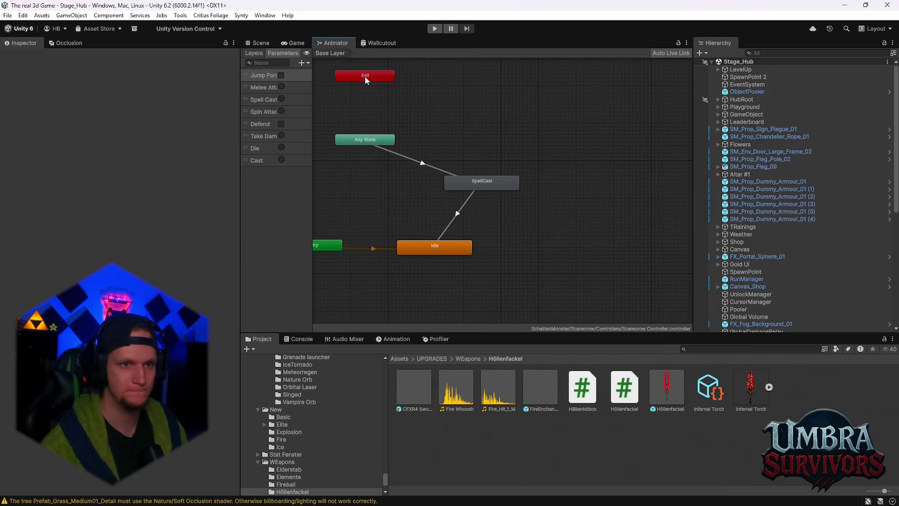
drag(312, 111, 370, 112)
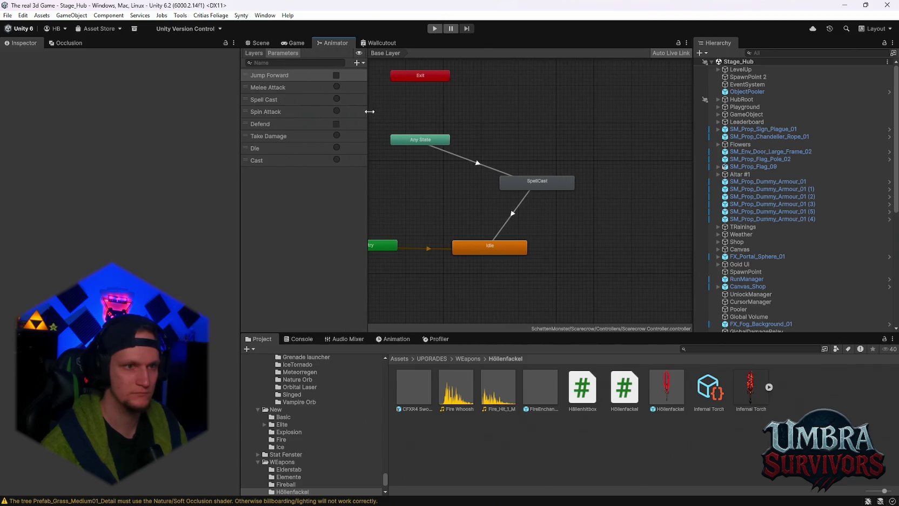
drag(488, 130, 531, 136)
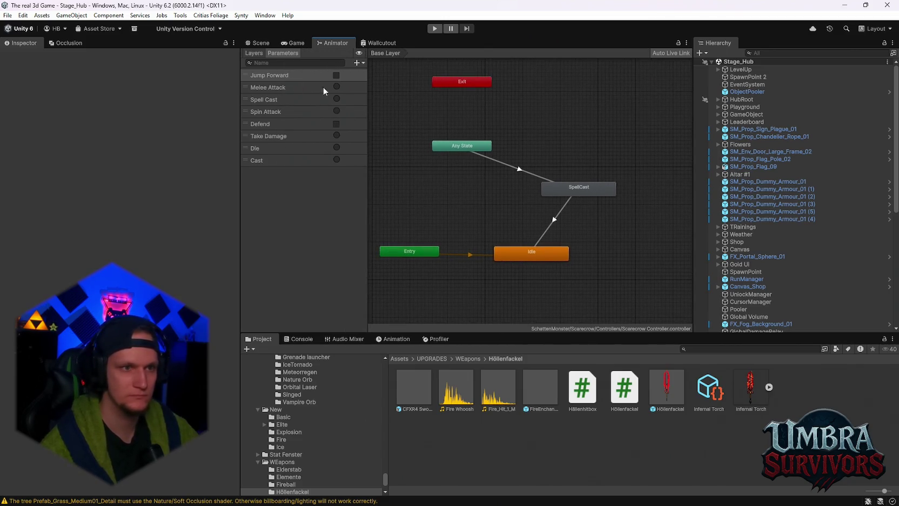
click(358, 62)
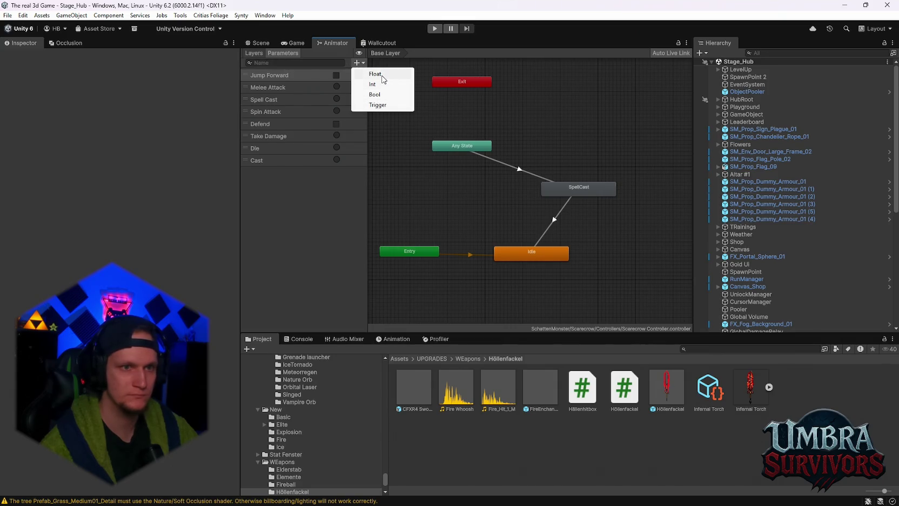
key(alt+Tab)
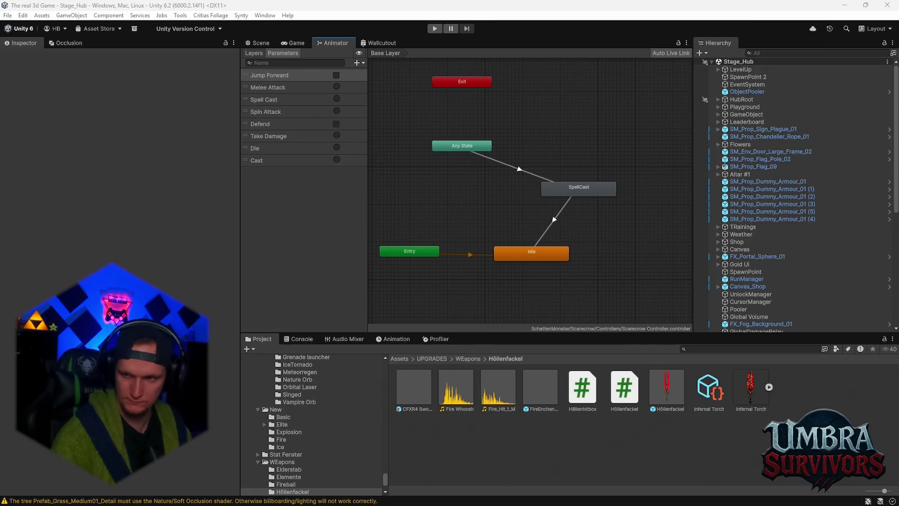
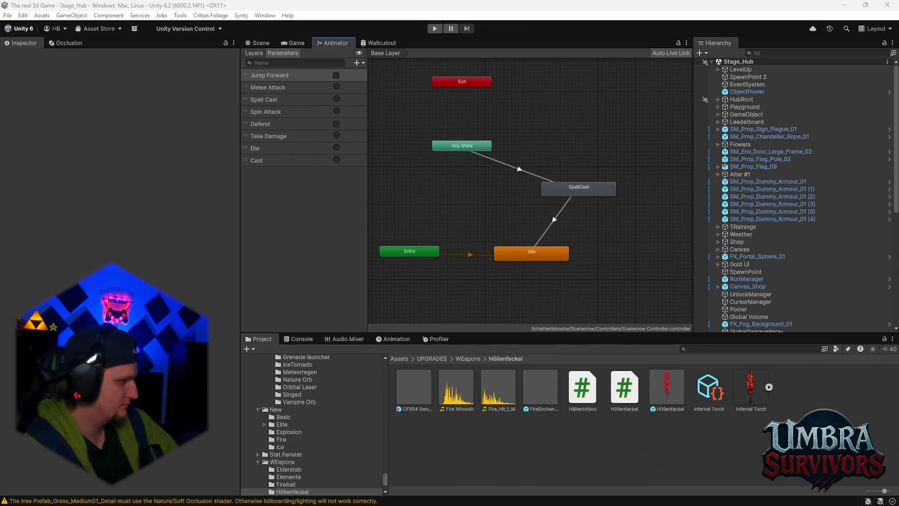
Bring the Discord direct-message window to the front from its taskbar preview.
mouse_move(449, 505)
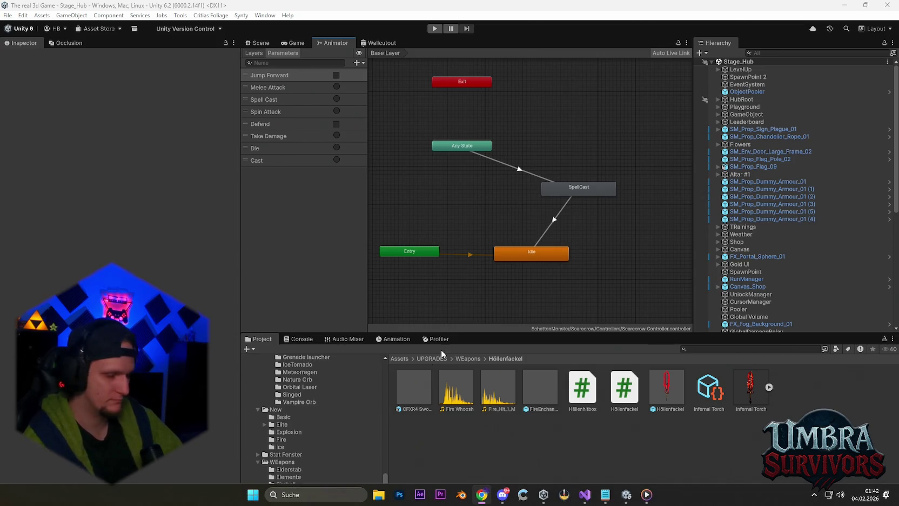
mouse_move(502, 494)
click(556, 453)
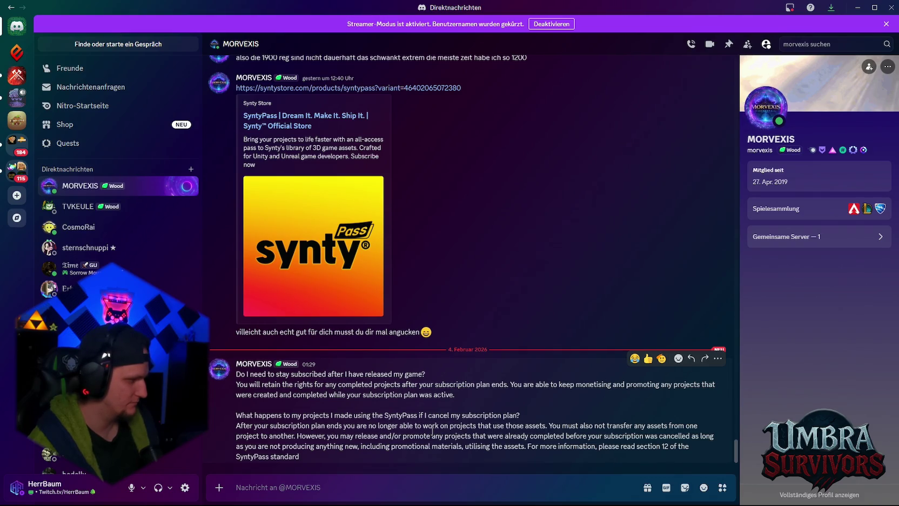
Switch from Discord back to the Unity editor with the Scarecrow Controller graph using Alt+Tab.
key(alt+Tab)
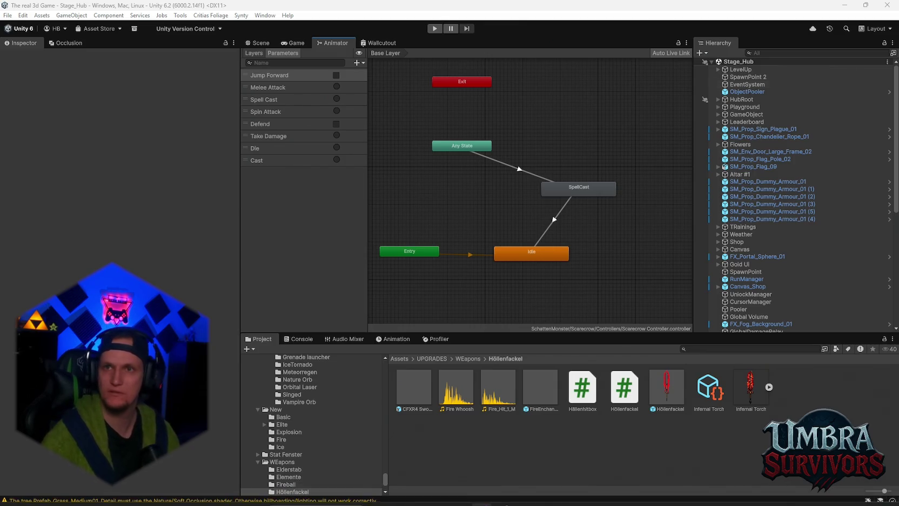
Add a JumpForward state to the Scarecrow Controller from the Jump Forward clip and move the Entry node aside.
scroll(473, 212, up, 2)
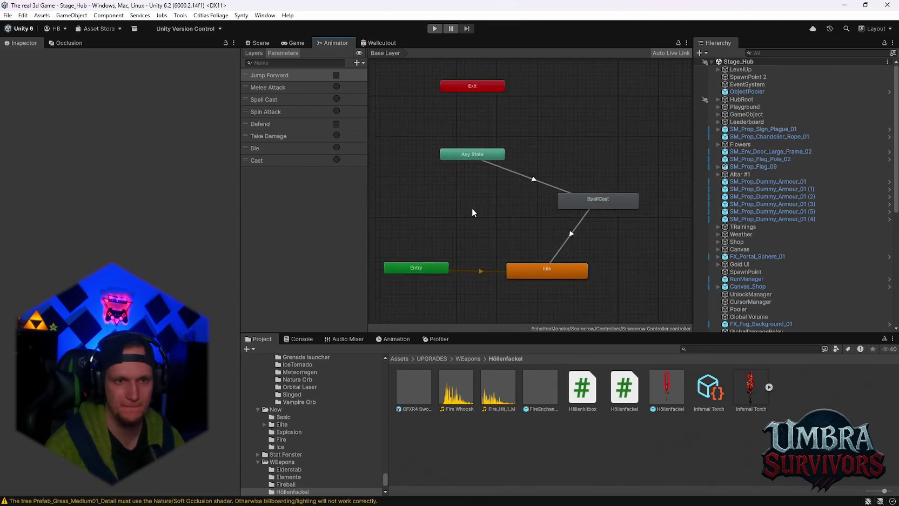
drag(473, 213, 483, 217)
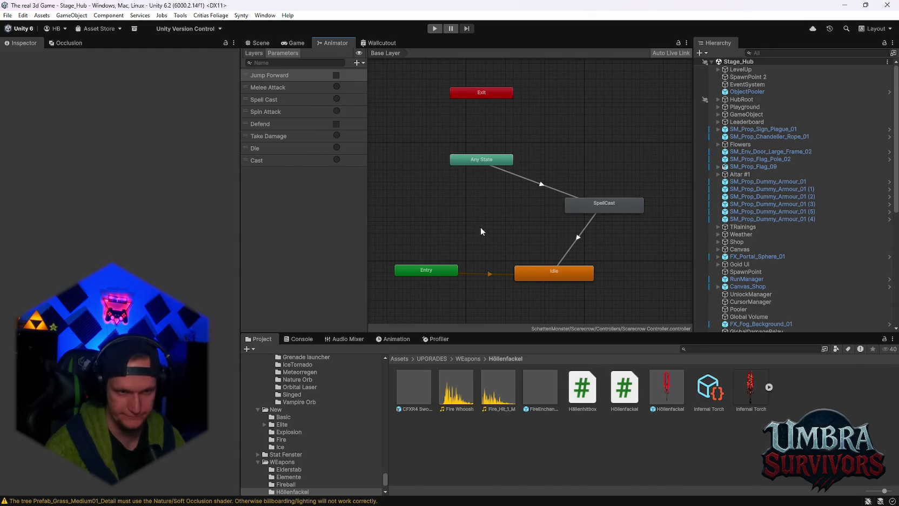
scroll(500, 231, down, 2)
scroll(527, 224, up, 3)
click(585, 295)
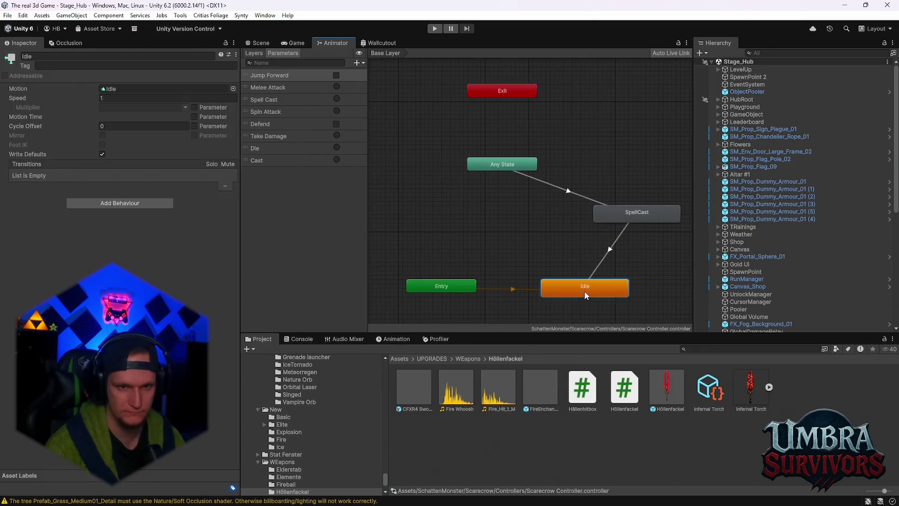
double_click(585, 295)
scroll(561, 306, up, 2)
click(540, 387)
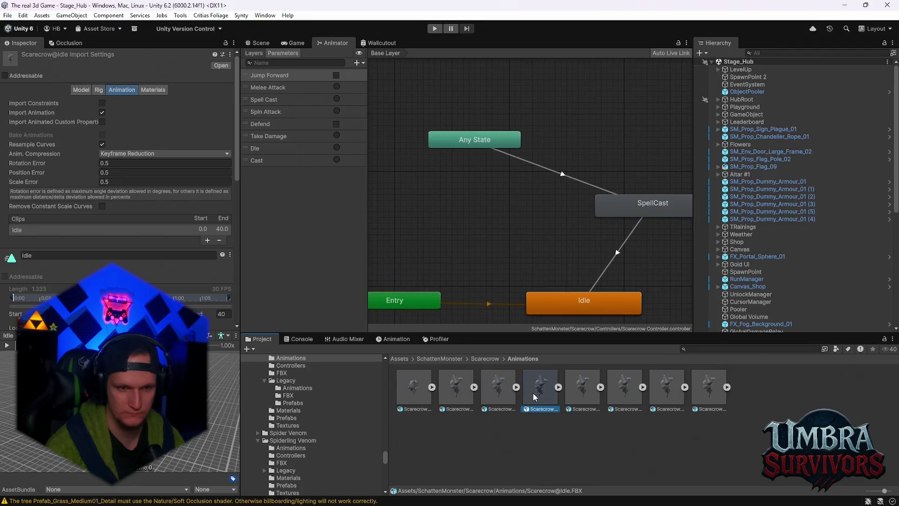
mouse_move(541, 400)
mouse_down()
mouse_move(540, 197)
mouse_move(519, 216)
mouse_move(489, 207)
mouse_move(546, 206)
mouse_up()
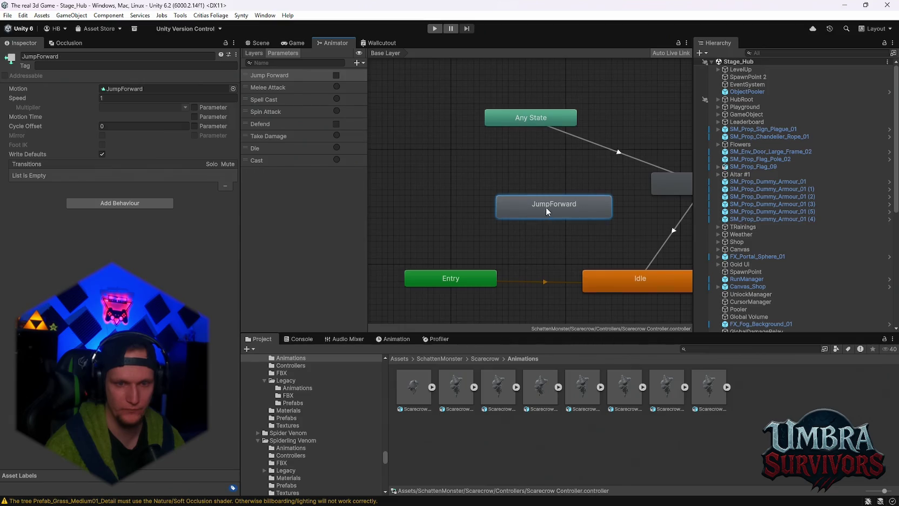
drag(490, 262, 457, 264)
right_click(455, 265)
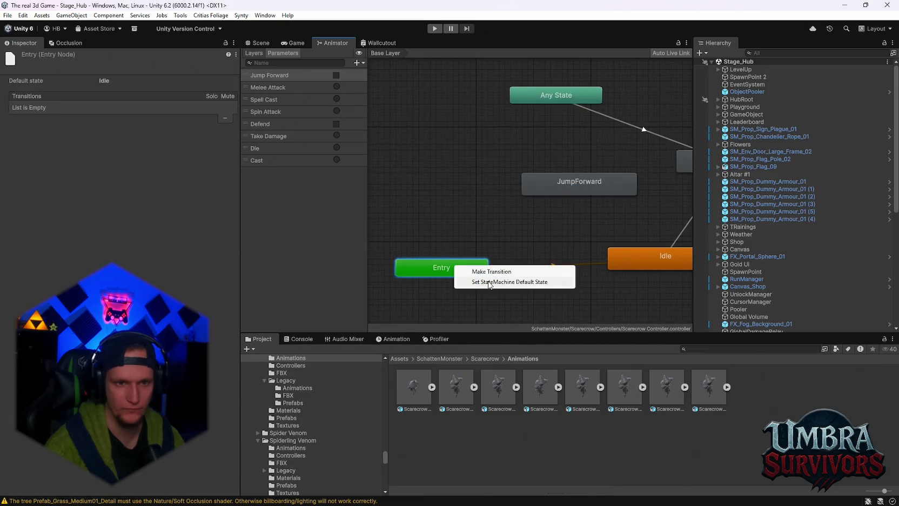
click(489, 282)
Make a transition from Idle to JumpForward, deleting an accidental duplicate transition.
click(571, 256)
right_click(570, 255)
click(584, 258)
click(507, 182)
drag(507, 182, 547, 170)
click(572, 258)
right_click(573, 263)
click(573, 263)
click(548, 168)
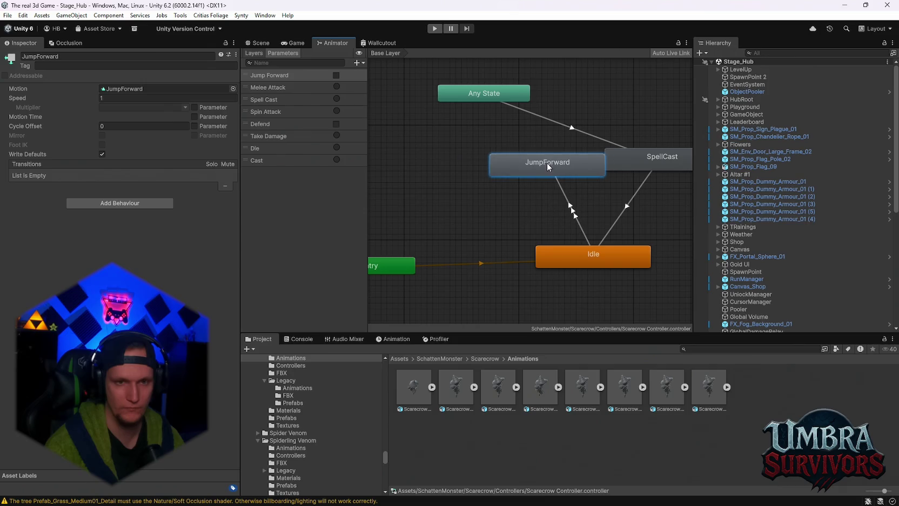
click(574, 224)
key(Delete)
mouse_move(542, 169)
mouse_down()
mouse_move(453, 168)
mouse_move(513, 169)
mouse_up()
Relink Idle to JumpForward and add the return transition from JumpForward to Idle.
click(573, 258)
right_click(568, 257)
click(583, 262)
click(457, 169)
click(583, 257)
right_click(502, 166)
click(518, 172)
click(562, 251)
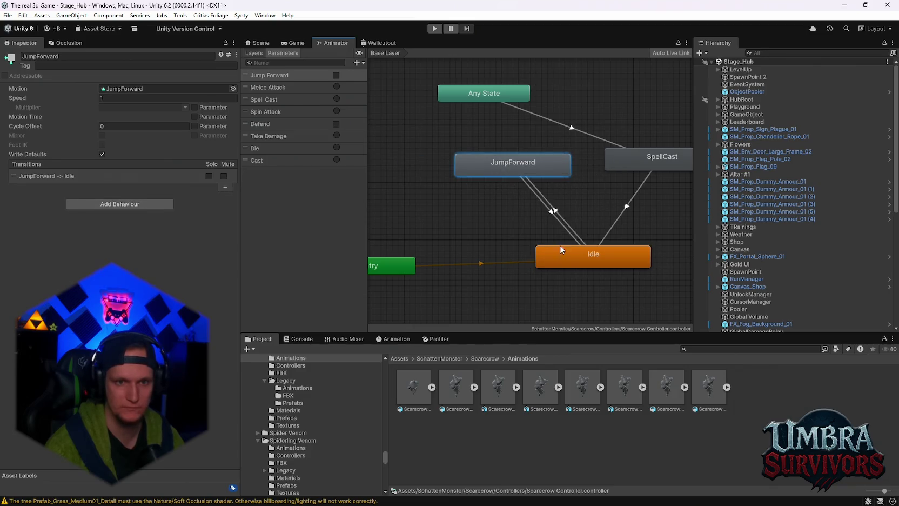
Add a Float animator parameter named Speed.
click(357, 63)
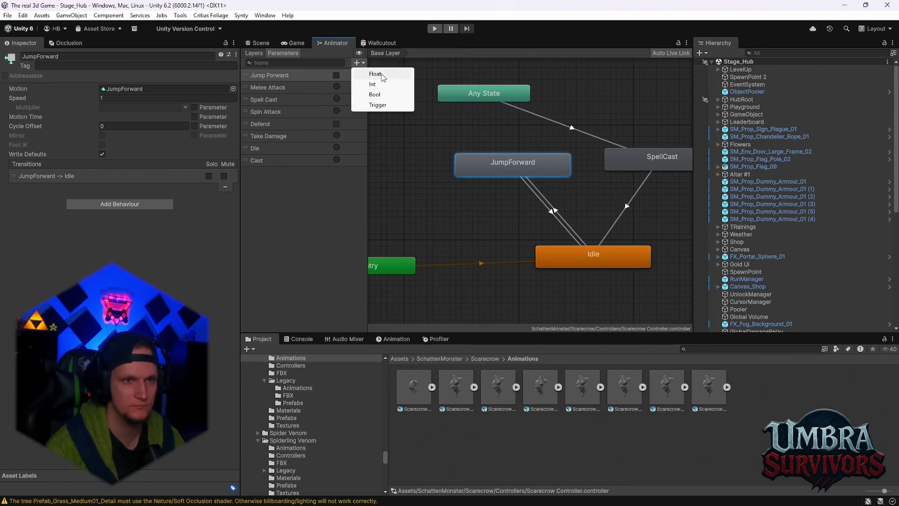
click(382, 77)
text(Speed)
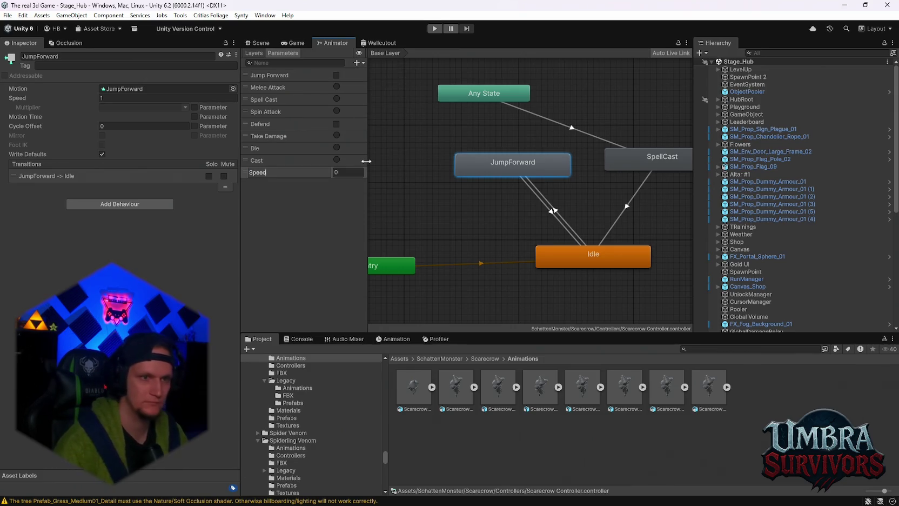
key(Return)
Give the JumpForward-to-Idle transition the condition Speed Less 0.1.
click(560, 216)
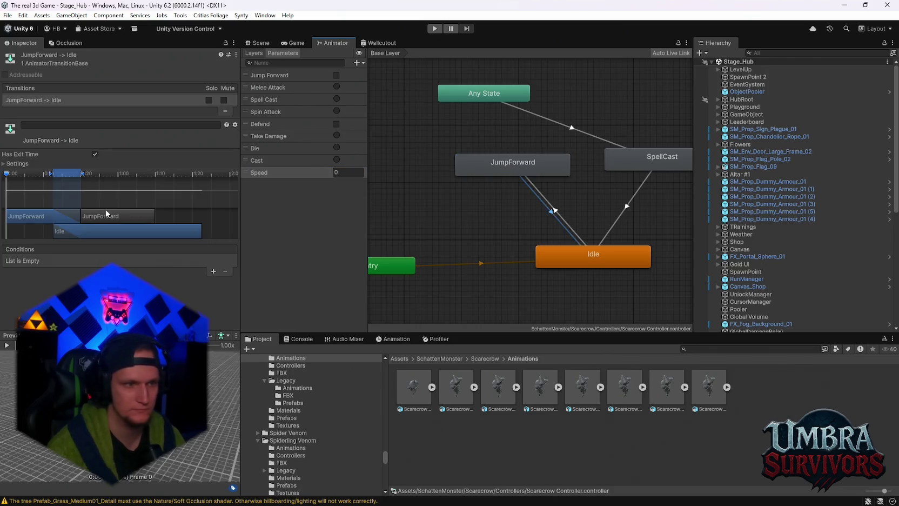
click(213, 271)
click(49, 263)
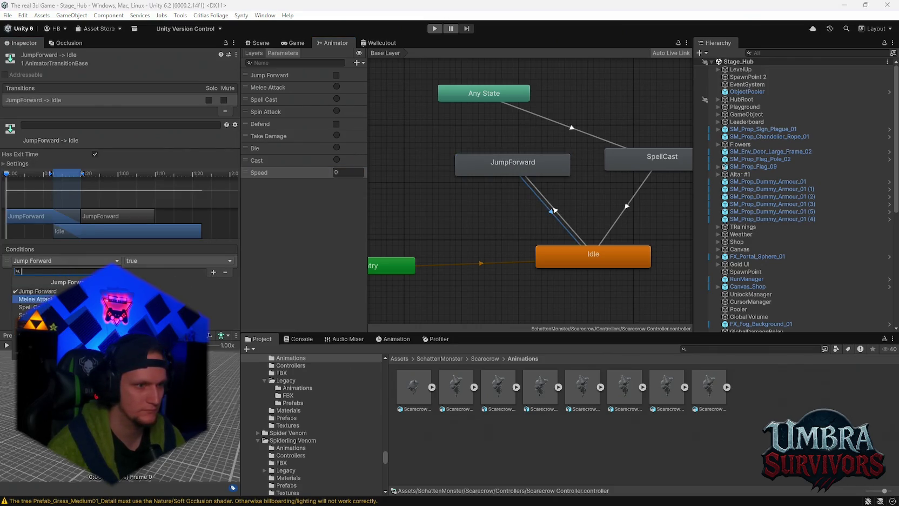
click(32, 356)
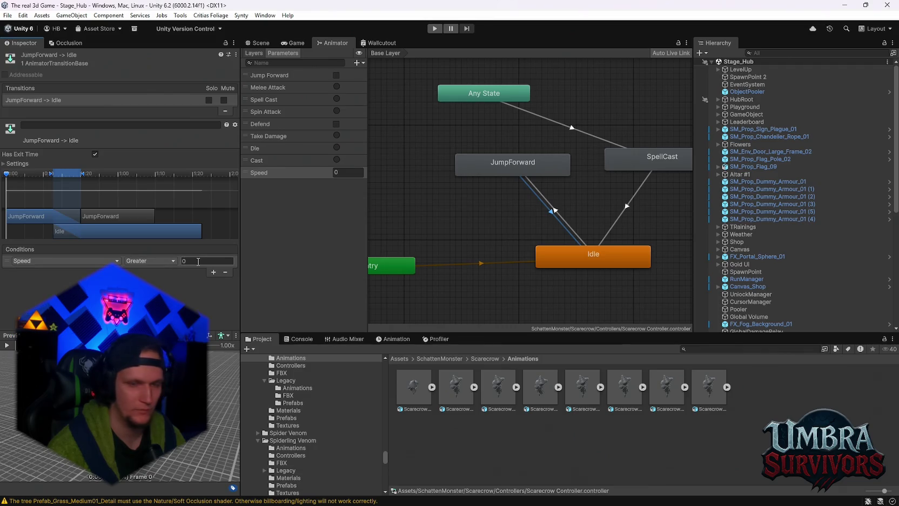
click(151, 261)
click(141, 280)
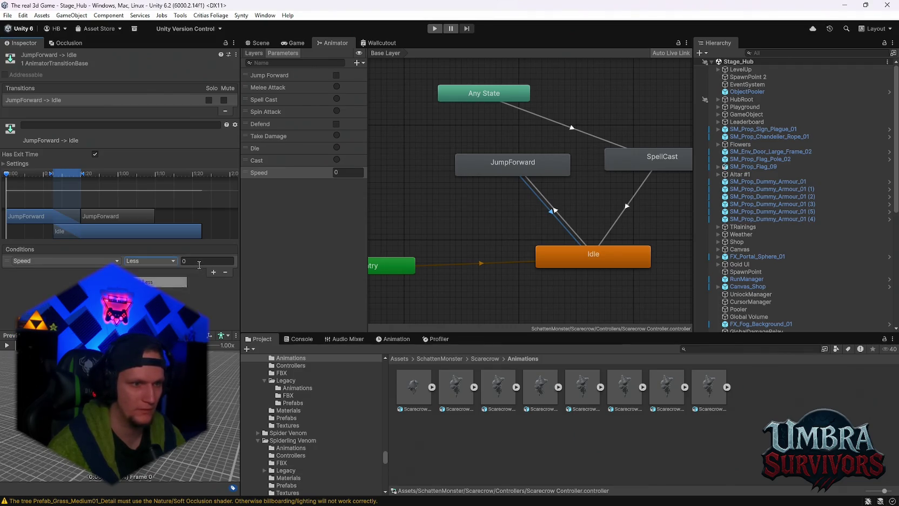
click(200, 262)
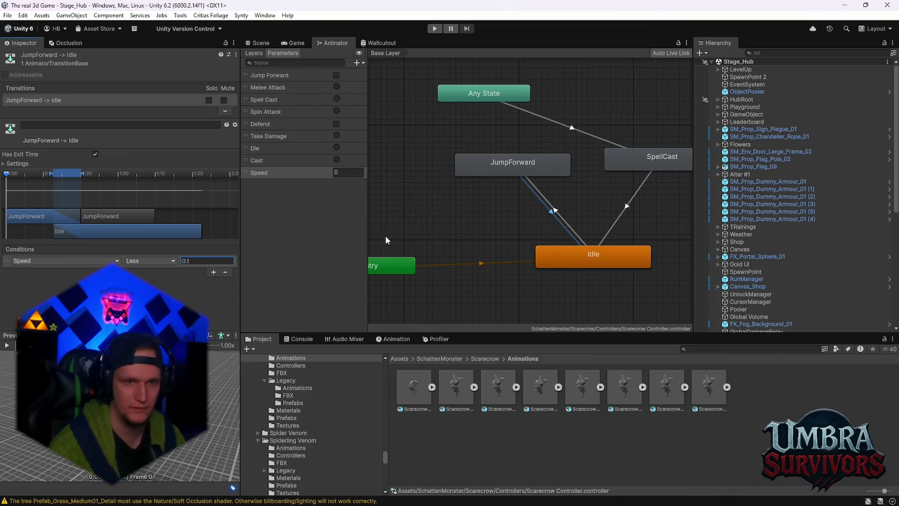
Give the Idle-to-JumpForward transition the condition Speed Greater 0.1, then check JumpForward's clip.
click(566, 224)
click(213, 272)
click(50, 261)
click(32, 356)
click(189, 260)
text(0.1)
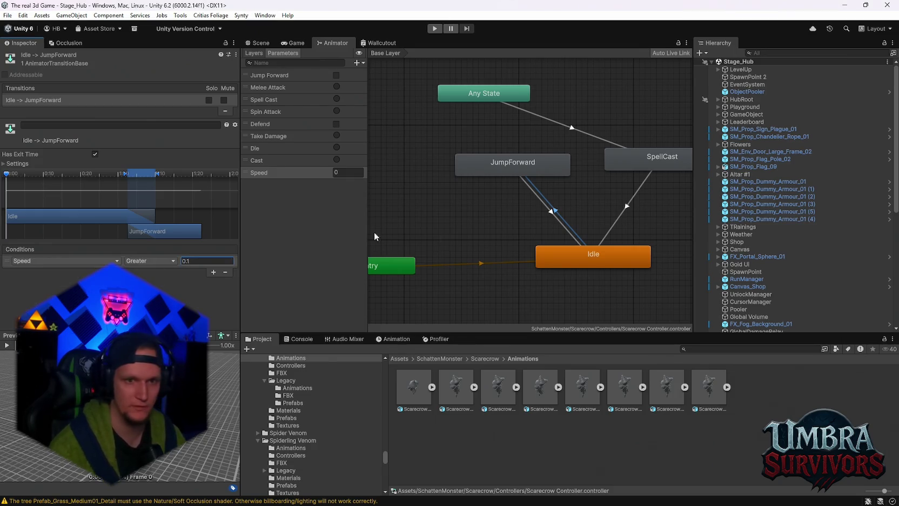
click(517, 168)
click(540, 387)
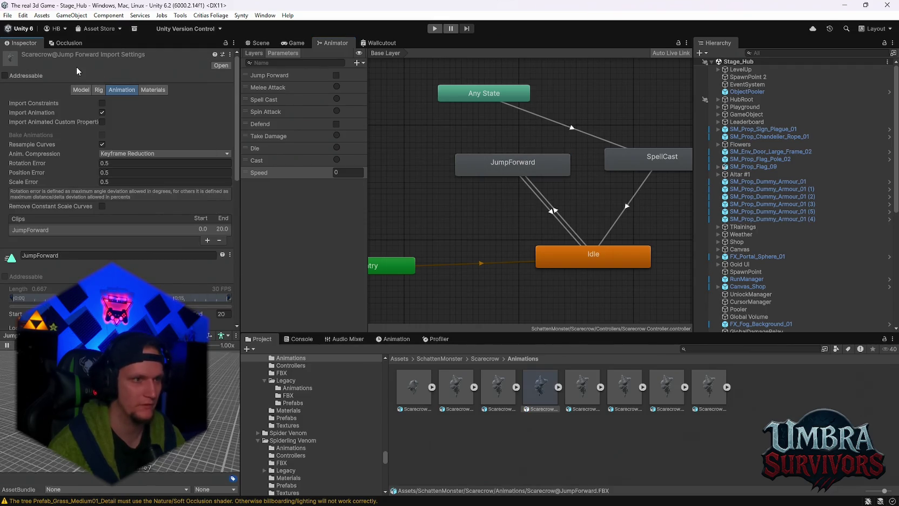
click(261, 44)
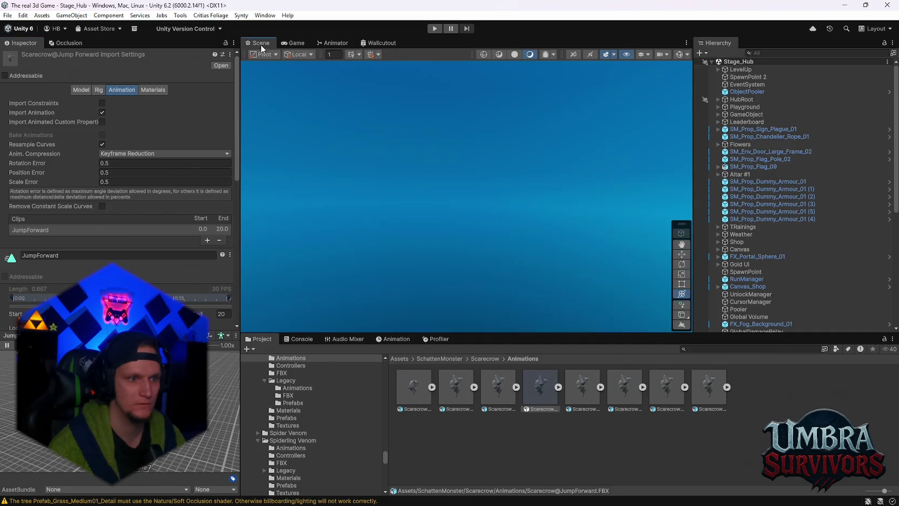
click(294, 44)
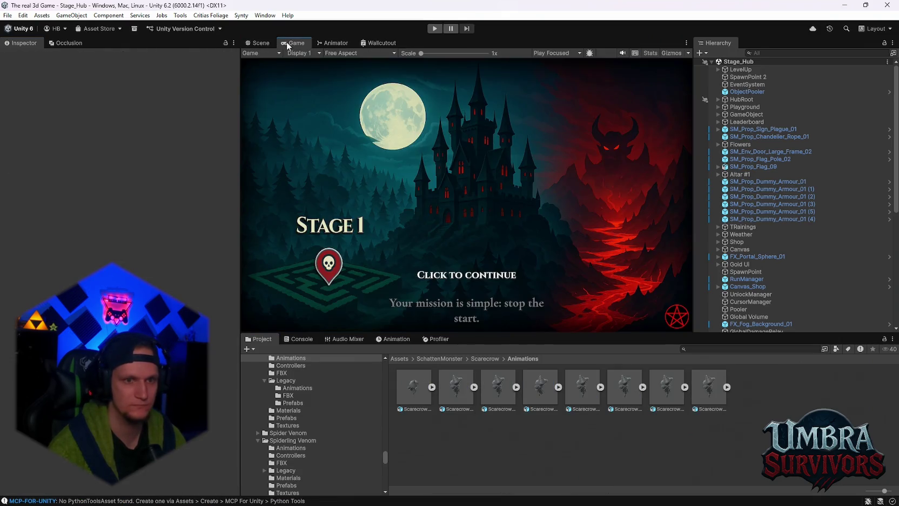
click(265, 44)
click(288, 44)
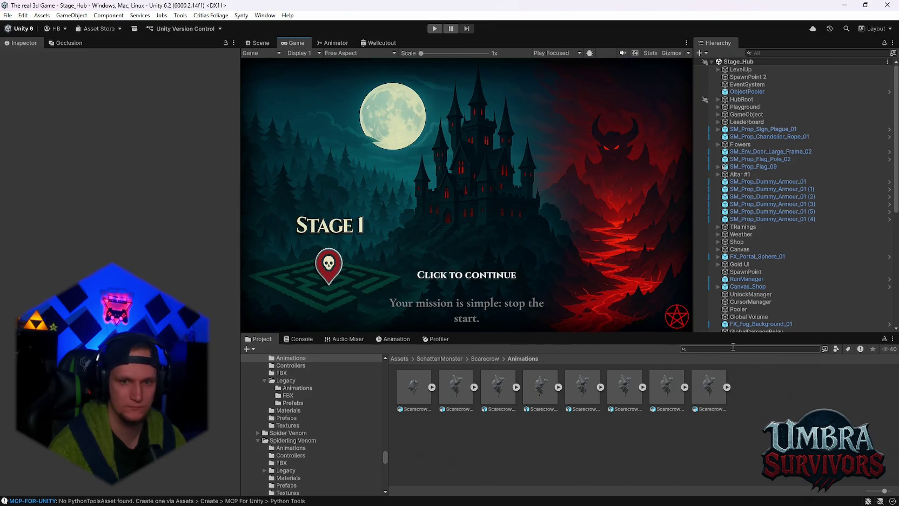
click(261, 43)
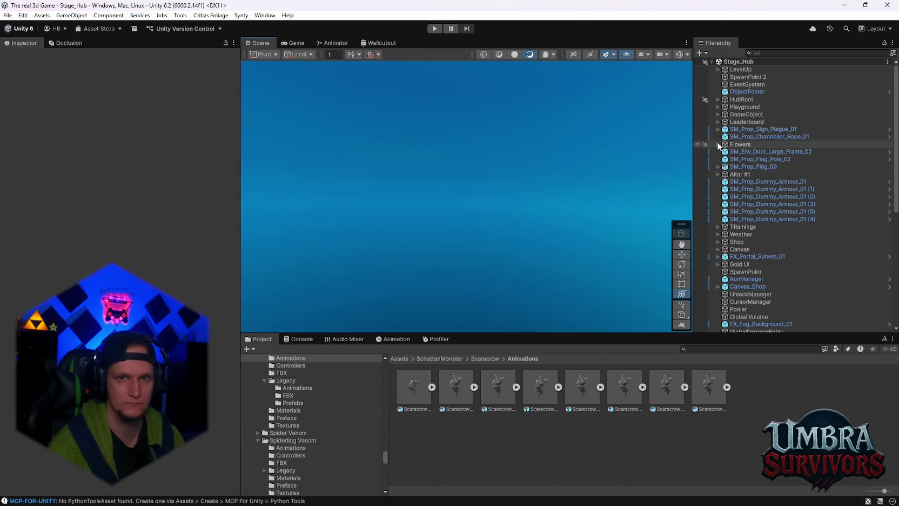
Frame SpawnPoint 2 and the Scarecrow-Green boss, open the Pump folder, and show its mortar mini-boss settings.
double_click(748, 77)
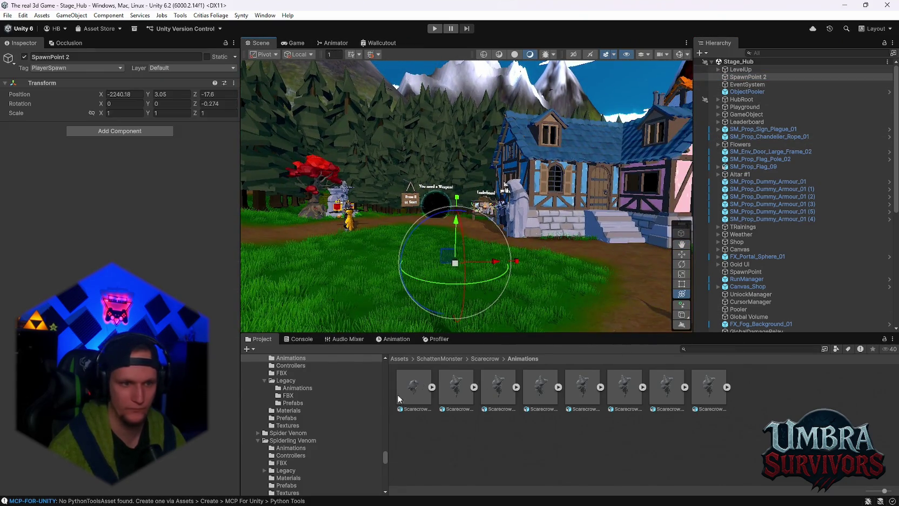
drag(384, 455, 386, 378)
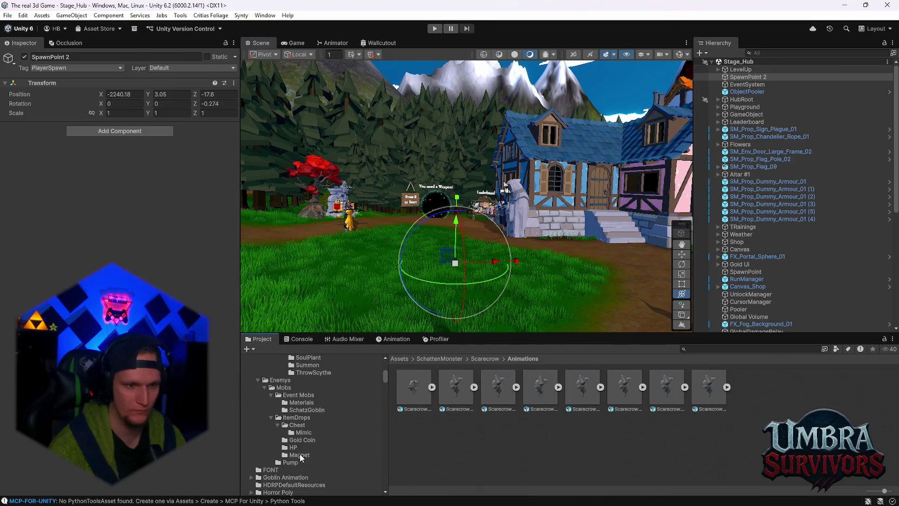
click(290, 462)
mouse_move(595, 217)
mouse_down()
mouse_move(506, 219)
mouse_move(502, 196)
mouse_move(501, 297)
mouse_up()
click(478, 278)
key(f)
mouse_move(483, 183)
mouse_down()
mouse_move(532, 130)
mouse_move(486, 178)
mouse_move(472, 270)
mouse_move(479, 232)
mouse_up()
click(533, 129)
click(479, 232)
scroll(129, 243, down, 5)
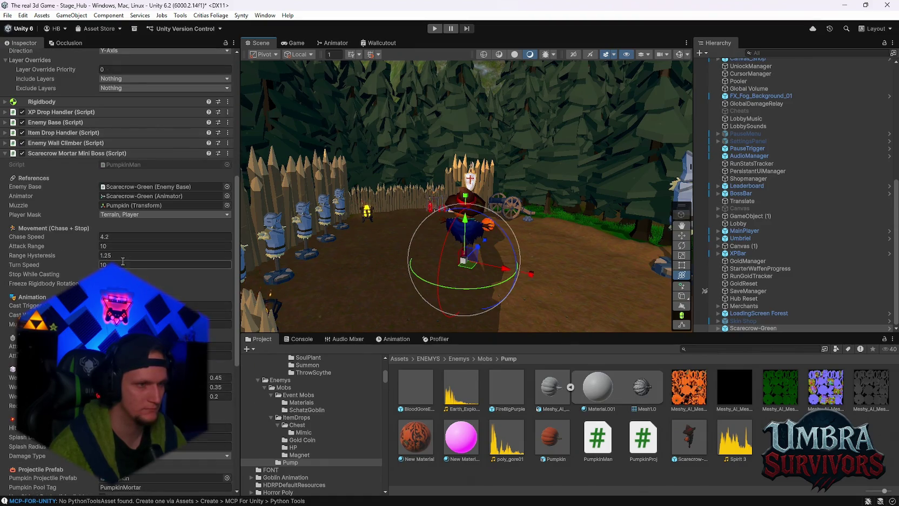
Review Scarecrow-Green's Animator and collider settings, then start Stage_Hub in Play mode.
mouse_move(47, 257)
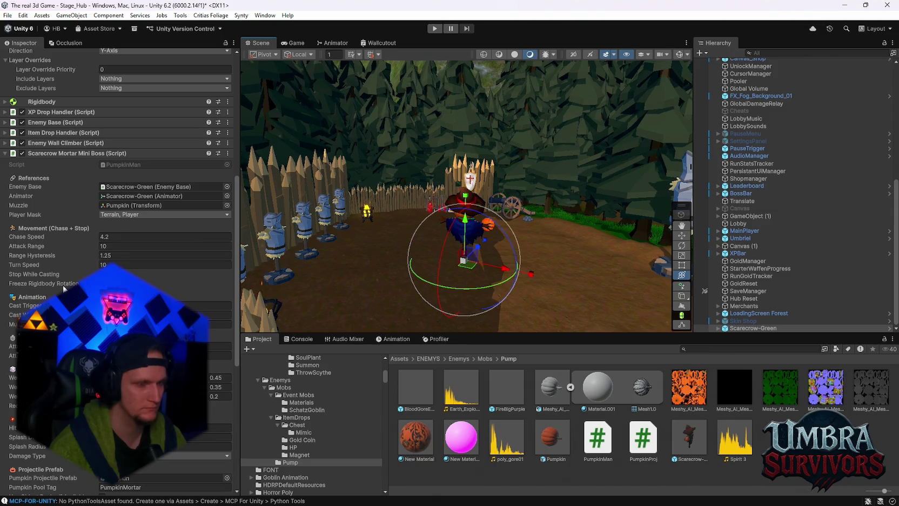
mouse_move(44, 276)
scroll(197, 292, down, 2)
scroll(196, 292, down, 2)
scroll(170, 279, down, 2)
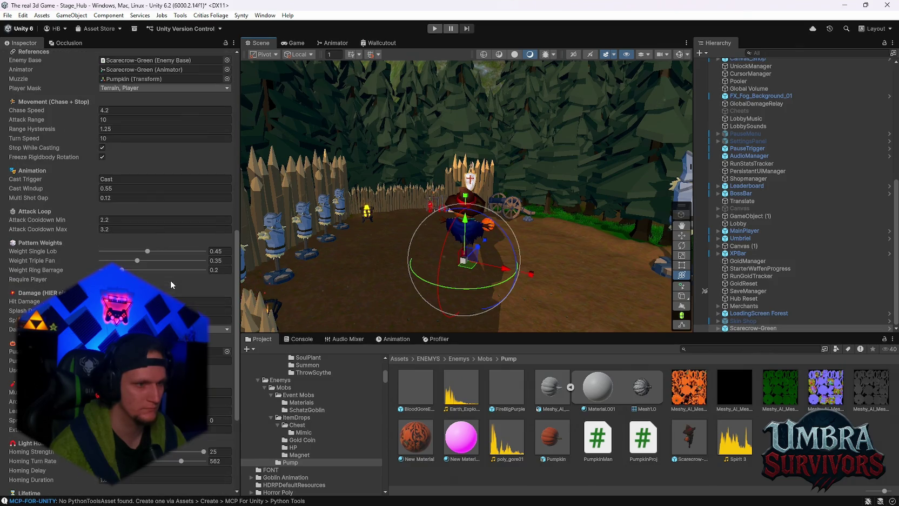
scroll(170, 279, down, 5)
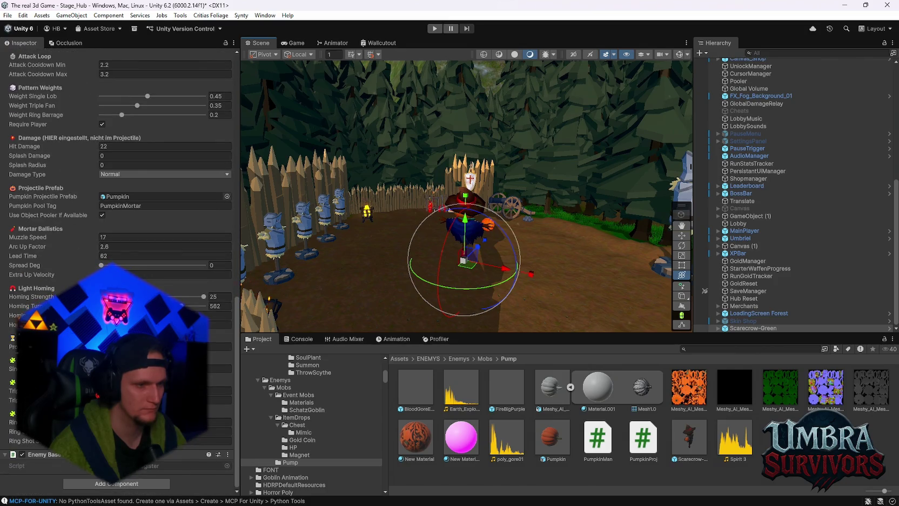
scroll(170, 279, up, 12)
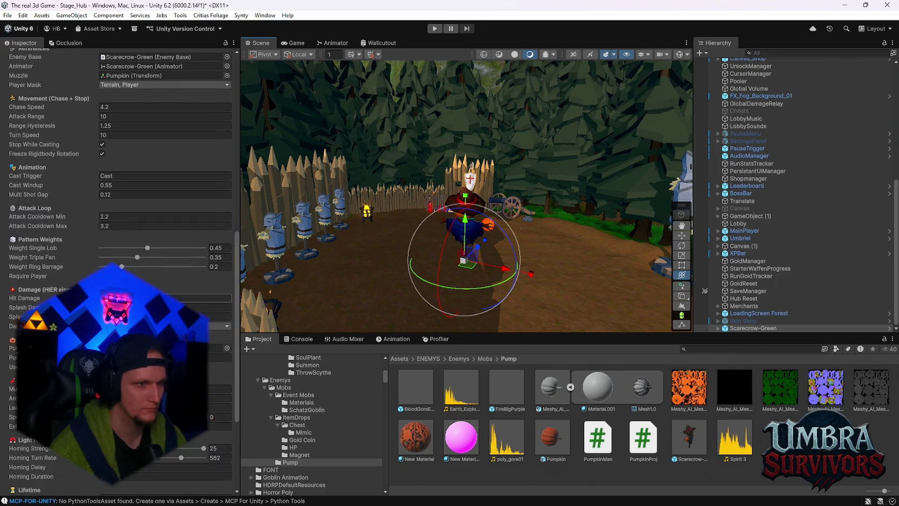
scroll(170, 279, up, 3)
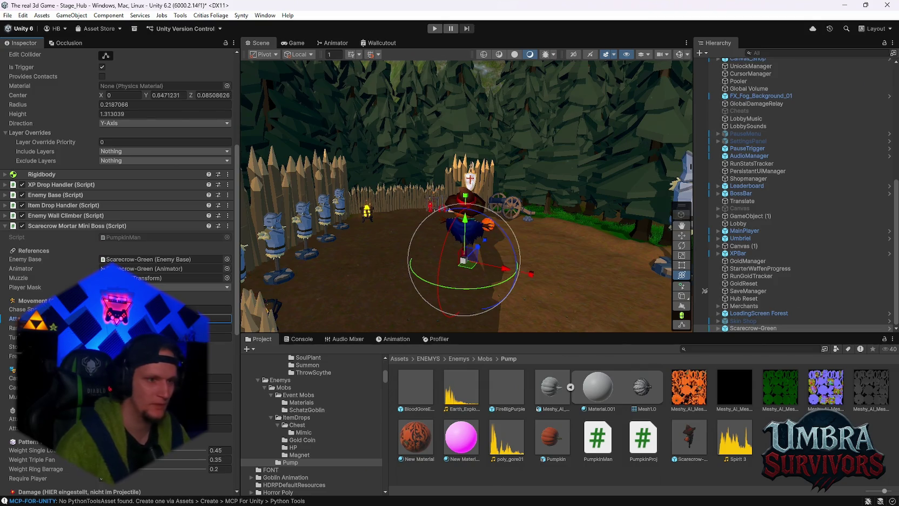
click(435, 28)
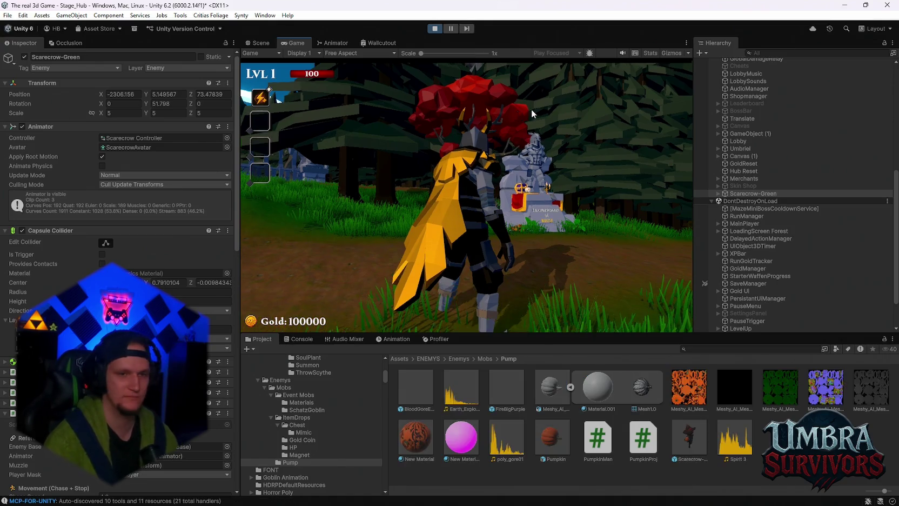
Run the knight across the hub grass onto the path, then pause the game with Escape.
click(531, 109)
key(w)
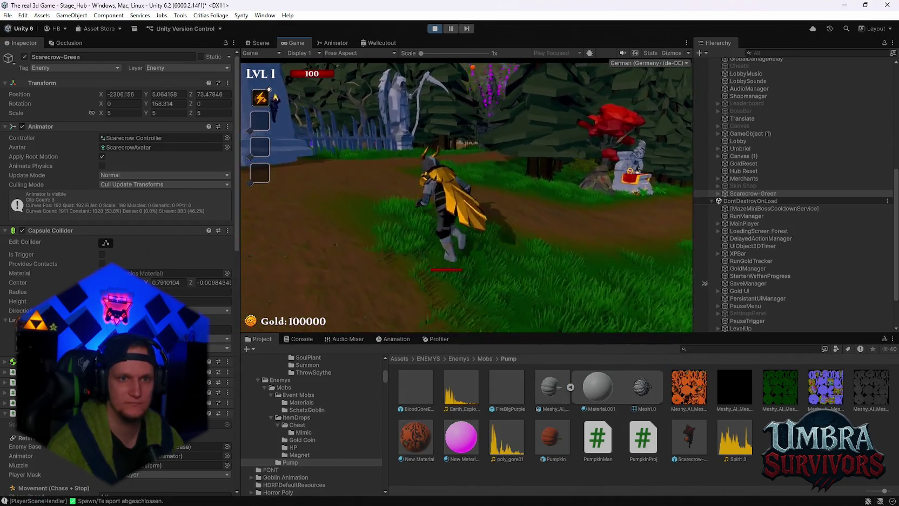
key(s)
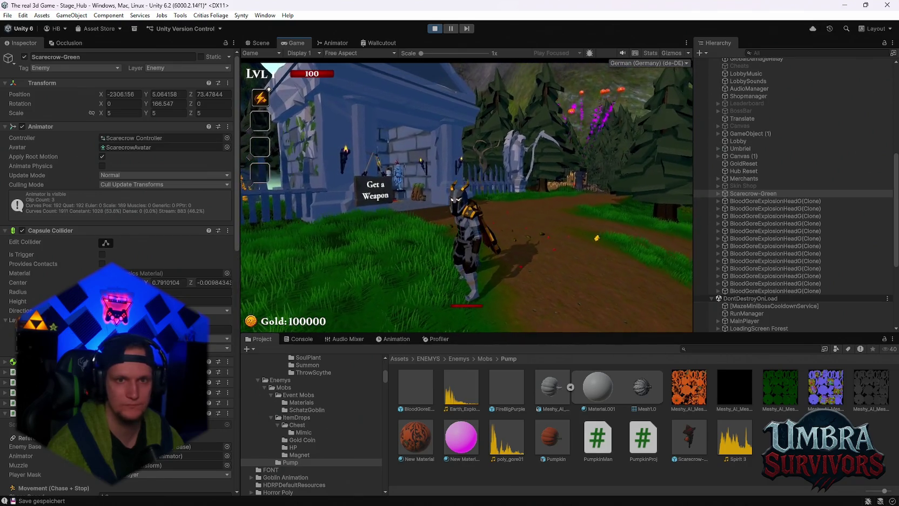
key(Escape)
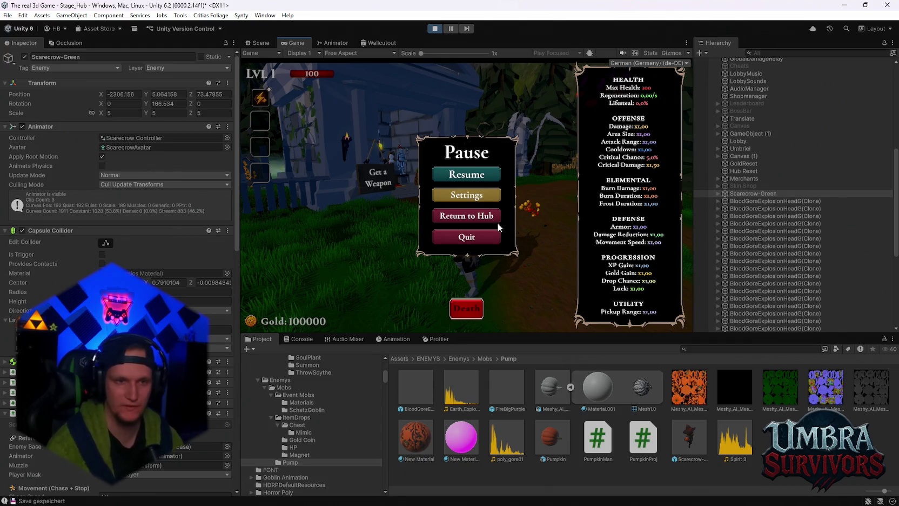
Lower the mortar boss's Attack Range to 100, then resume and walk the knight up the path.
scroll(749, 242, down, 3)
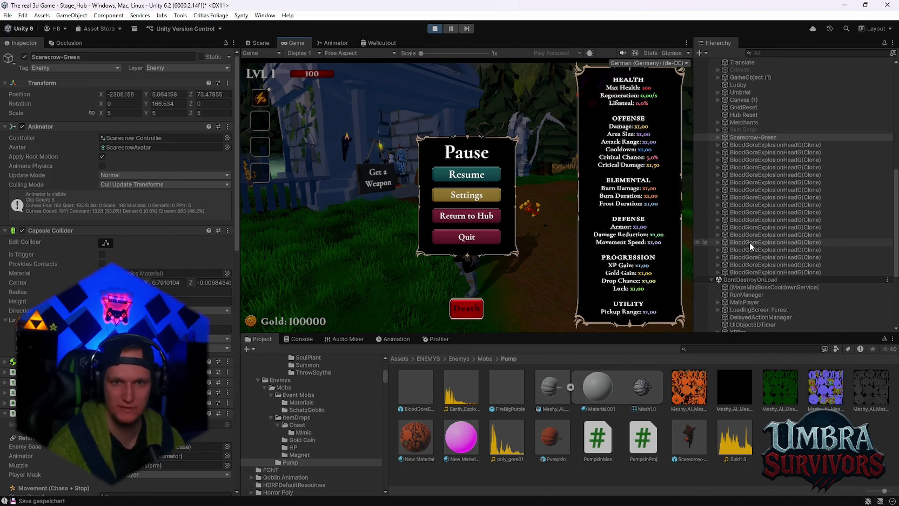
scroll(200, 177, down, 10)
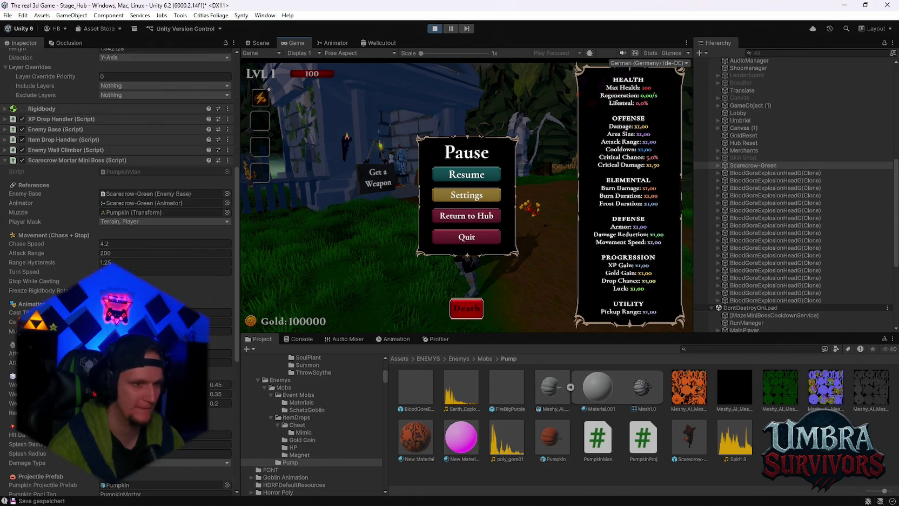
click(119, 253)
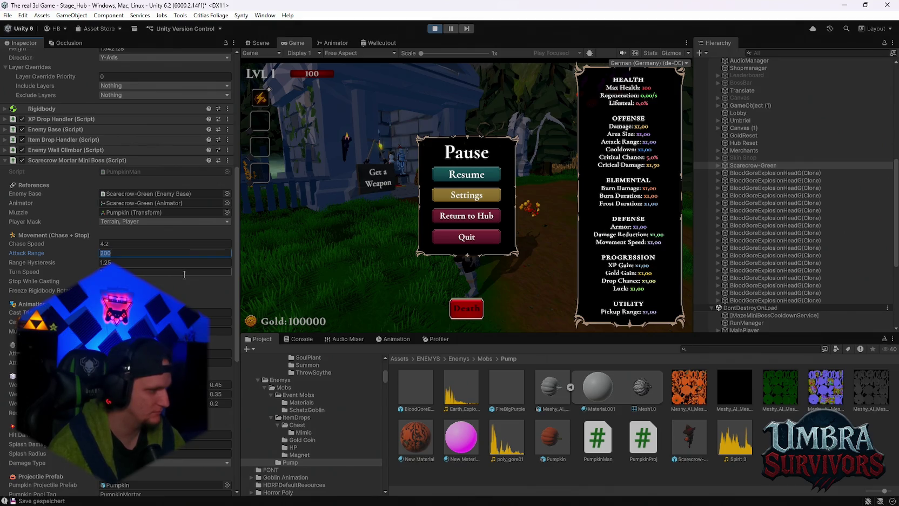
text(100)
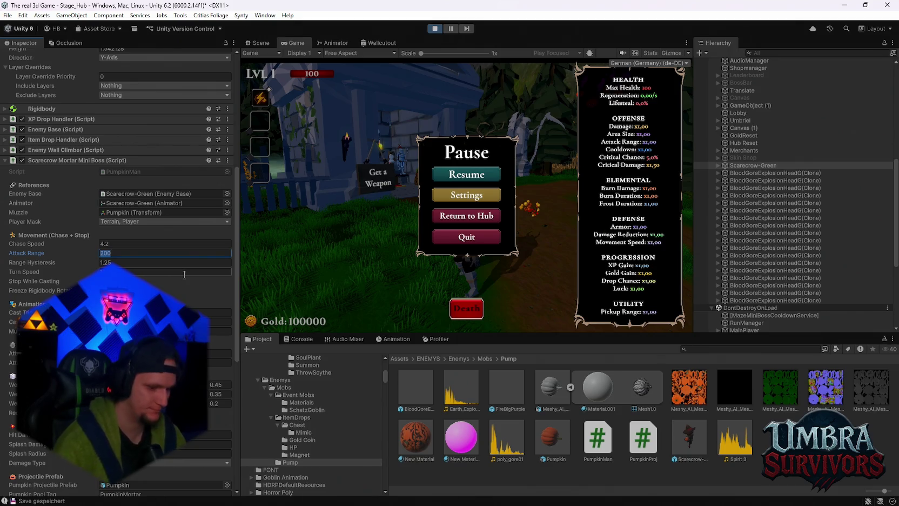
click(433, 194)
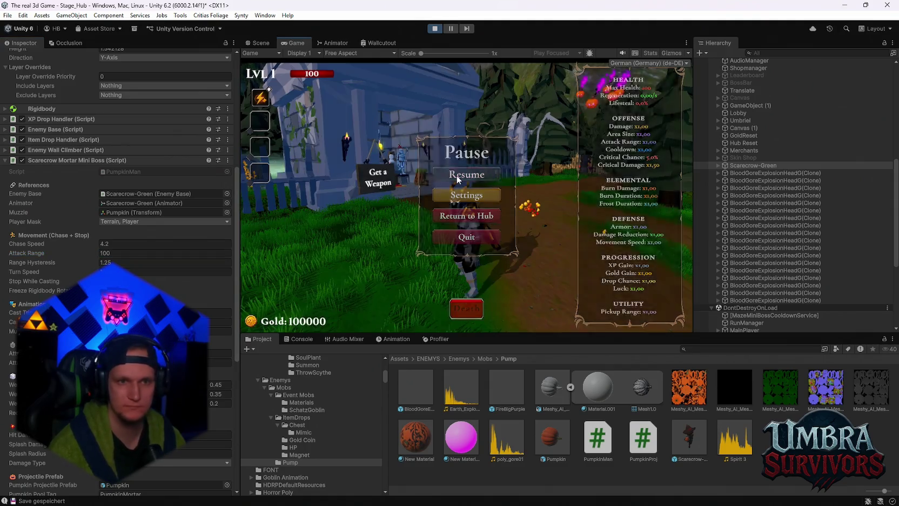
key(Escape)
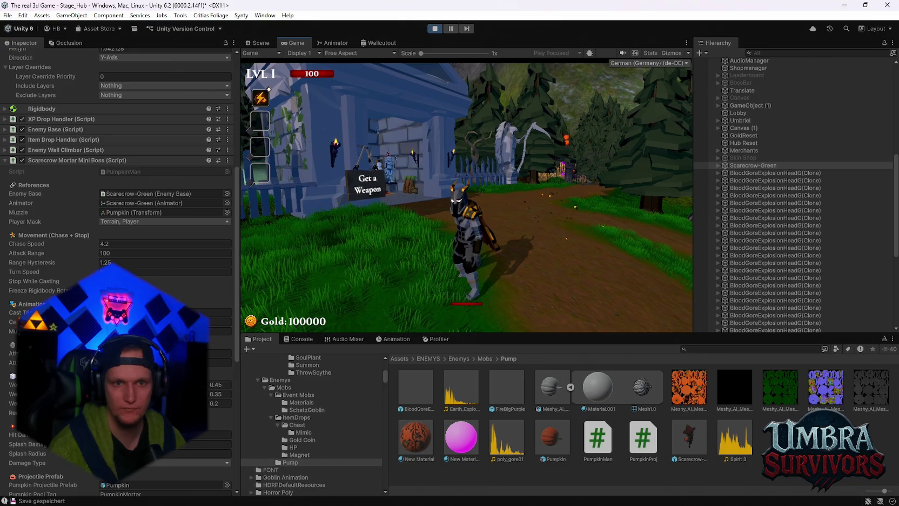
key(w)
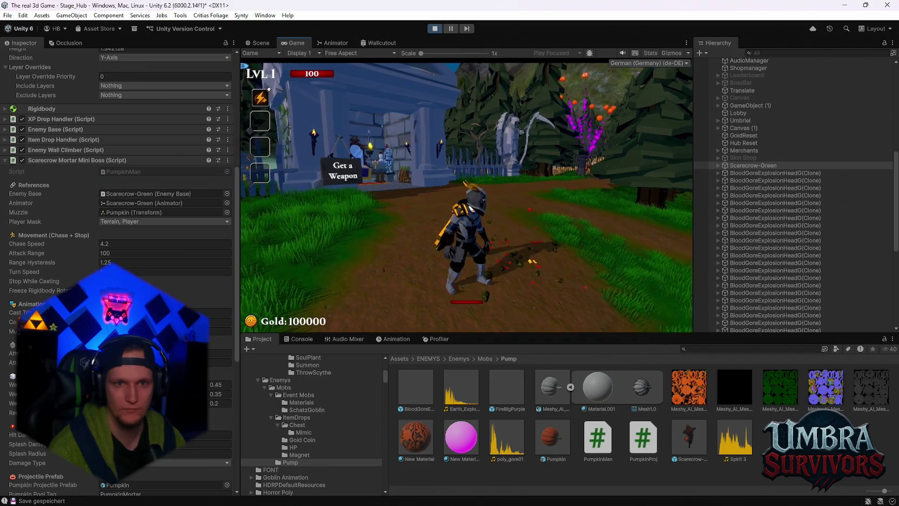
Run the knight up the path past the scarecrow toward the mausoleum, then pause.
key(s)
key(w)
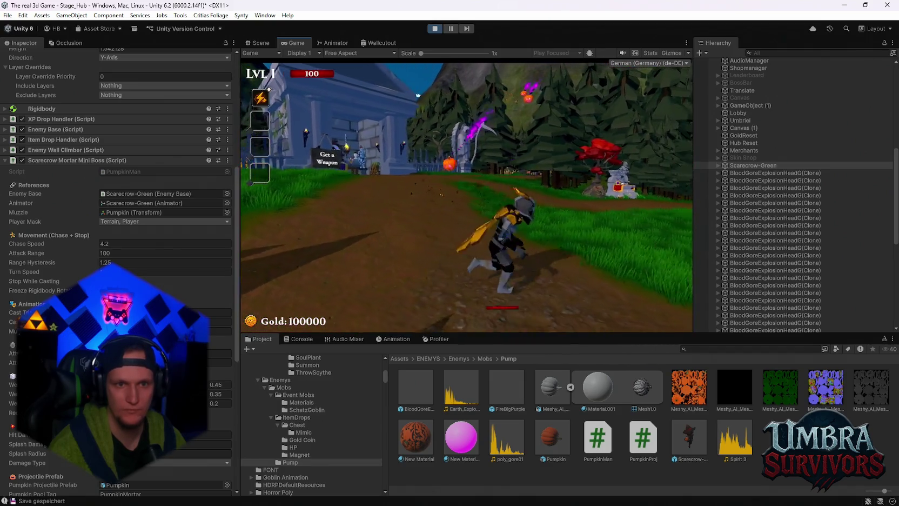
key(w)
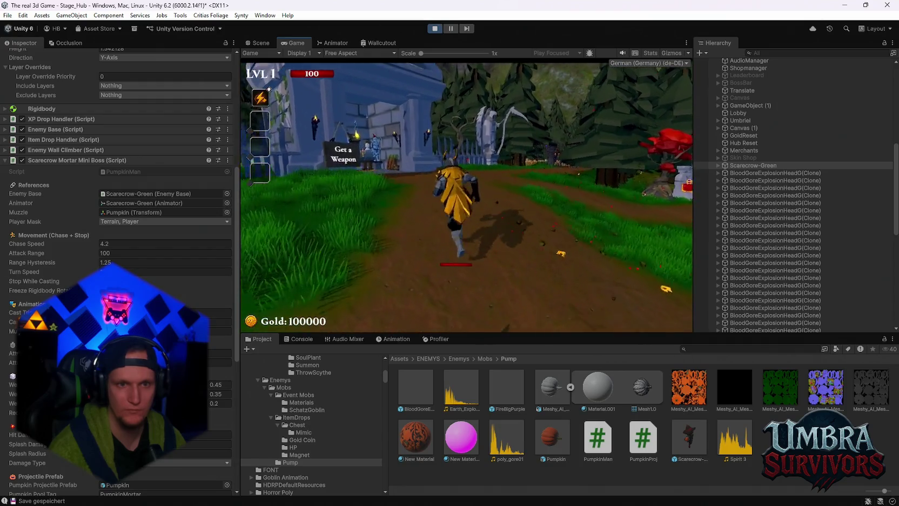
key(w)
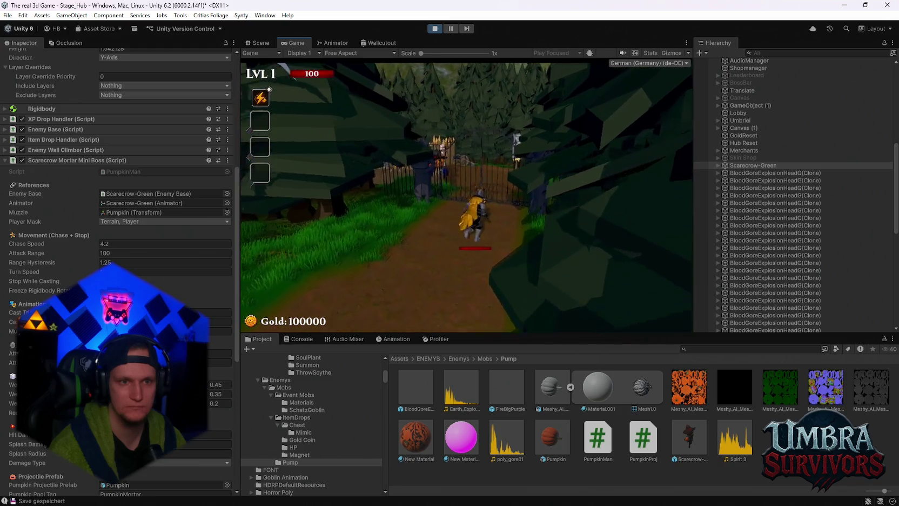
key(w)
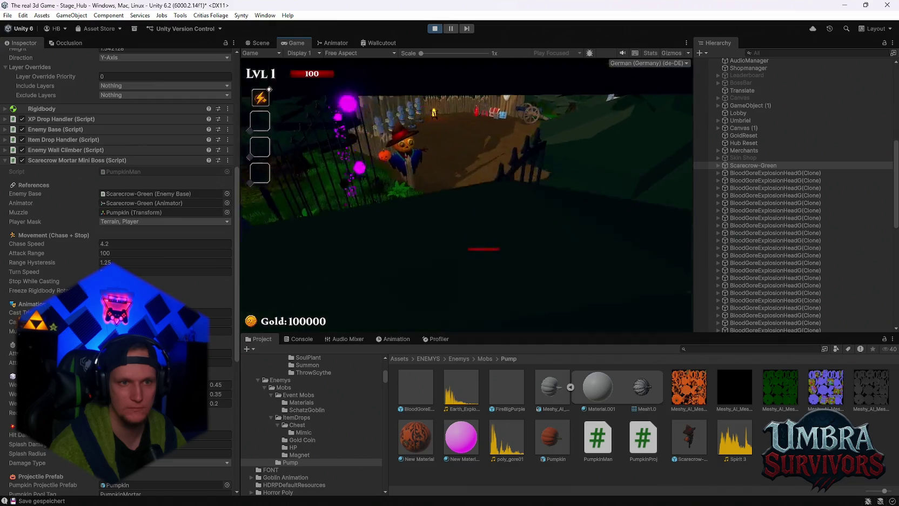
key(w)
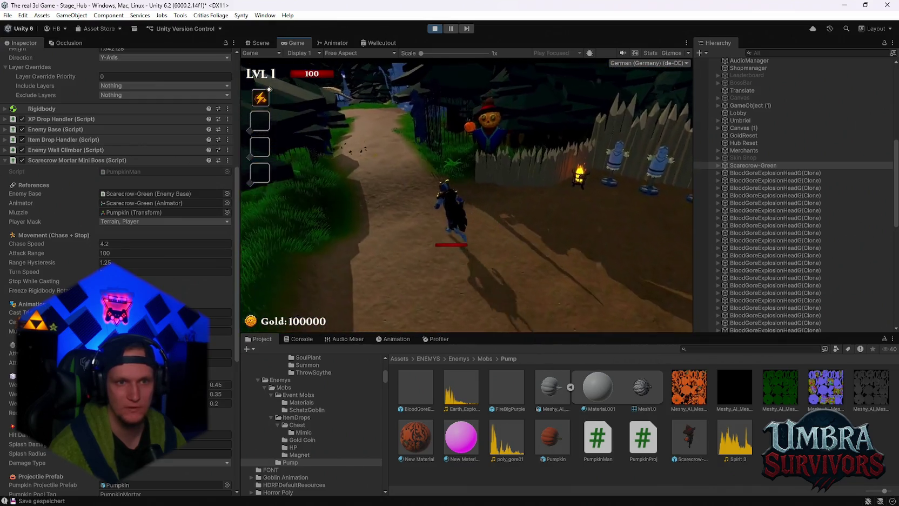
key(space)
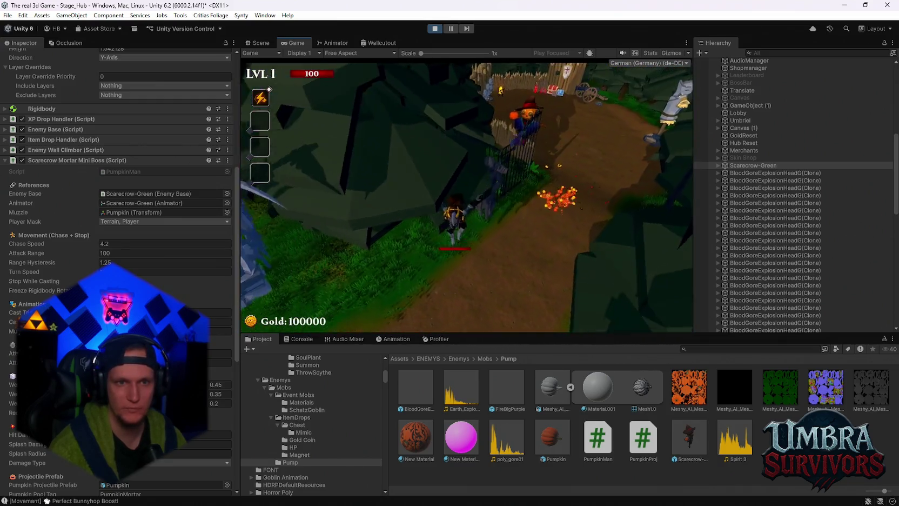
key(w)
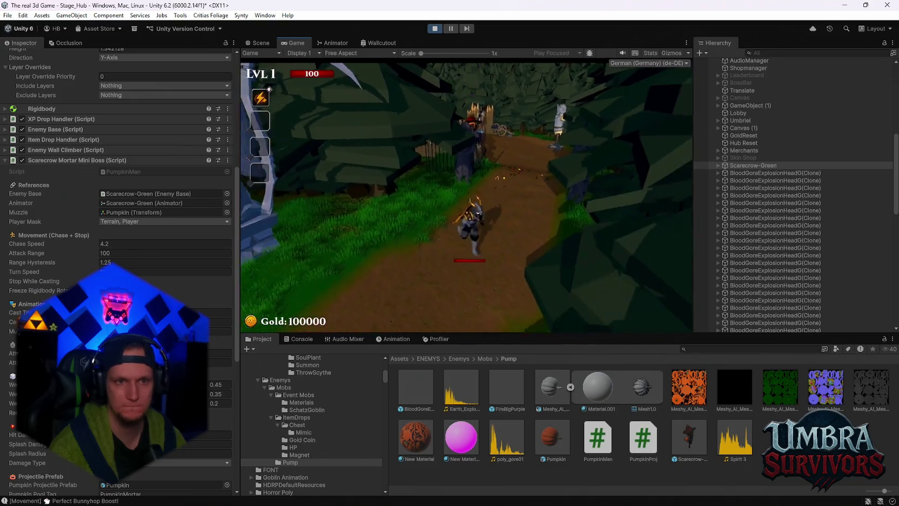
key(w)
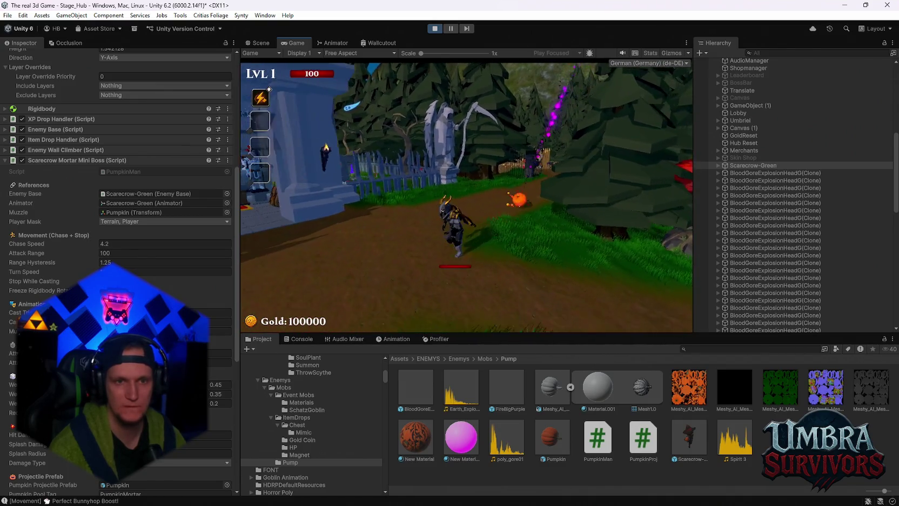
key(w)
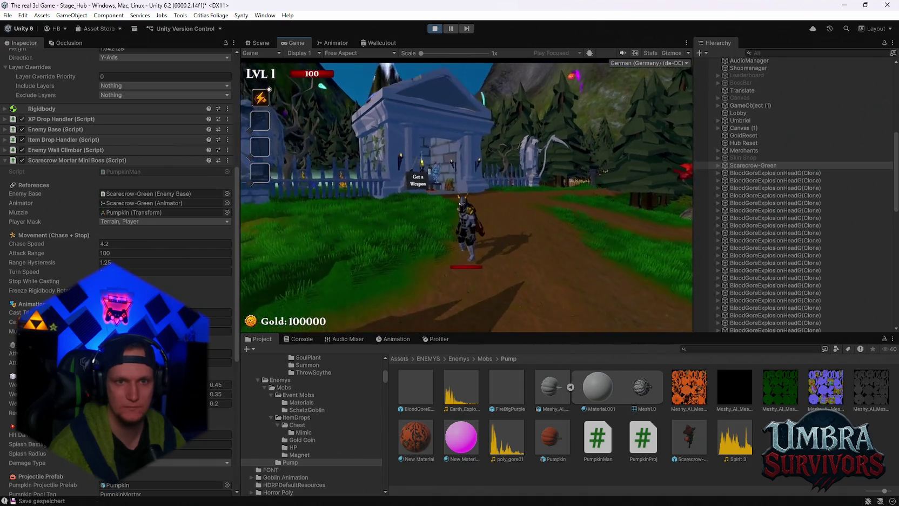
key(w)
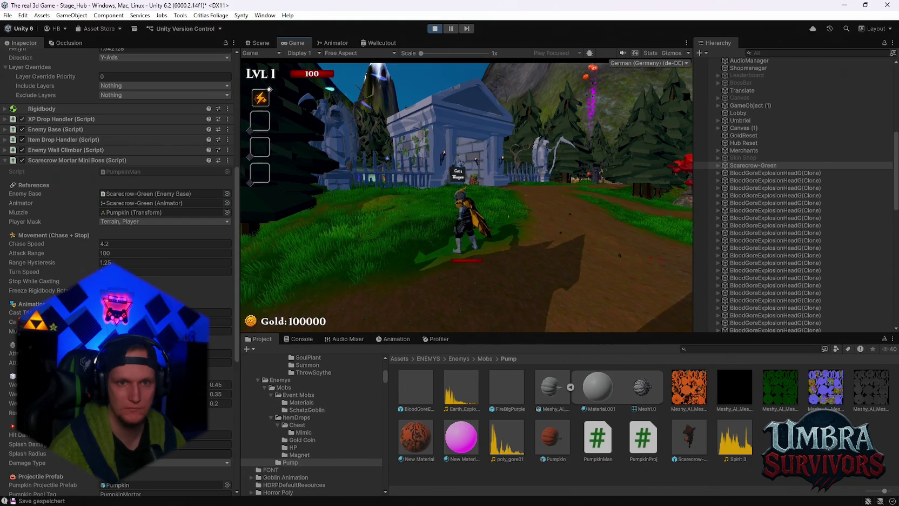
key(w)
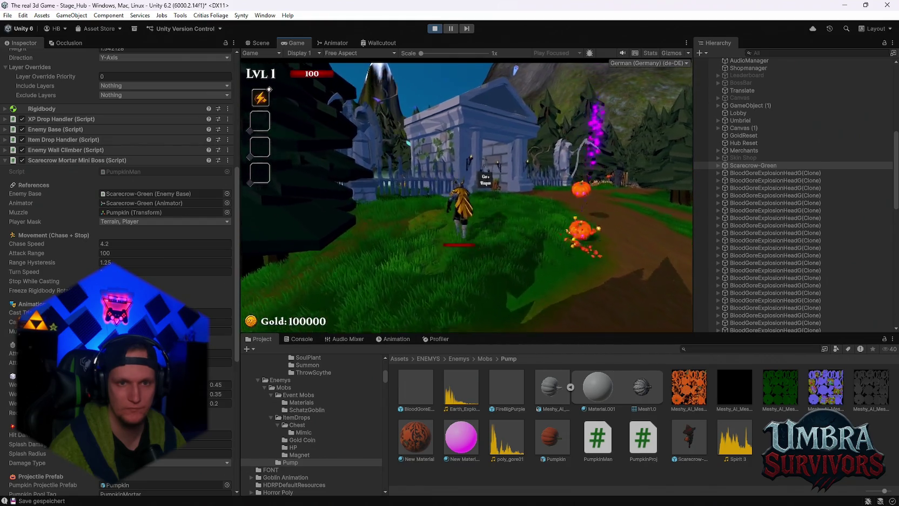
key(Escape)
Frame the scarecrow boss in the Scene view with the combined transform gizmo active.
click(260, 53)
click(261, 43)
mouse_move(432, 162)
mouse_down()
mouse_move(578, 225)
mouse_move(344, 251)
mouse_up()
key(f)
key(y)
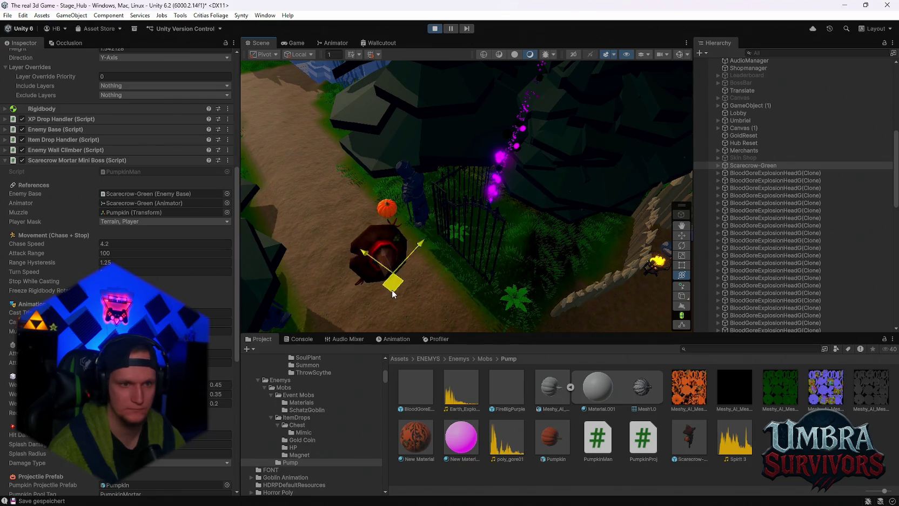
Resume the game, walk the knight toward the house, then pause and select Attack Range.
click(296, 42)
click(477, 174)
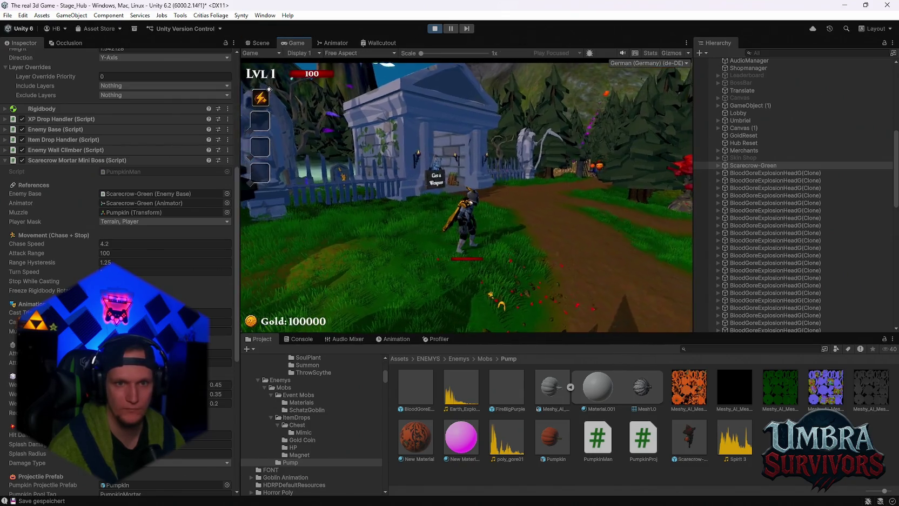
key(w)
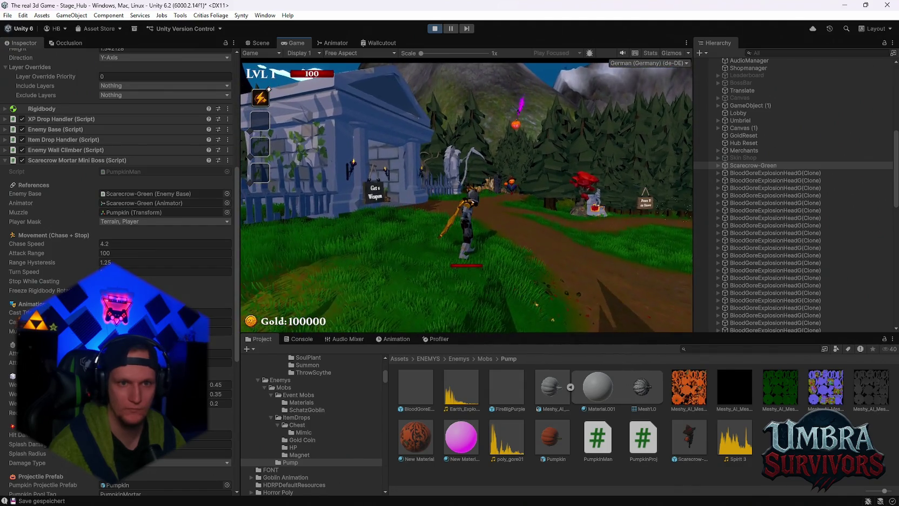
key(w)
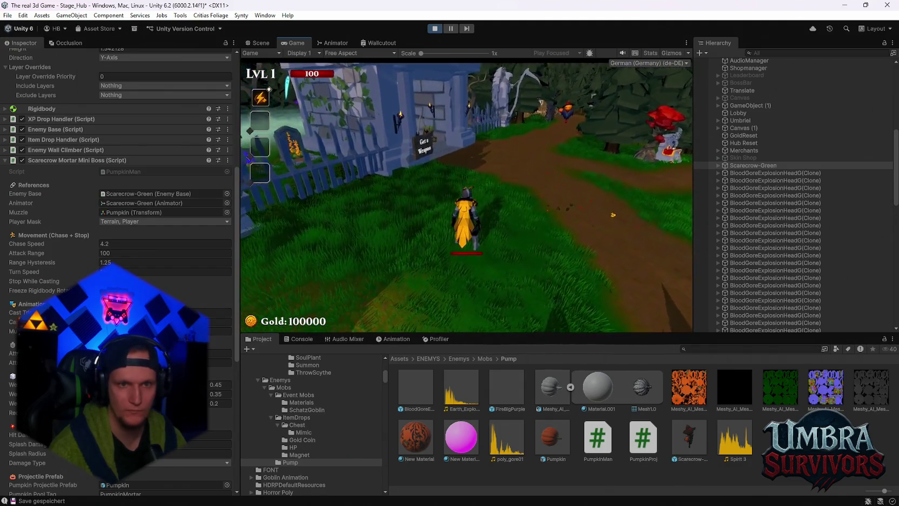
key(w)
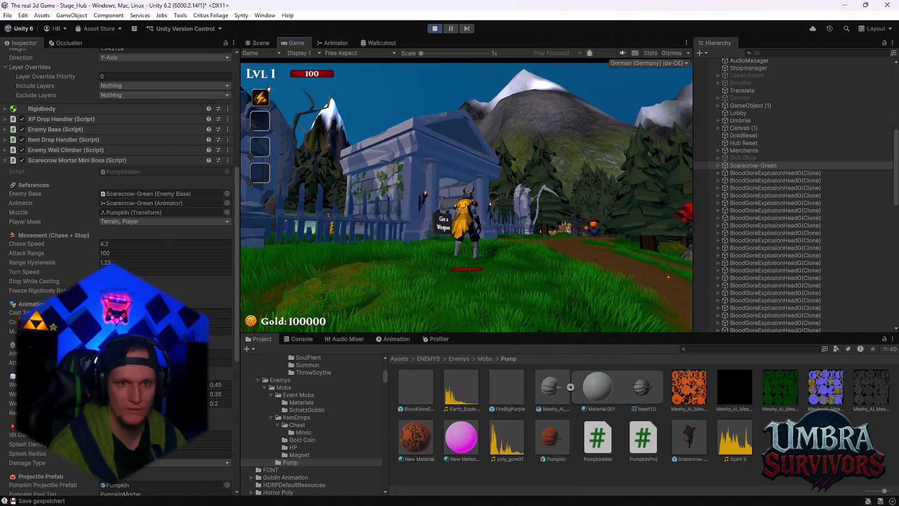
key(w)
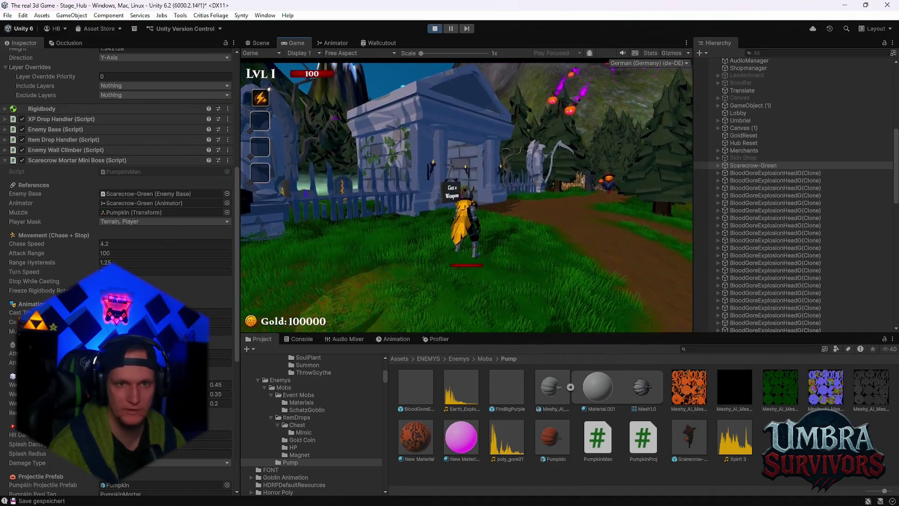
key(w)
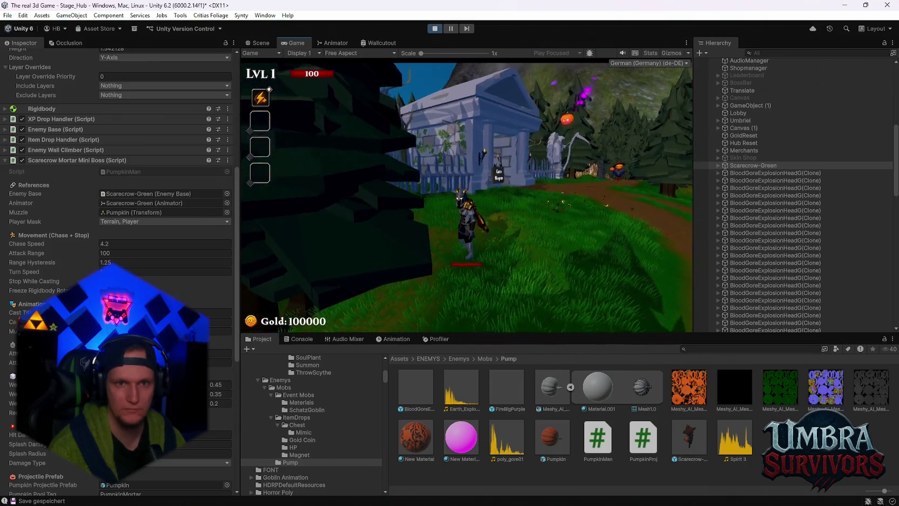
key(Escape)
click(120, 253)
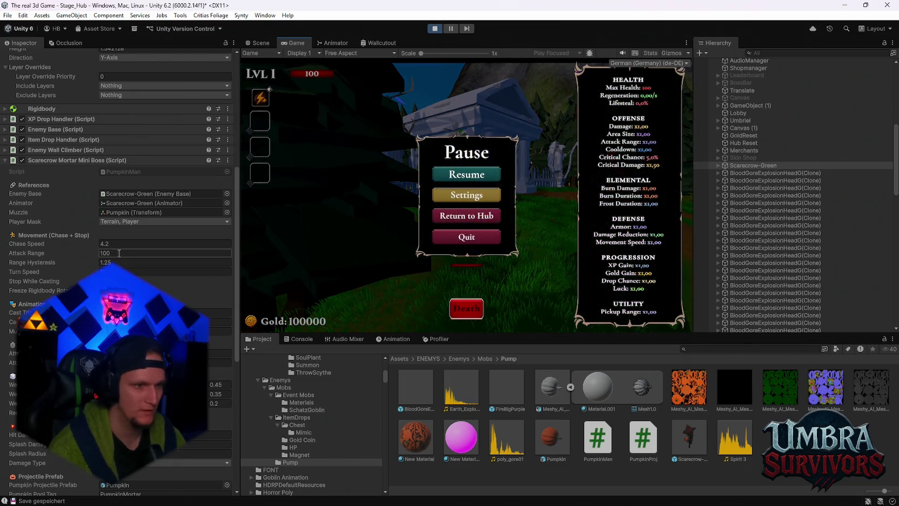
Playtest Attack Range 60, then change it to 70 and test again before pausing.
text(60)
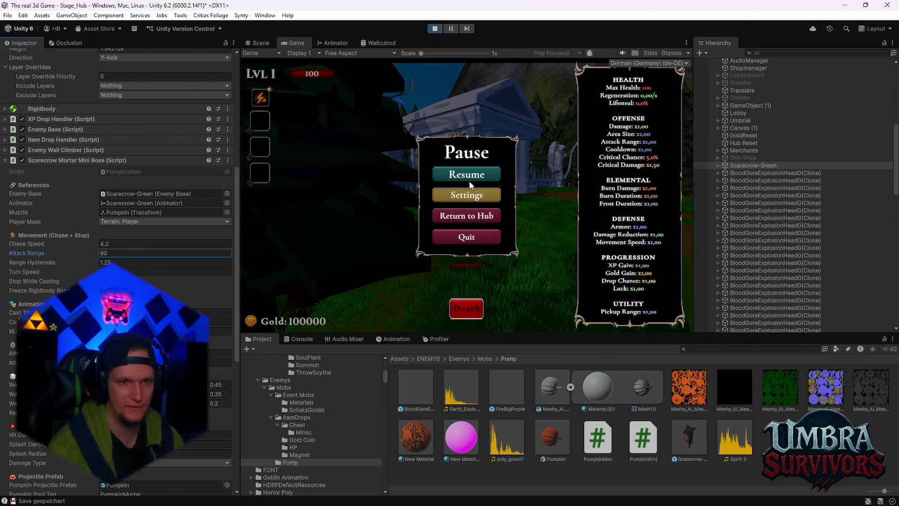
click(465, 179)
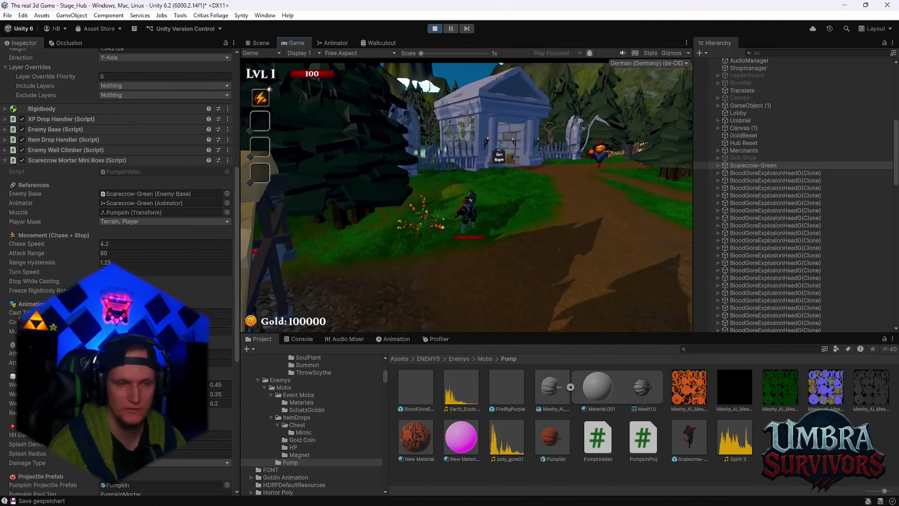
key(Escape)
click(128, 251)
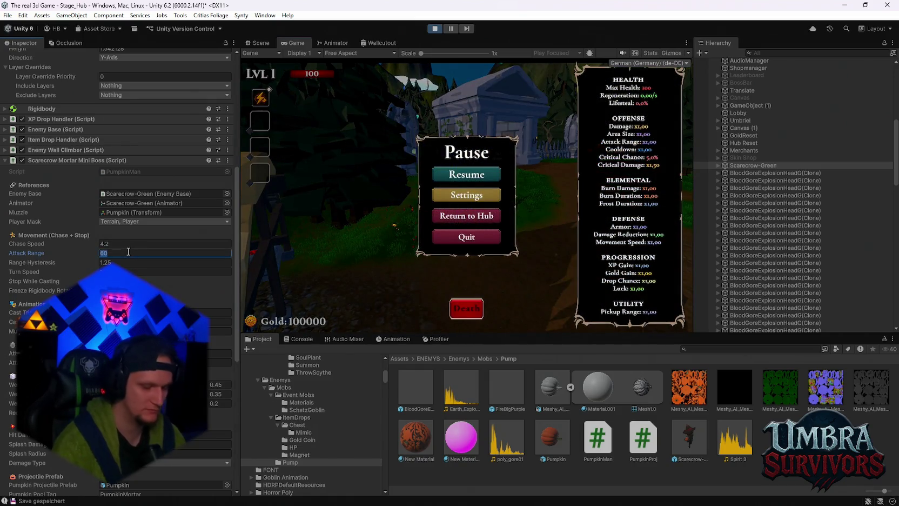
text(70)
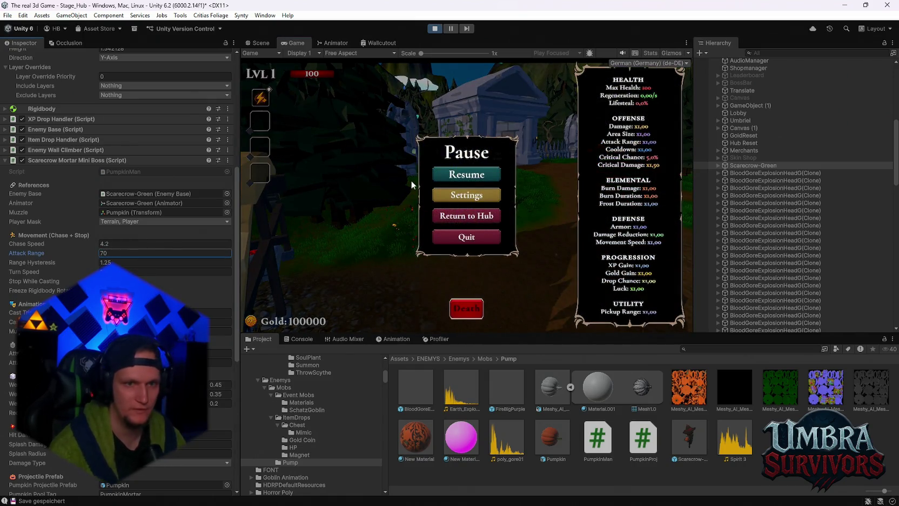
click(446, 177)
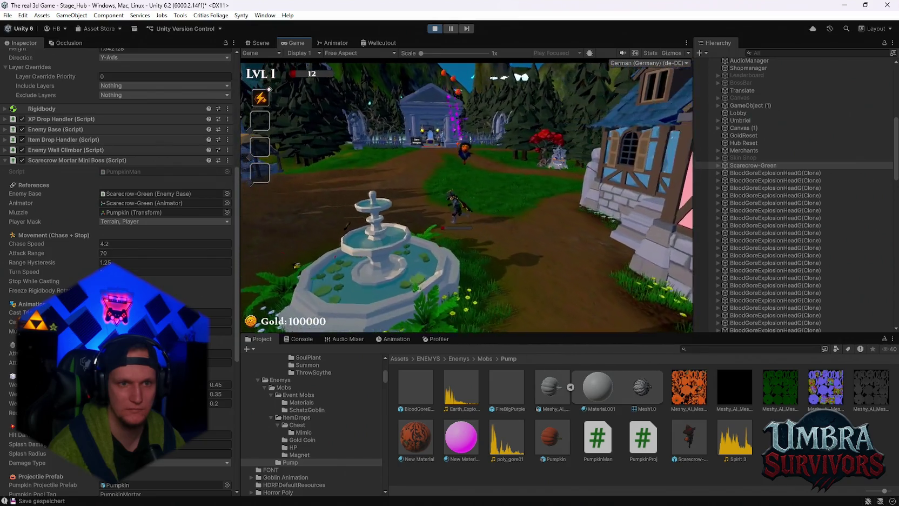
key(Escape)
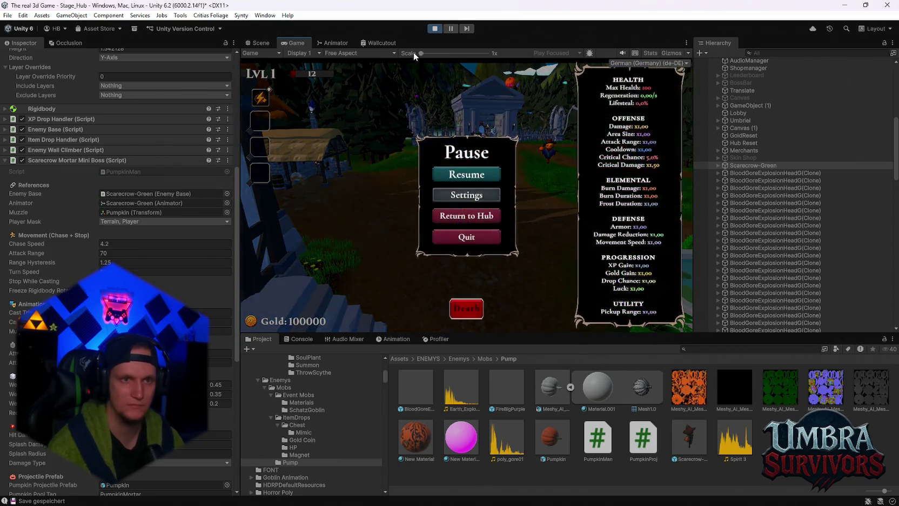
Stop the playtest and orbit the Scene view around the hub's iron gate.
click(436, 29)
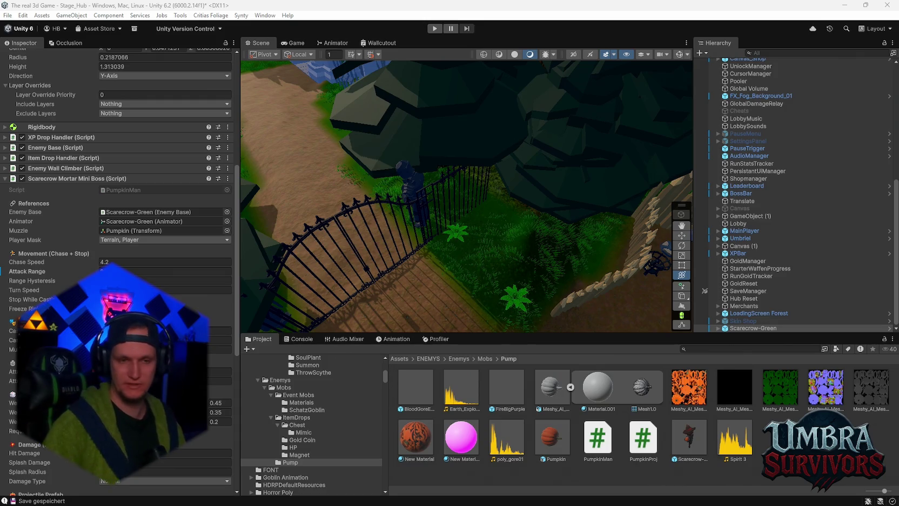
drag(665, 215, 451, 214)
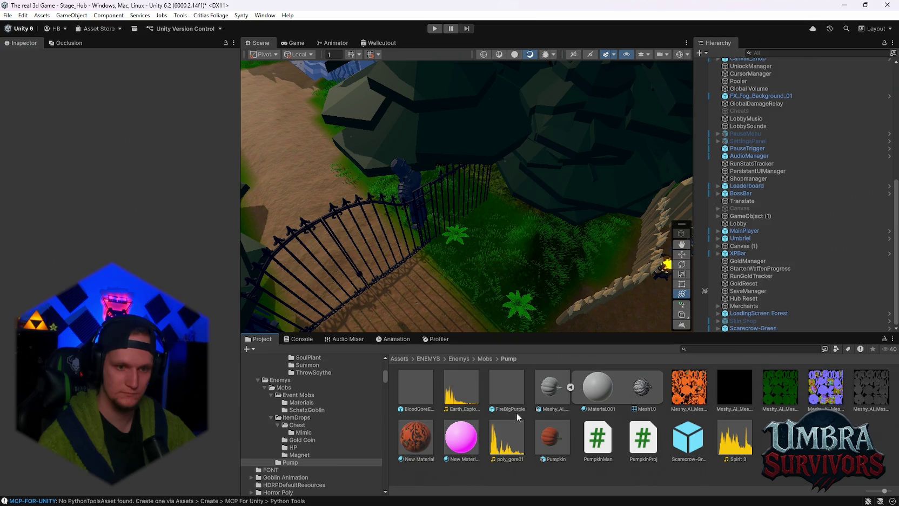
Inspect the Scarecrow-Green prefab asset and its animation state graph, then return to the scene.
click(688, 438)
scroll(157, 240, down, 10)
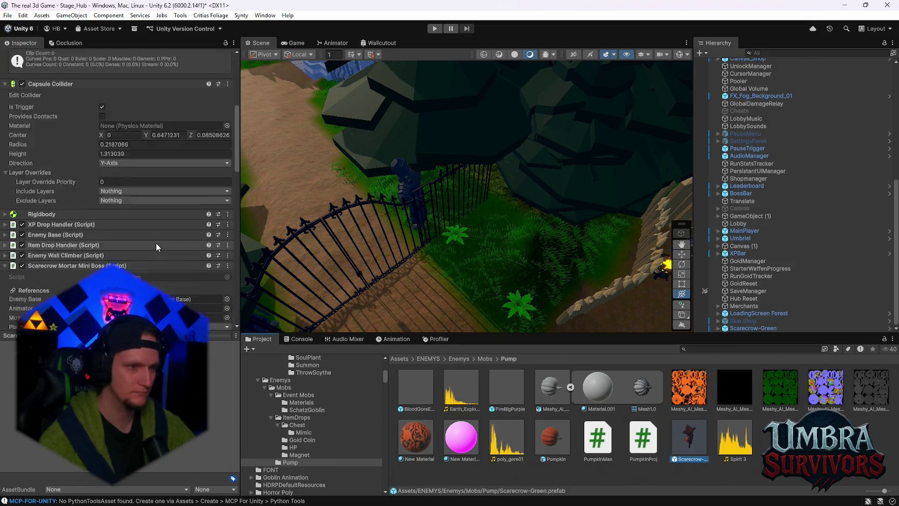
scroll(140, 214, down, 5)
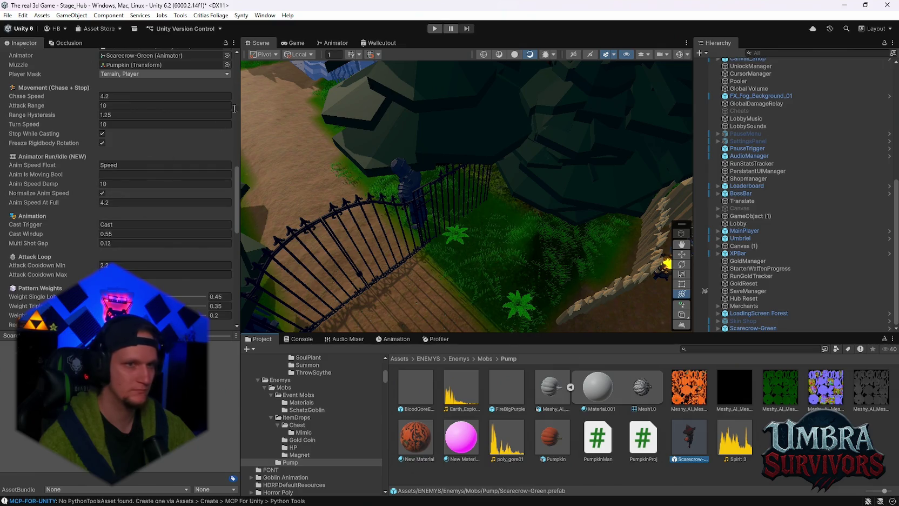
click(330, 43)
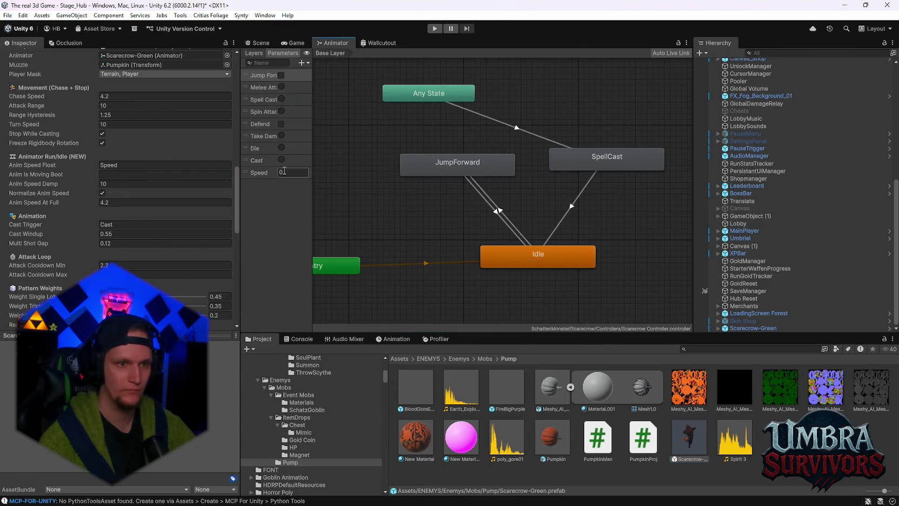
click(263, 43)
Select the scarecrow boss in the yard, set its Attack Range to 70, and start Play mode.
mouse_move(489, 177)
mouse_down()
mouse_move(517, 146)
mouse_move(508, 174)
mouse_move(442, 128)
mouse_up()
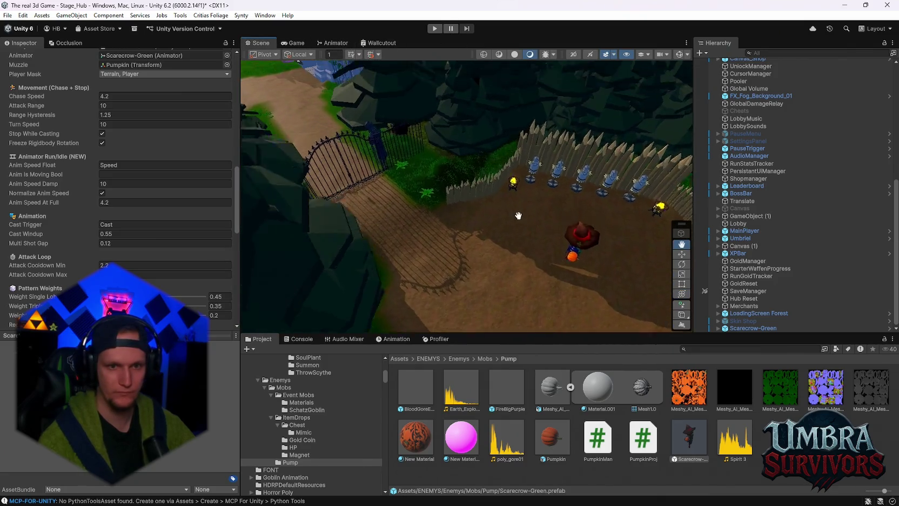
click(584, 267)
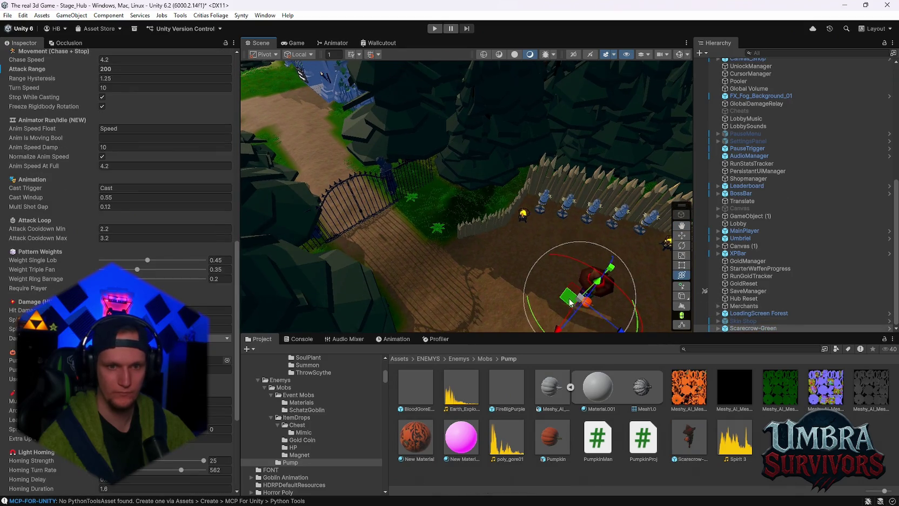
mouse_move(476, 178)
mouse_down()
mouse_move(545, 131)
mouse_move(586, 149)
mouse_up()
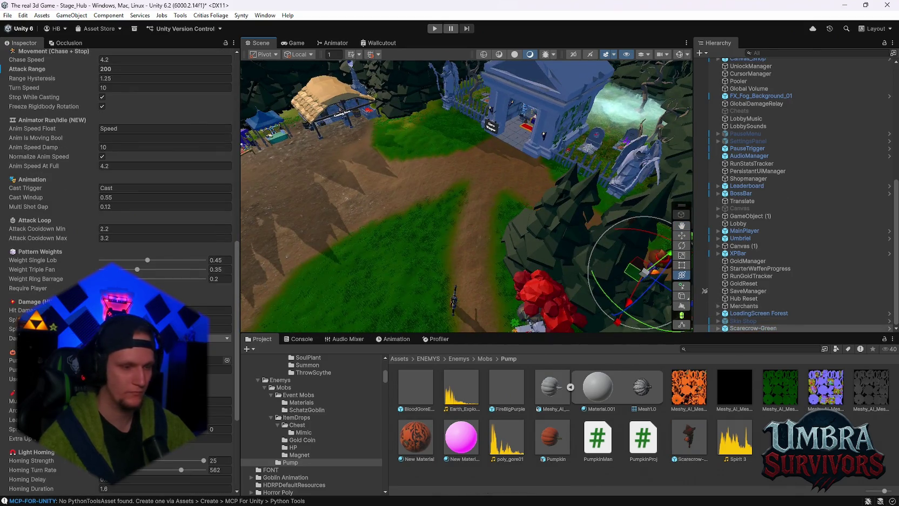
scroll(137, 248, up, 5)
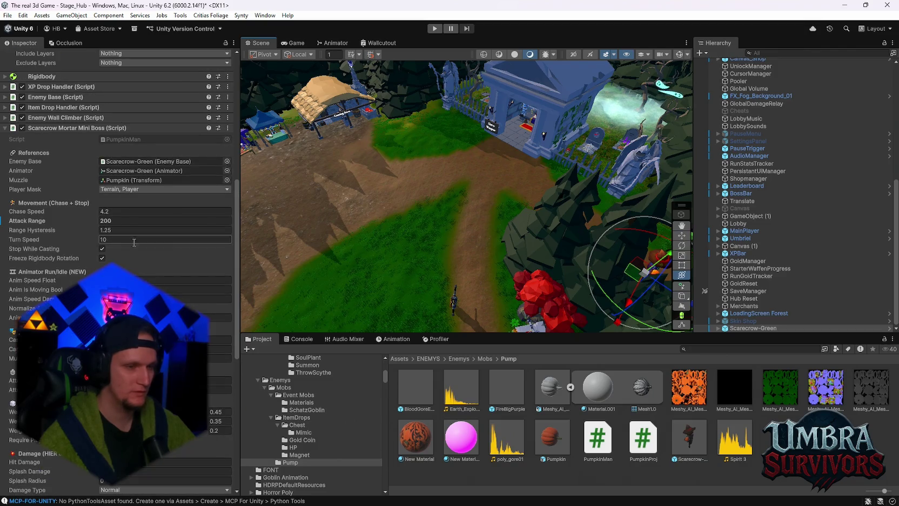
click(117, 220)
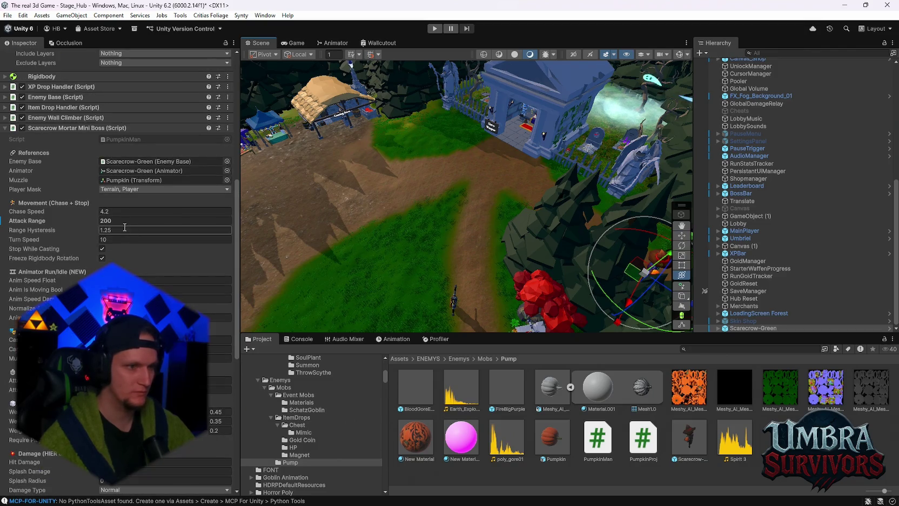
text(70)
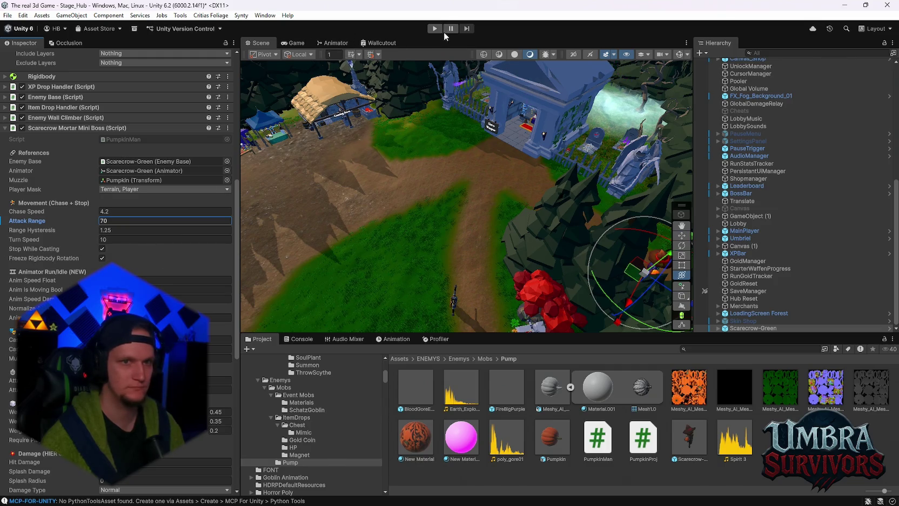
key(ctrl+p)
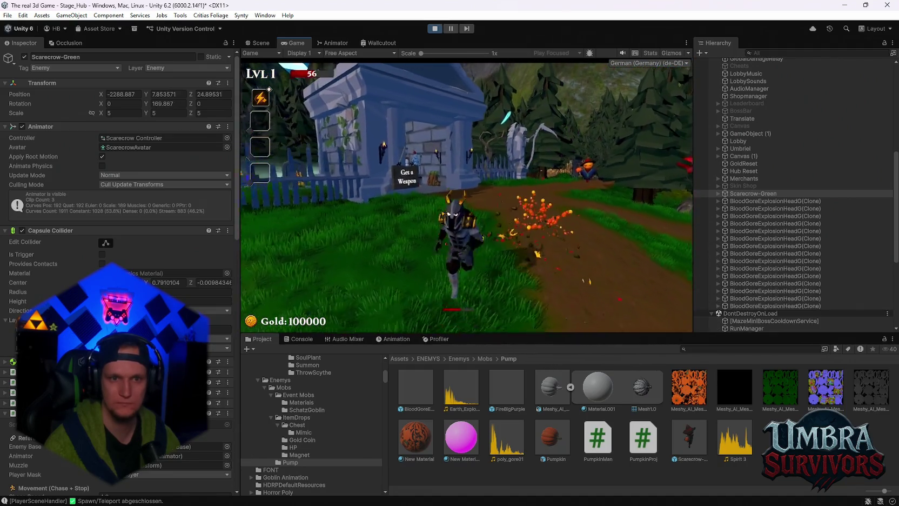
Pause the running hub playtest to show the Pause menu, with the knight at 56 health.
key(Escape)
Check the collider's Include Layers list without changing it, then resume the game.
scroll(119, 162, down, 6)
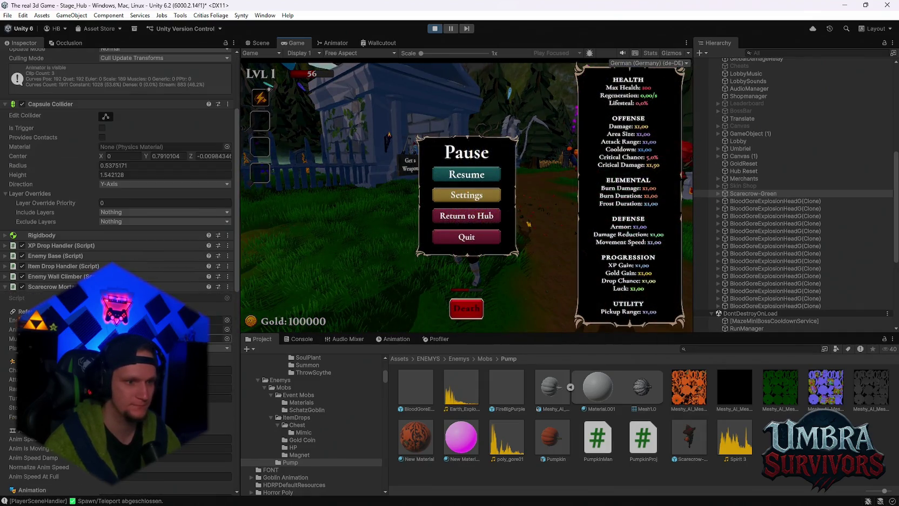
click(162, 212)
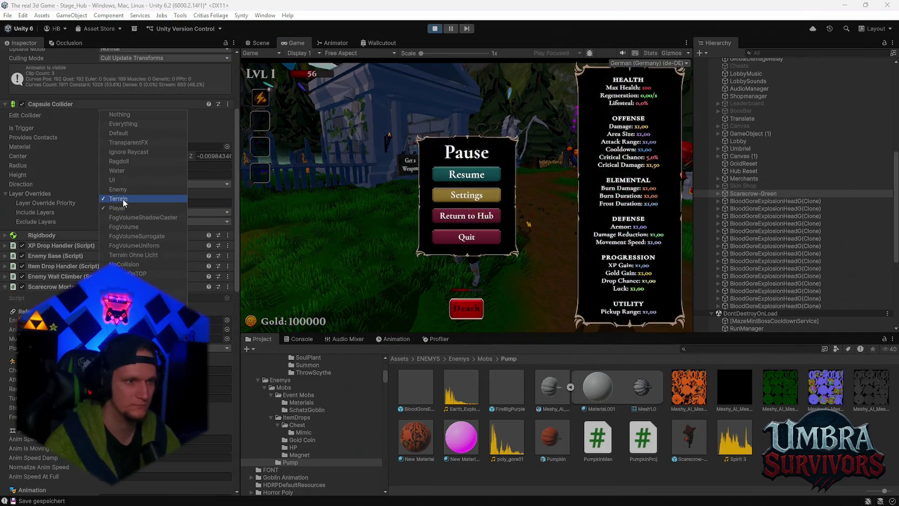
click(443, 175)
click(443, 176)
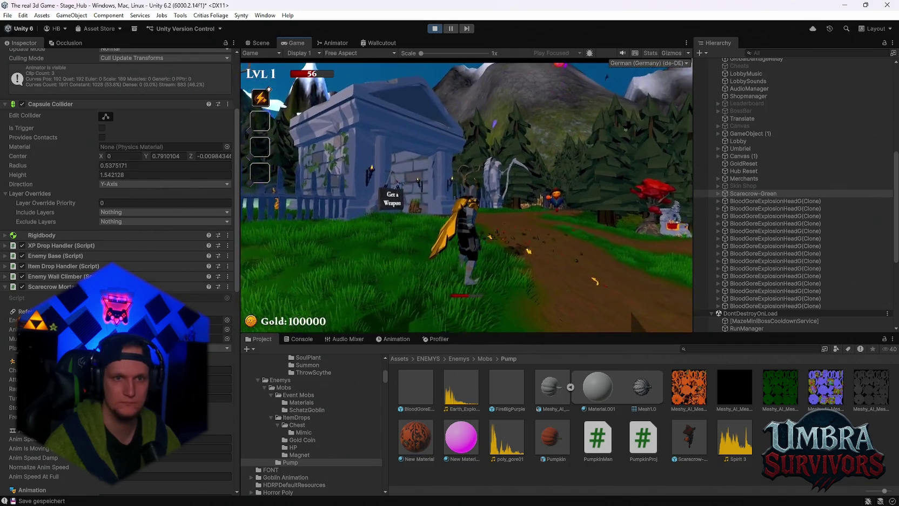
Run the knight along the path toward the scarecrow, pause, and stop Play mode.
key(w)
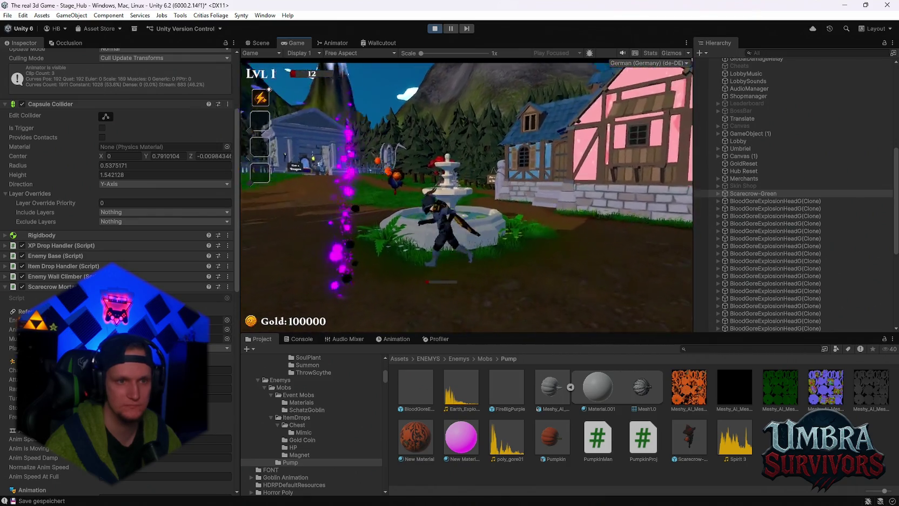
key(Escape)
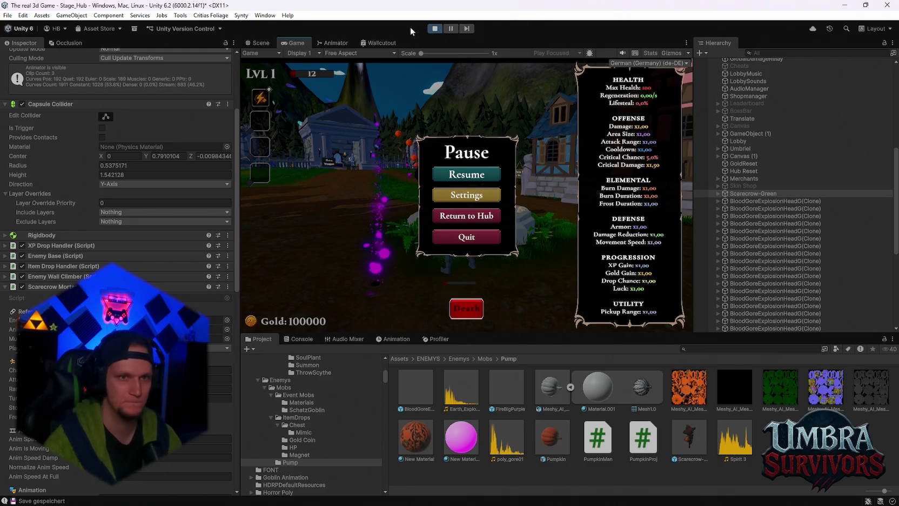
click(434, 28)
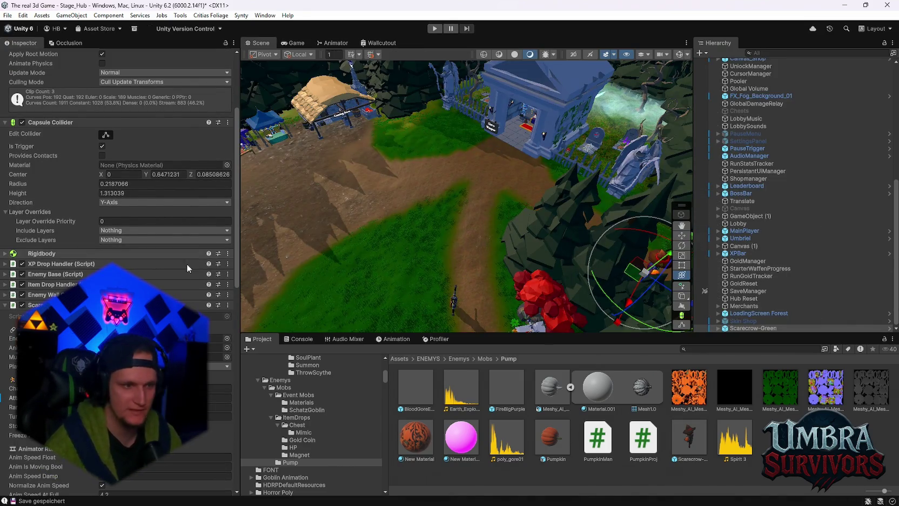
Select Scarecrow-Green in the Hierarchy and confirm its Attack Range is still 70.
scroll(192, 263, down, 10)
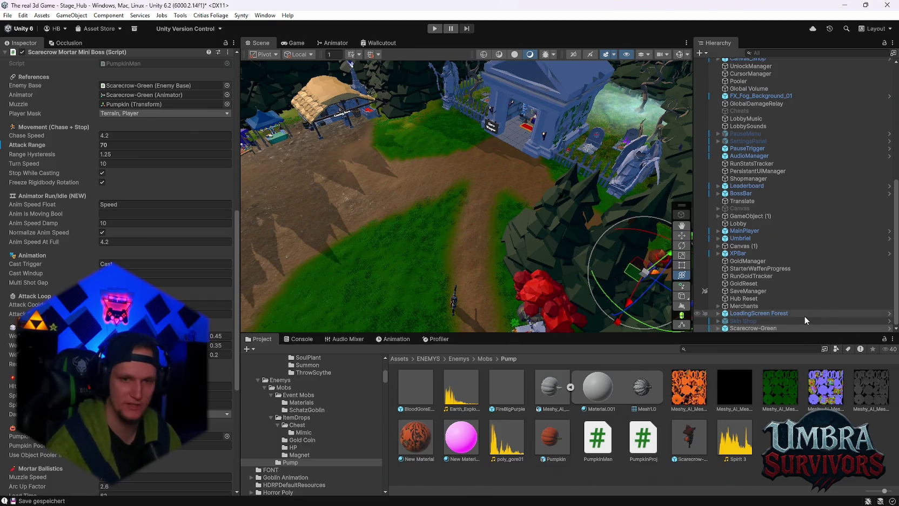
scroll(187, 294, down, 10)
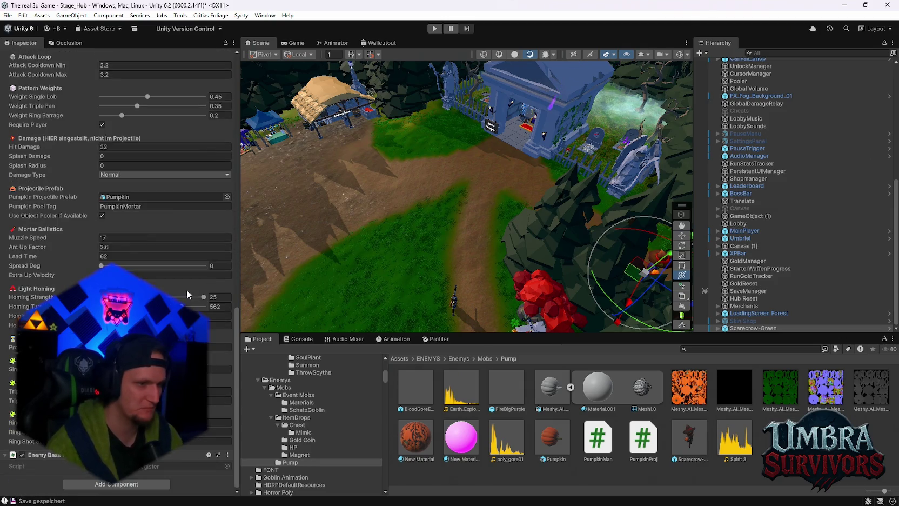
click(751, 328)
scroll(161, 286, down, 10)
scroll(161, 286, down, 8)
scroll(416, 227, up, 5)
Select the Scarecrow-Green boss and raise it to Position Y 10.28.
mouse_move(481, 216)
mouse_down()
mouse_move(467, 210)
mouse_move(494, 168)
mouse_move(482, 150)
mouse_up()
click(470, 137)
scroll(497, 245, up, 5)
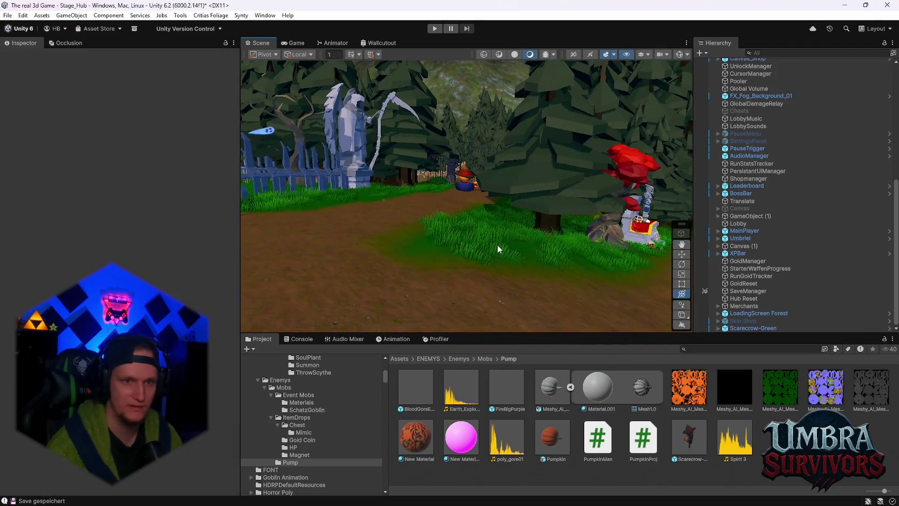
scroll(487, 240, up, 2)
click(468, 214)
mouse_move(468, 216)
mouse_down()
mouse_move(566, 218)
mouse_move(490, 261)
mouse_up()
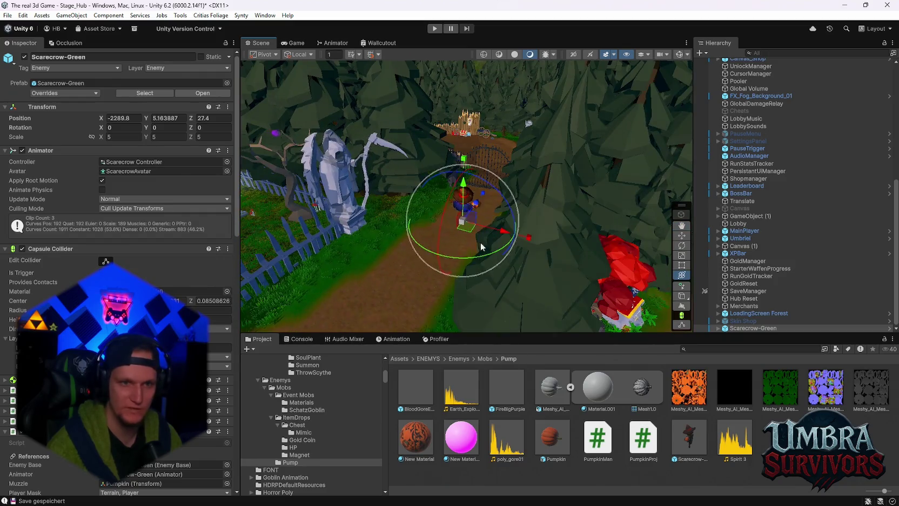
drag(463, 184, 463, 162)
key(f)
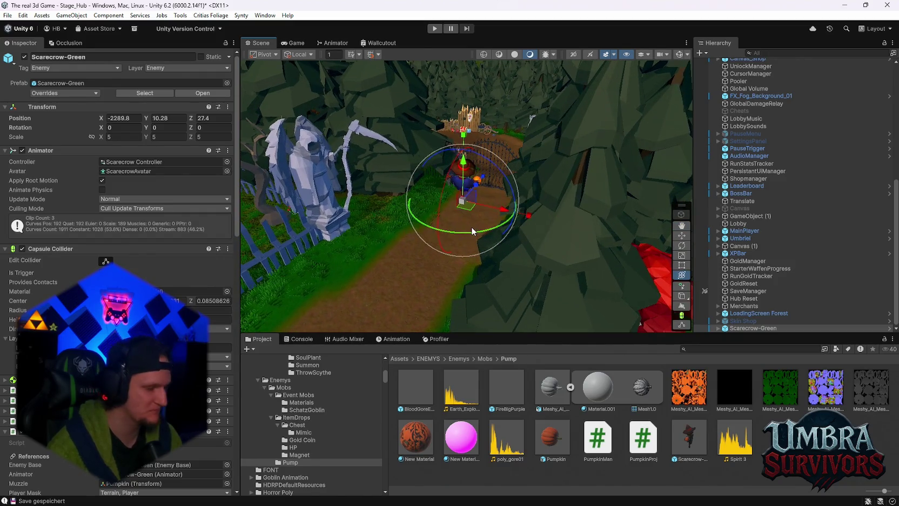
Apply all Scarecrow-Green overrides to its prefab and frame it in the Scene view.
mouse_move(472, 228)
mouse_down()
mouse_move(518, 138)
mouse_move(489, 165)
mouse_move(464, 158)
mouse_move(475, 152)
mouse_move(474, 196)
mouse_up()
click(518, 139)
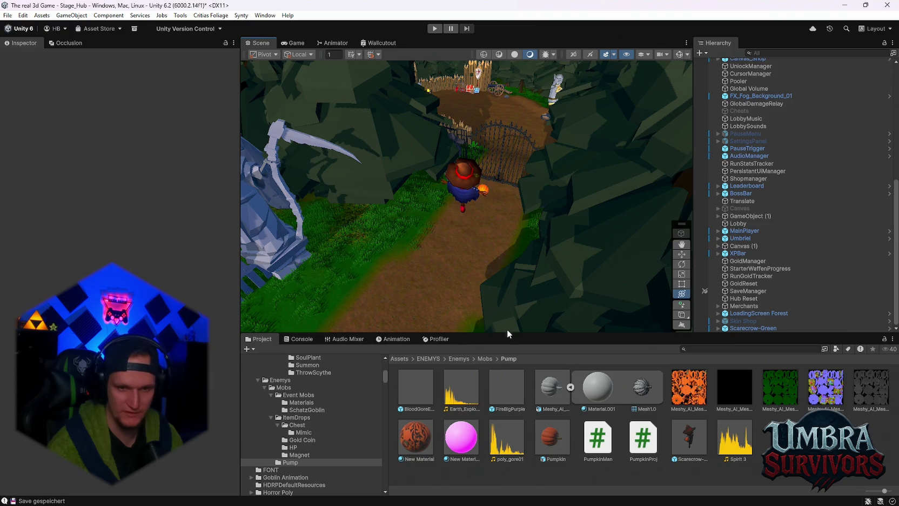
click(751, 328)
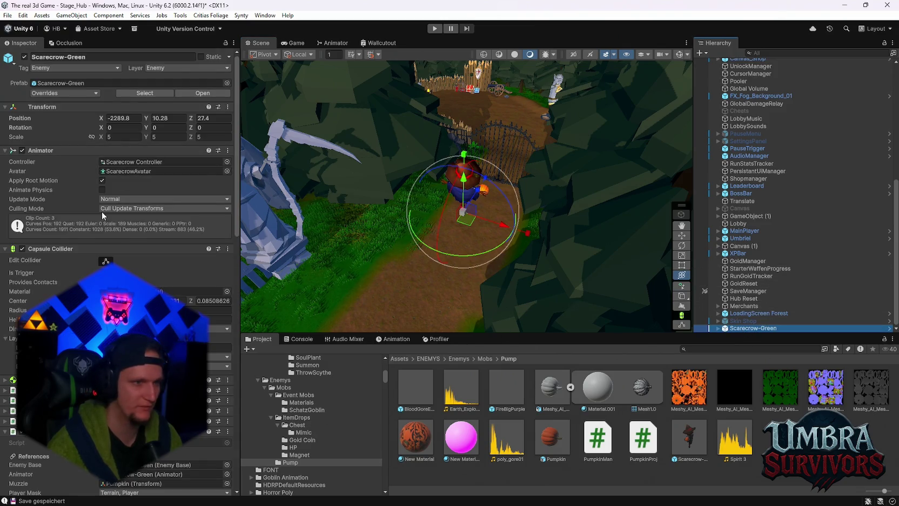
click(82, 94)
click(142, 151)
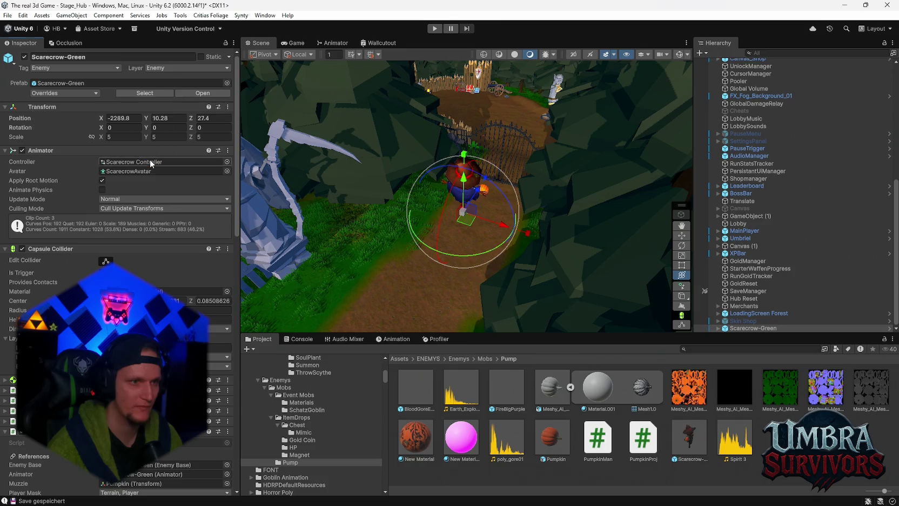
mouse_move(662, 271)
mouse_down()
mouse_move(382, 219)
mouse_move(475, 236)
mouse_up()
key(f)
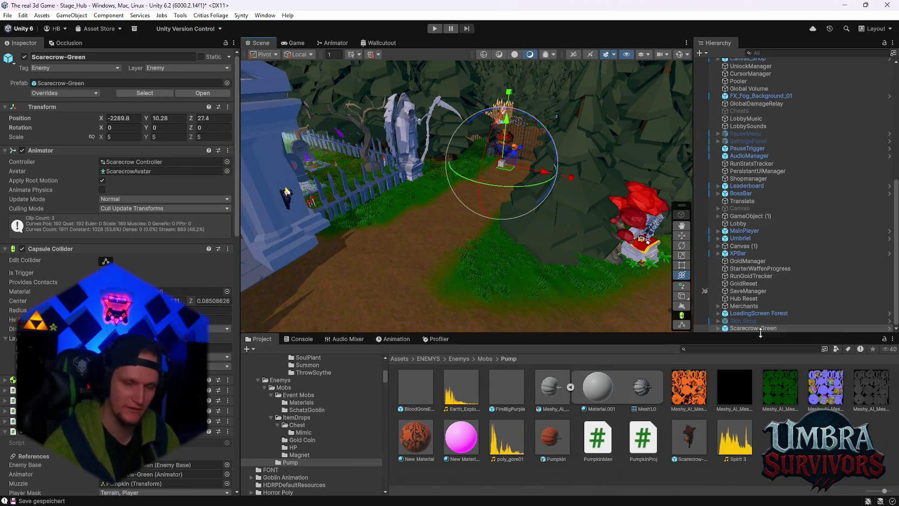
scroll(119, 216, down, 10)
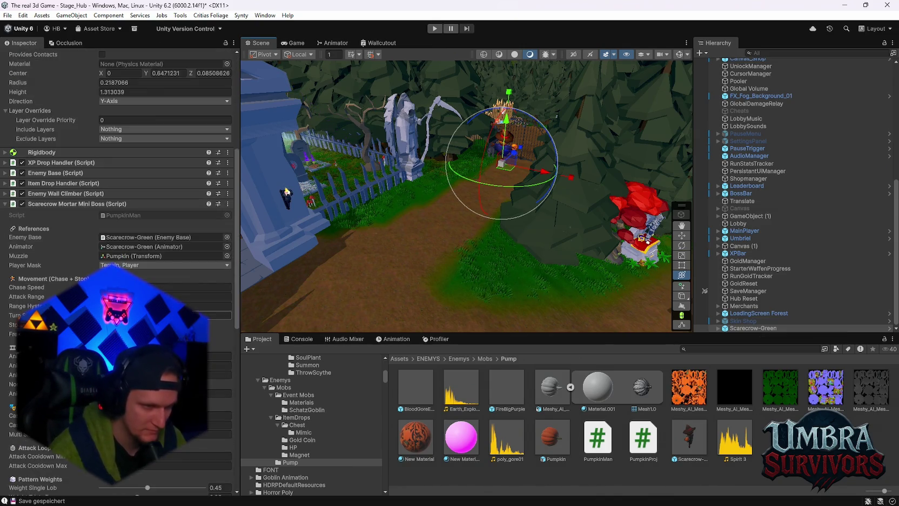
scroll(119, 216, down, 10)
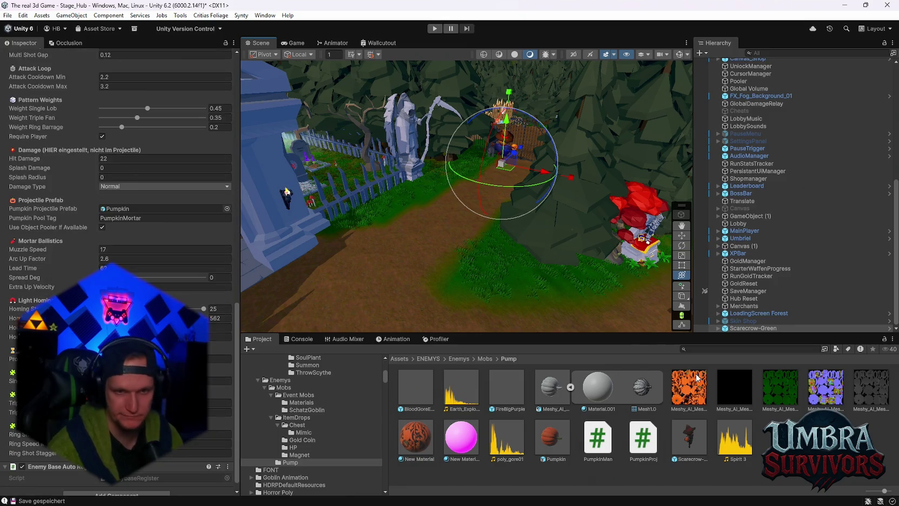
scroll(169, 278, up, 10)
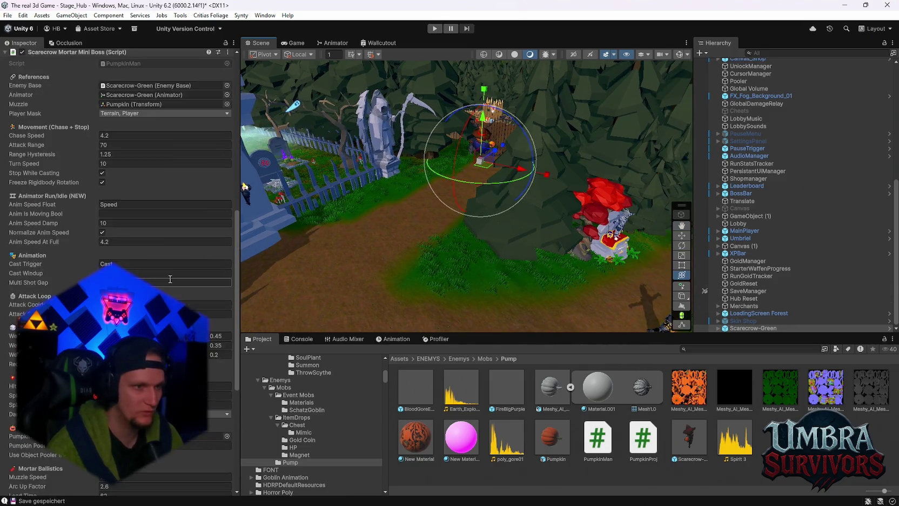
scroll(157, 275, up, 5)
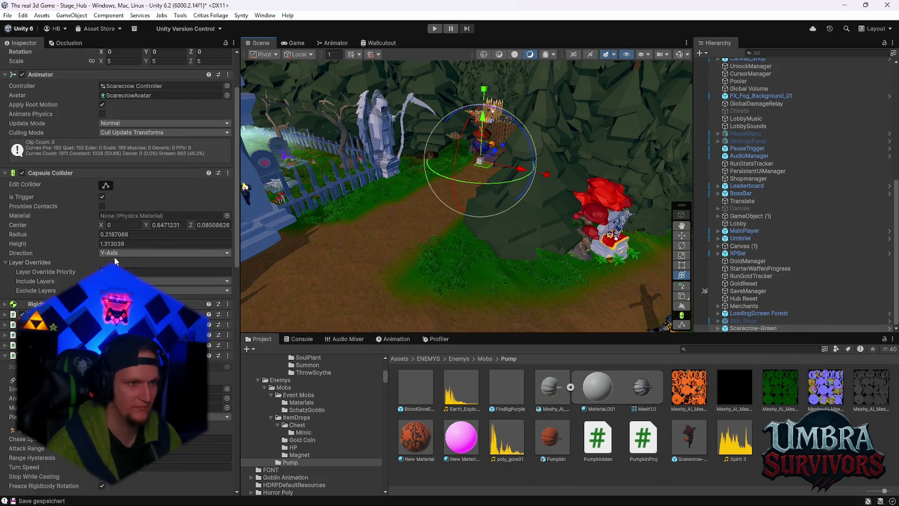
drag(553, 216, 532, 186)
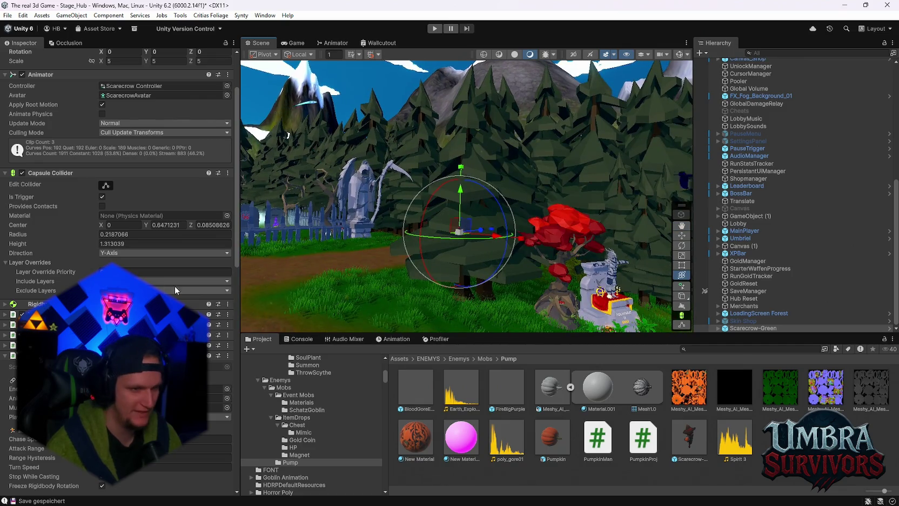
scroll(162, 216, down, 3)
scroll(162, 216, down, 3)
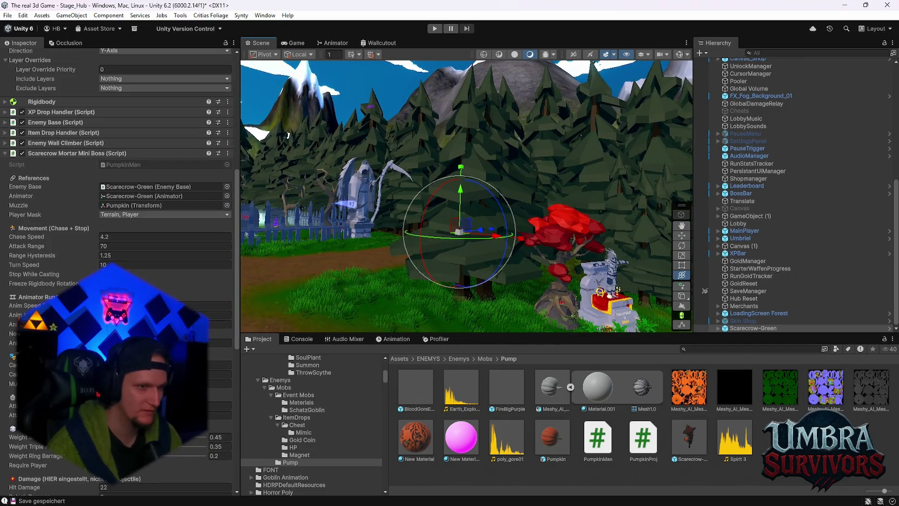
scroll(283, 277, up, 2)
scroll(281, 291, up, 2)
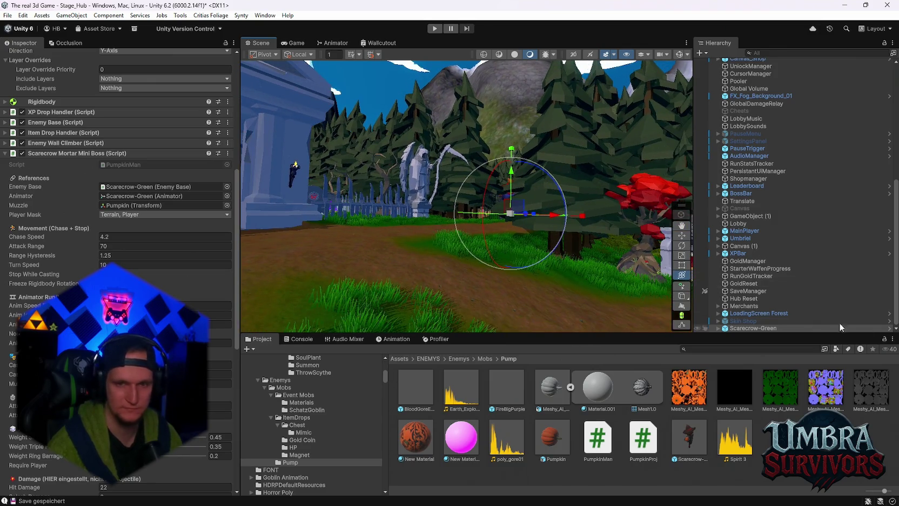
scroll(156, 151, up, 10)
scroll(160, 174, up, 2)
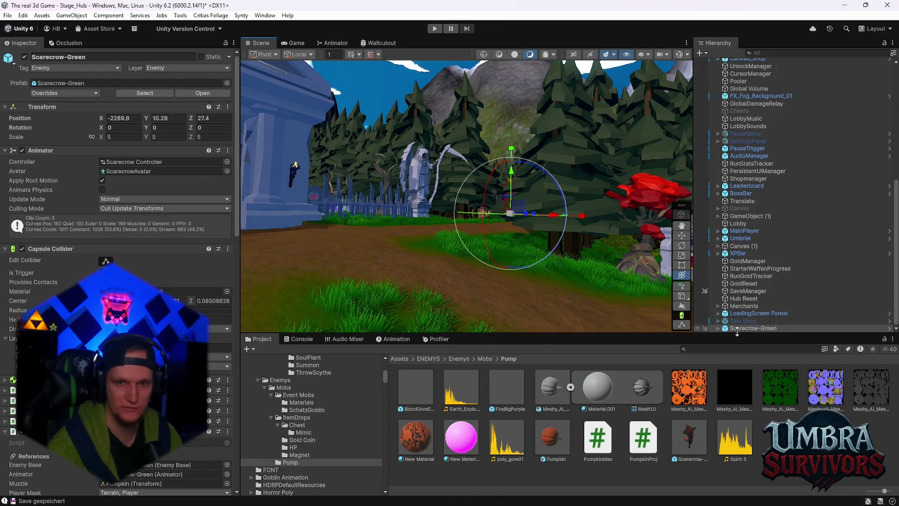
click(772, 334)
scroll(773, 331, up, 1)
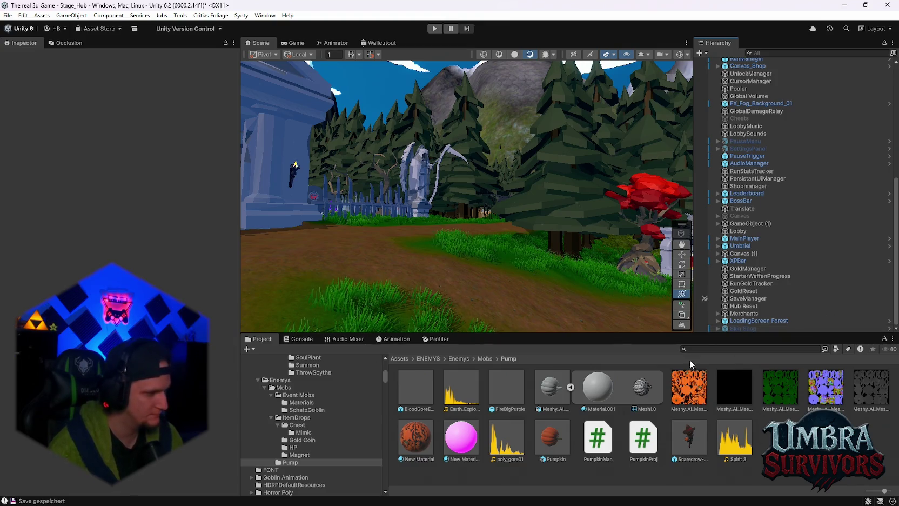
click(300, 455)
Return to the Pump folder, browse the Project tree, then bring up the Notepad TODO notes.
click(304, 463)
scroll(309, 471, down, 4)
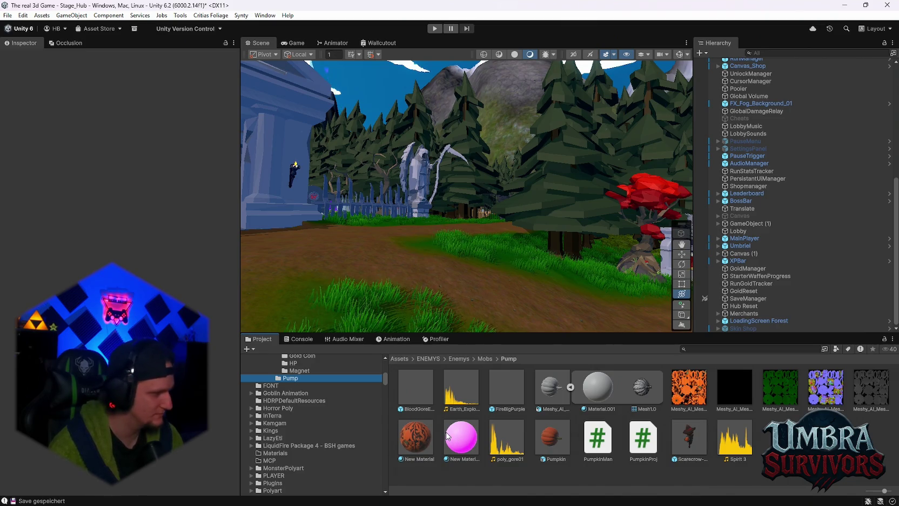
scroll(370, 441, up, 5)
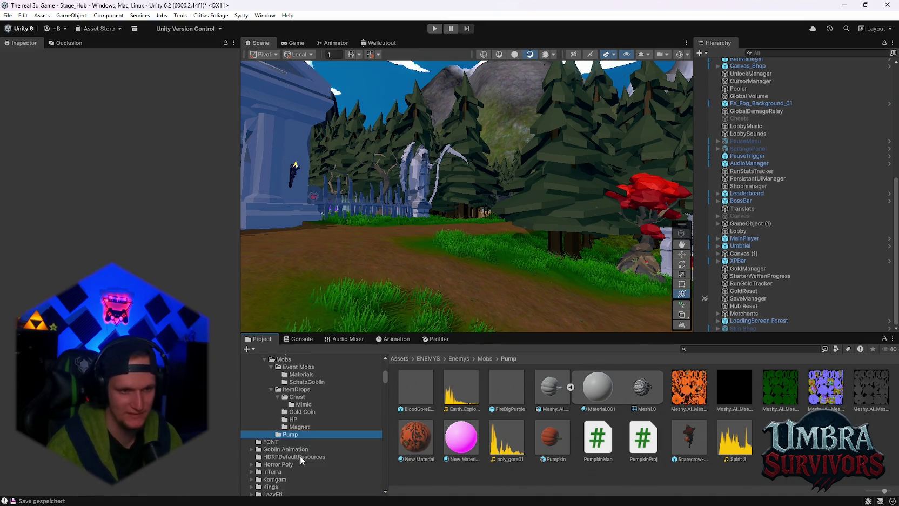
scroll(303, 418, down, 5)
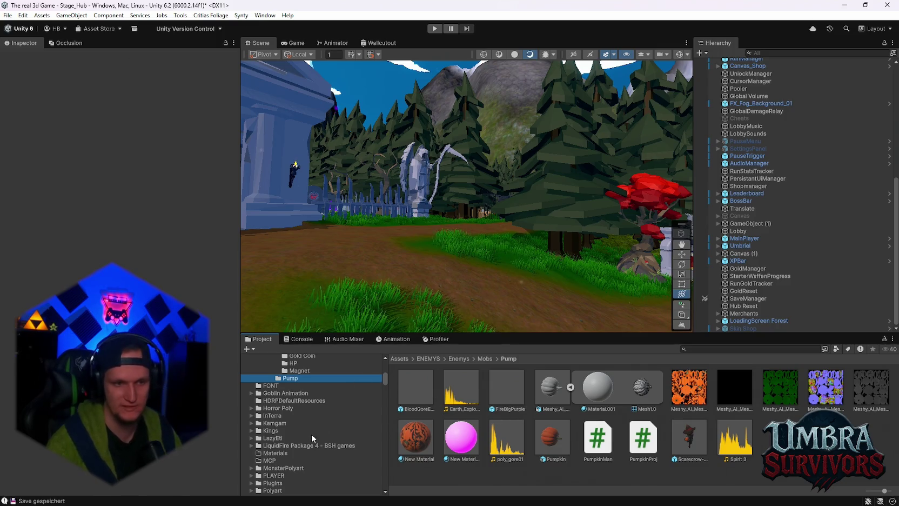
scroll(317, 430, up, 3)
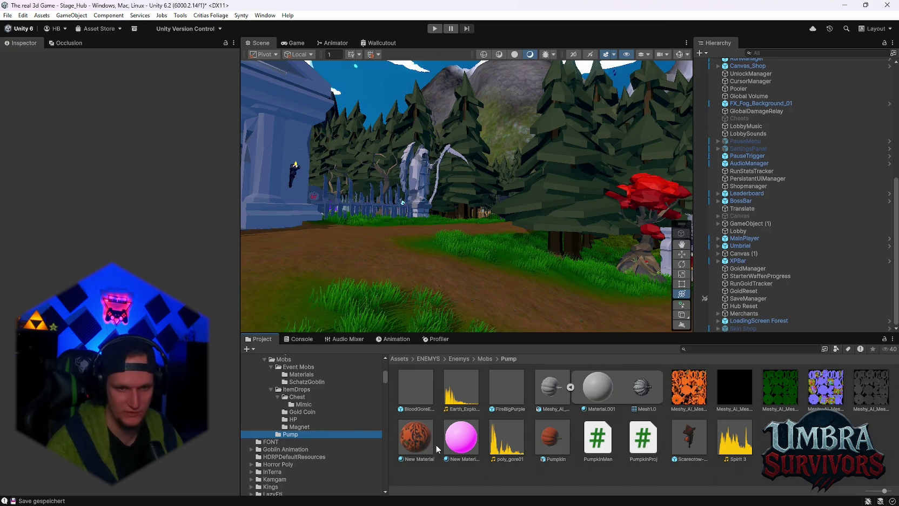
scroll(312, 448, down, 7)
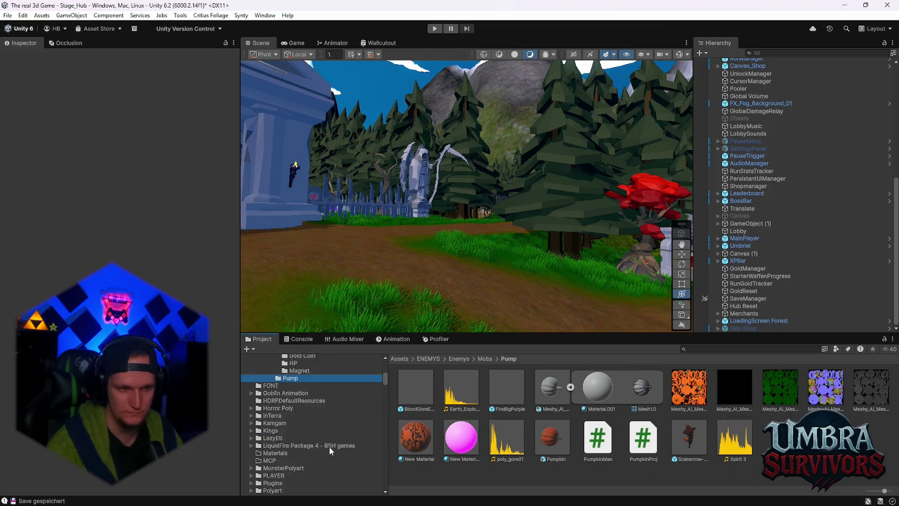
click(625, 495)
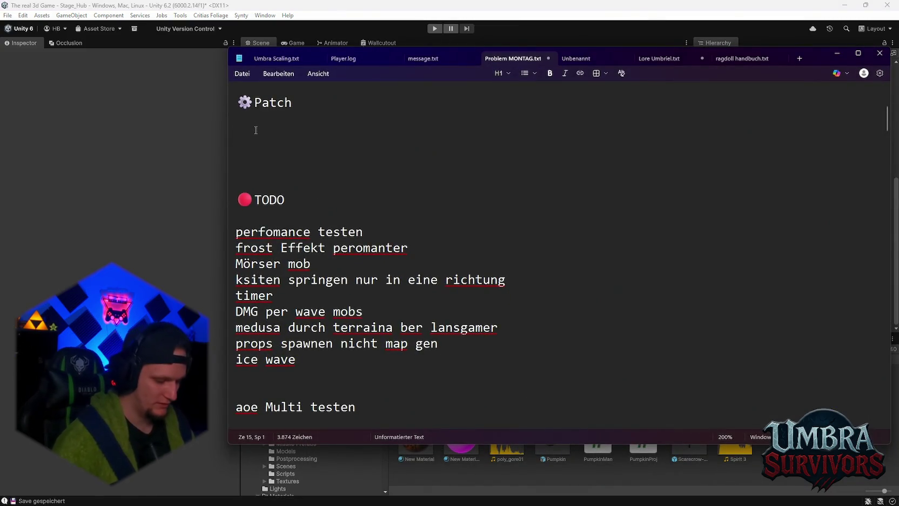
Under Patch, write 'jack o latern ist nun in Umbra als mini boss'.
text(jack o latern )
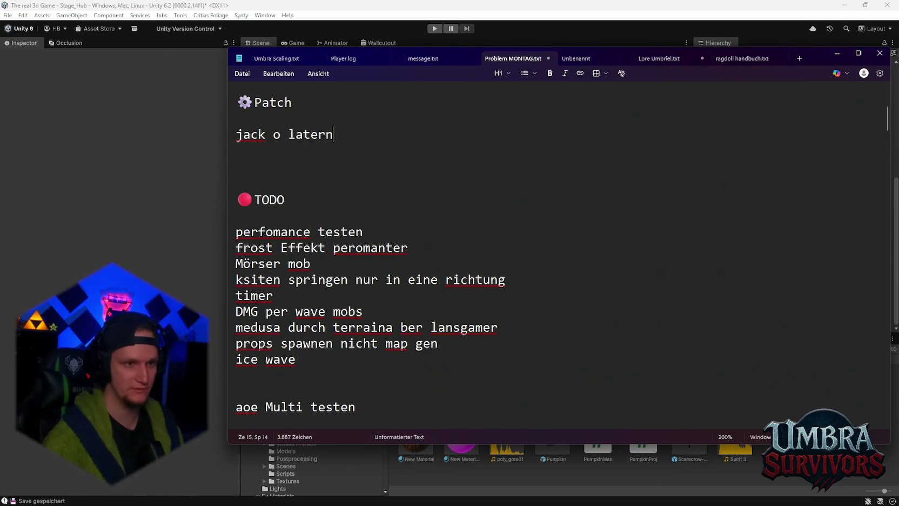
text(ist nun in Umbra als mini b)
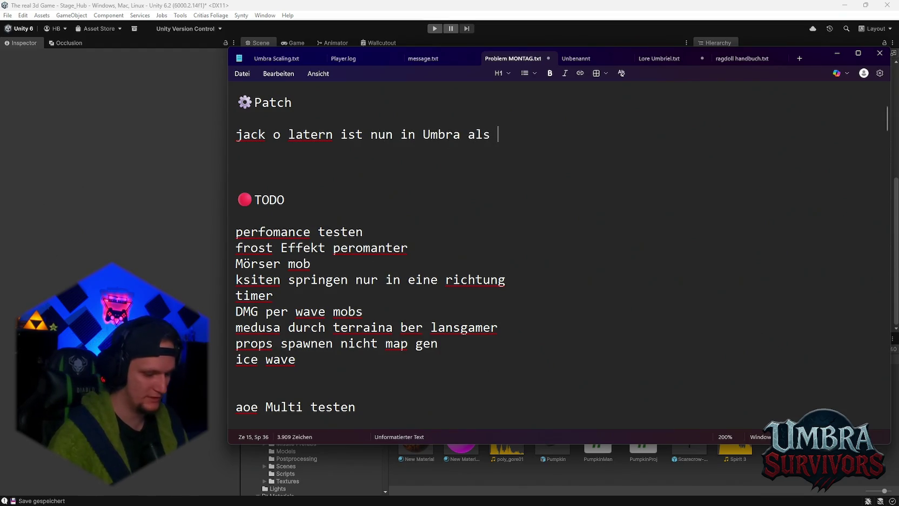
text(oss)
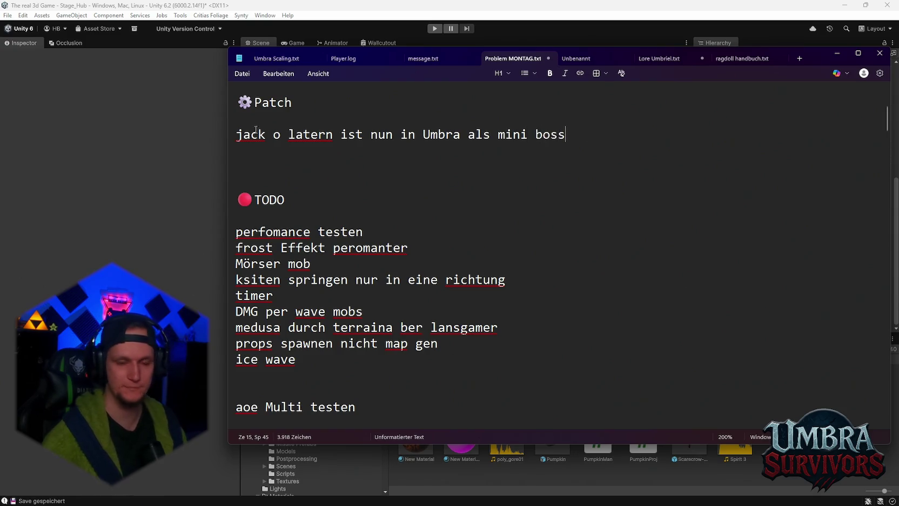
click(834, 56)
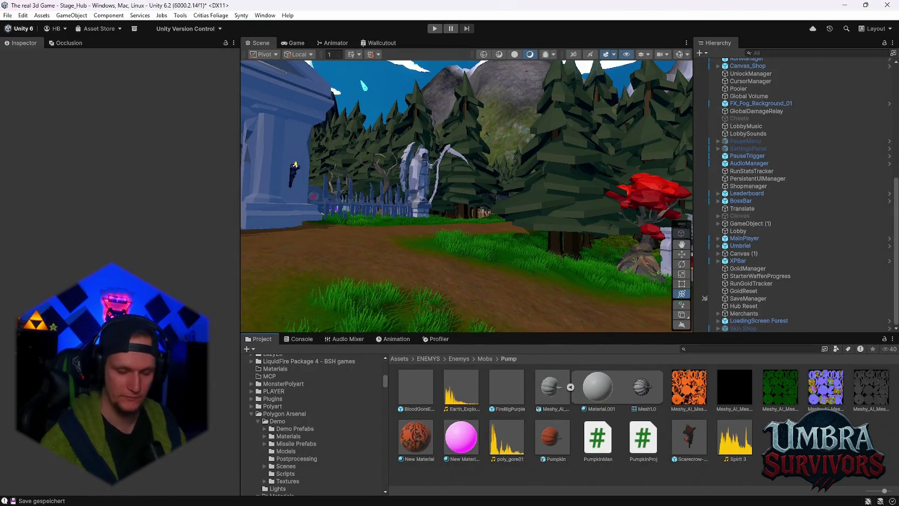
click(625, 494)
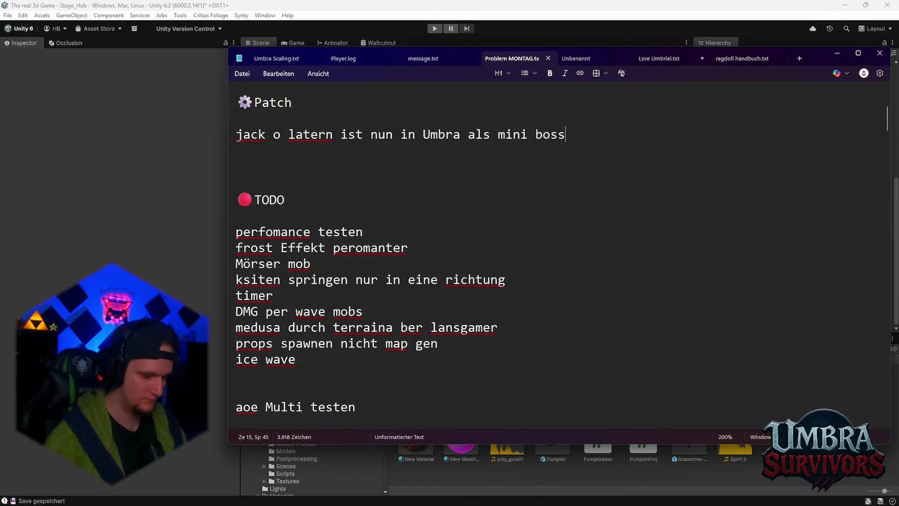
Add a second line 'medsurojectile eht wieder durhc wände' and close Notepad.
key(Return)
text(medsua projectile )
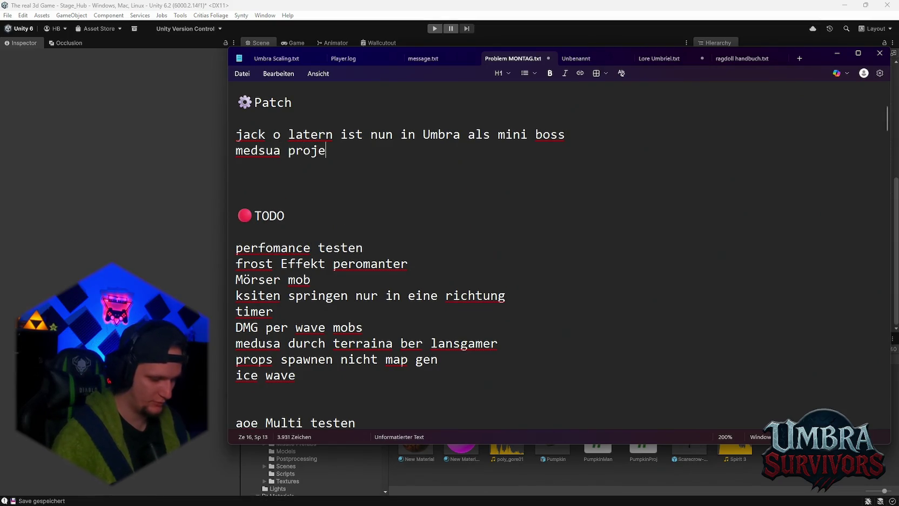
text(geht )
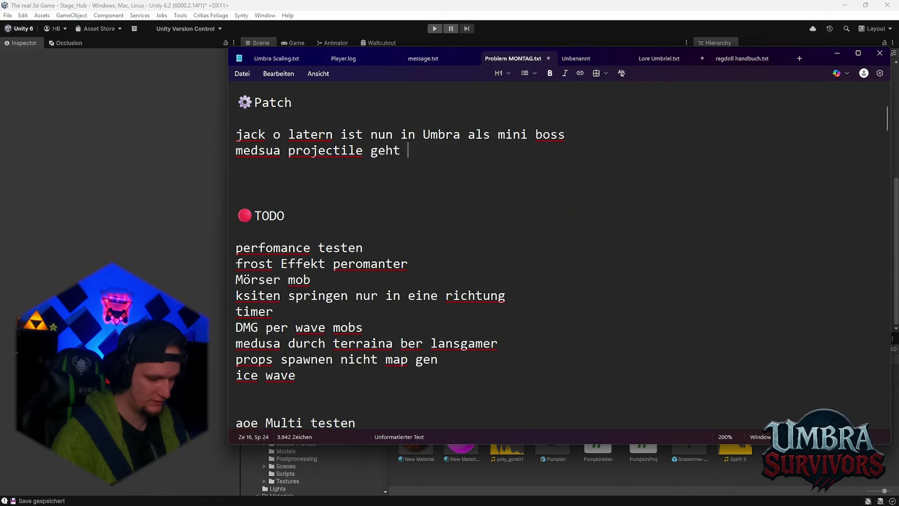
text(nun wieder durhc )
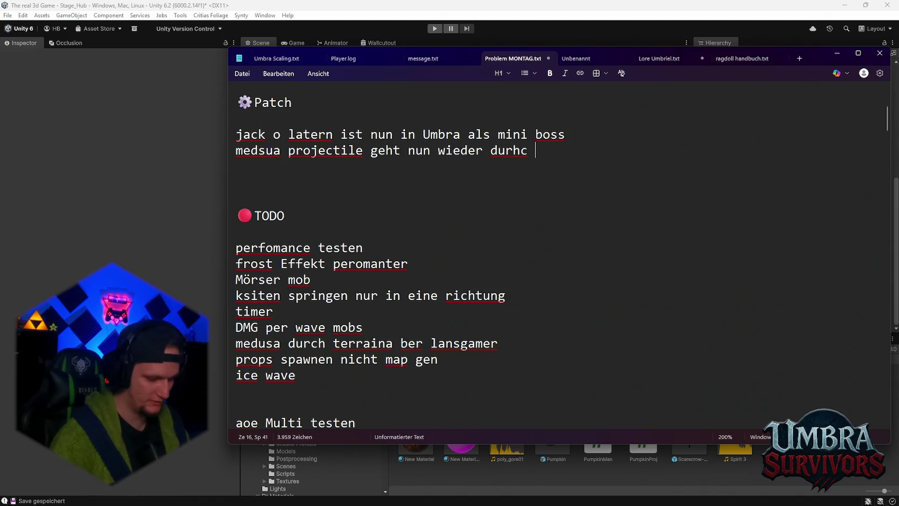
text(wände)
click(879, 53)
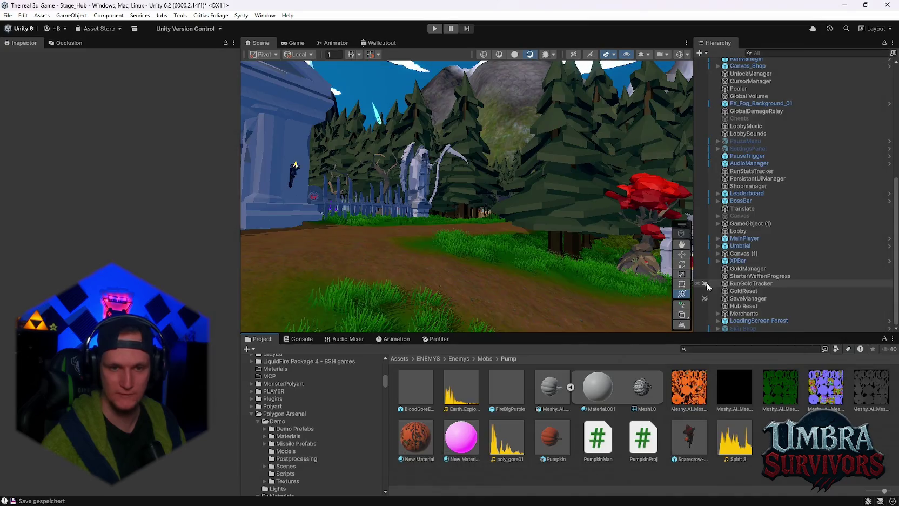
Open the Medusa boss folder and look through the Medusa prefab's components.
scroll(317, 413, down, 10)
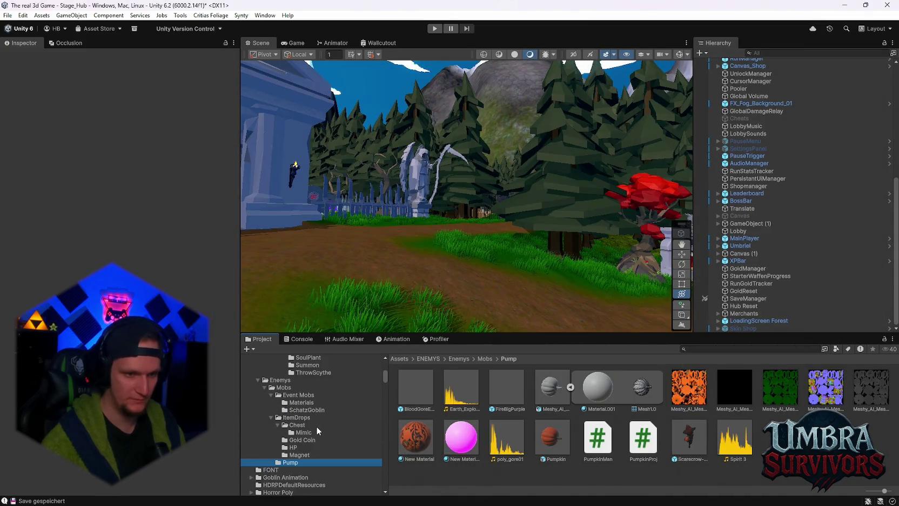
scroll(311, 431, up, 2)
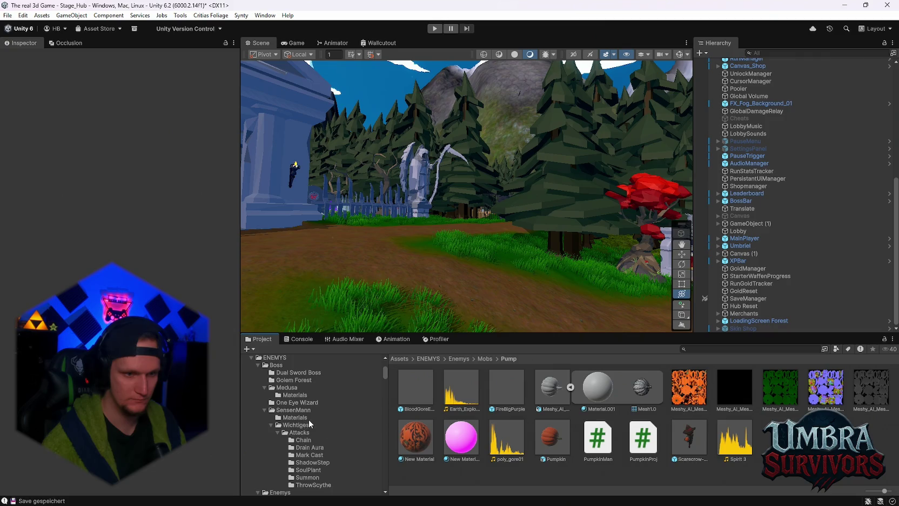
click(299, 396)
click(288, 389)
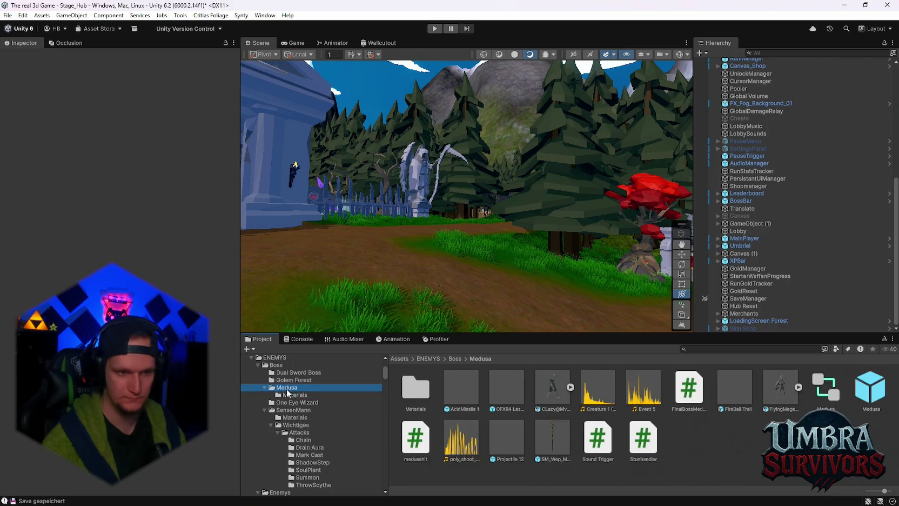
click(876, 398)
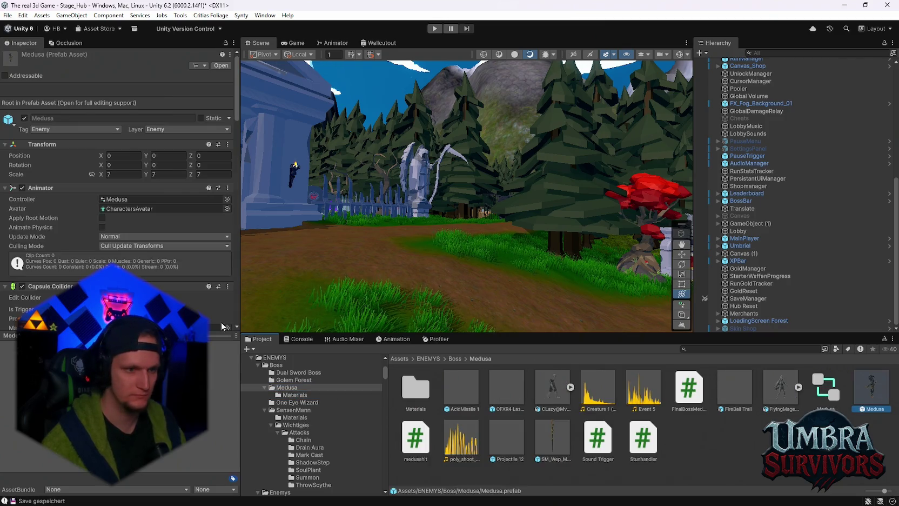
scroll(148, 273, down, 10)
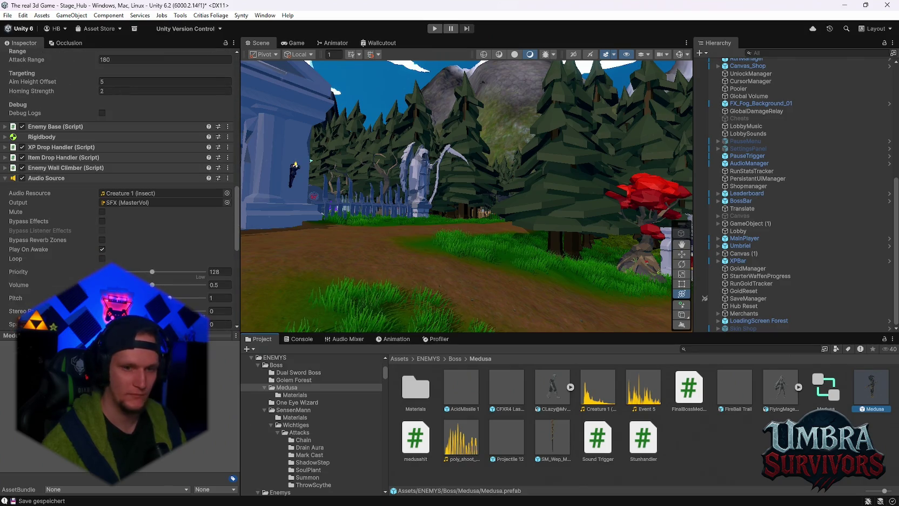
scroll(139, 205, up, 10)
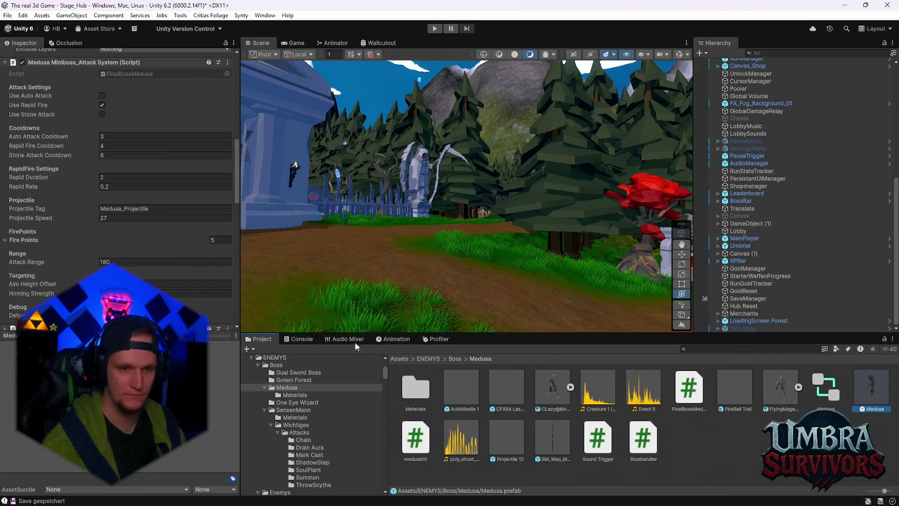
Review the AcidMissile 1 projectile settings (Damage 20, Max Lifetime 5), then bring Notepad forward.
click(461, 388)
scroll(145, 263, down, 5)
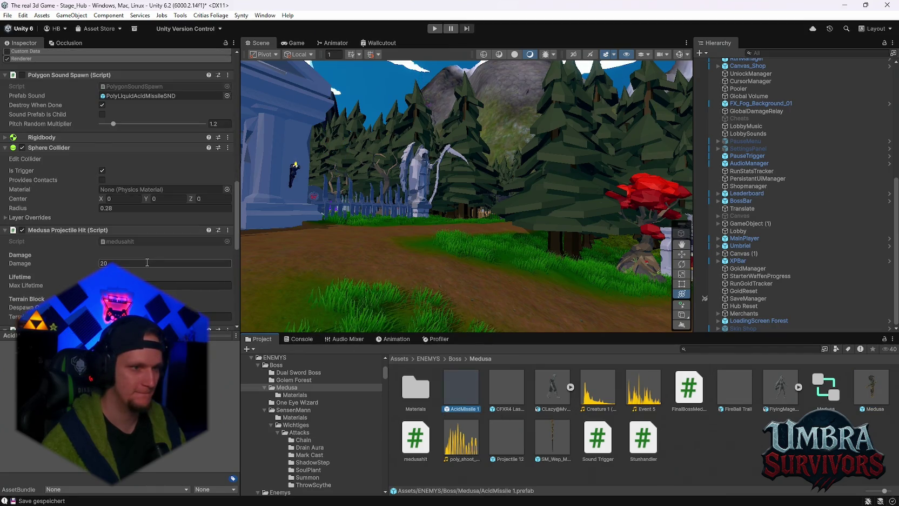
scroll(145, 263, down, 3)
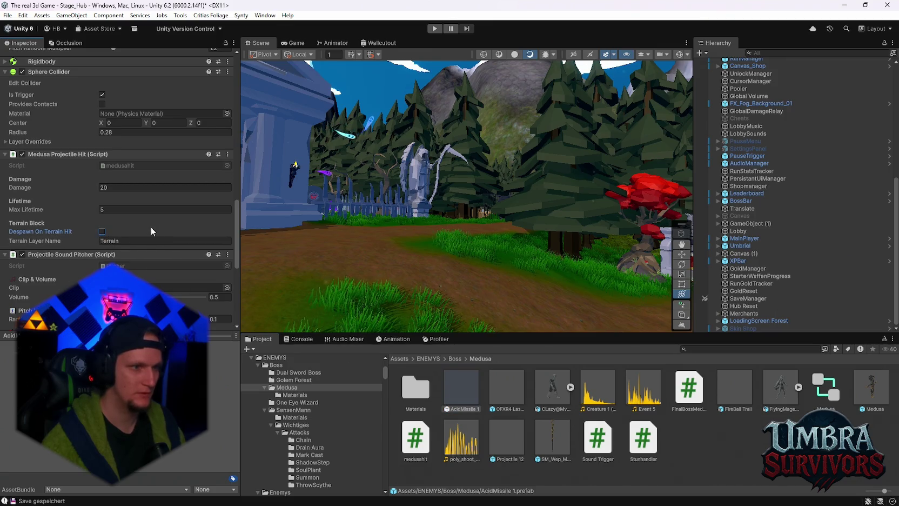
scroll(168, 224, down, 8)
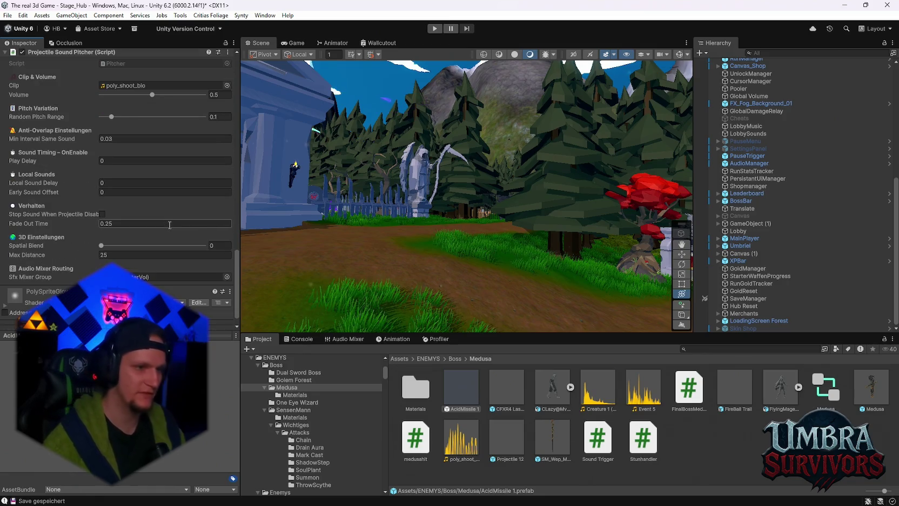
scroll(169, 224, up, 3)
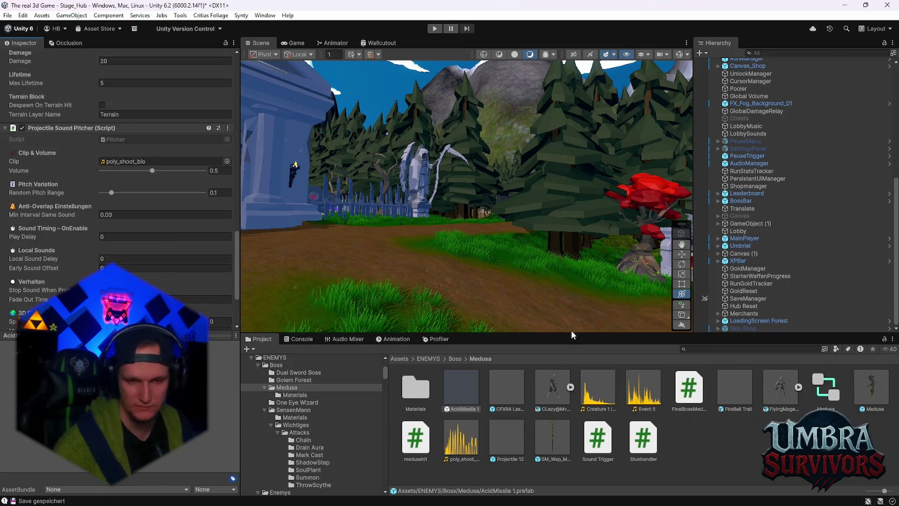
mouse_move(669, 481)
click(602, 498)
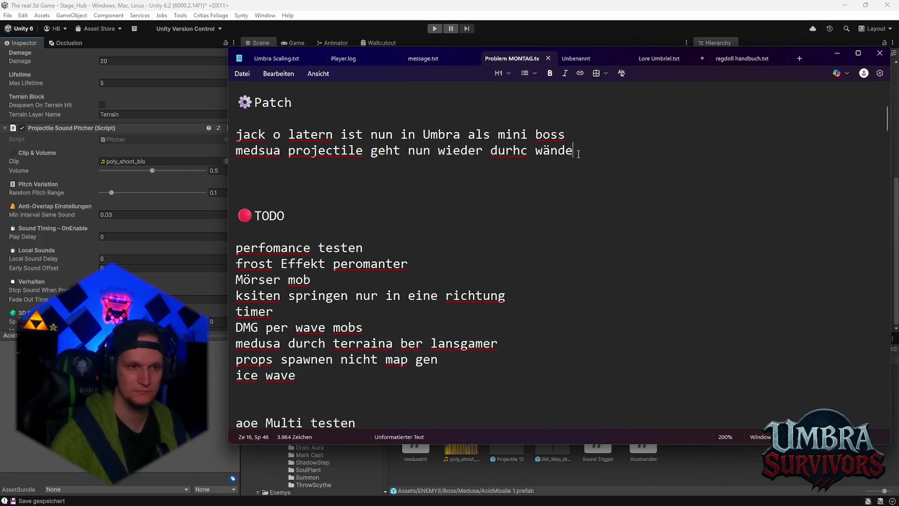
click(837, 57)
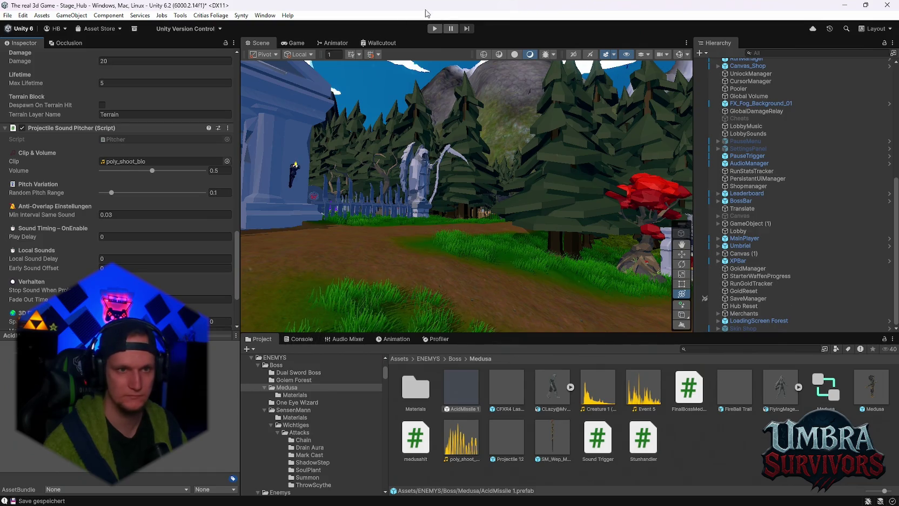
Start the playtest and walk into the weapon room to view the Infernal Torch.
click(435, 29)
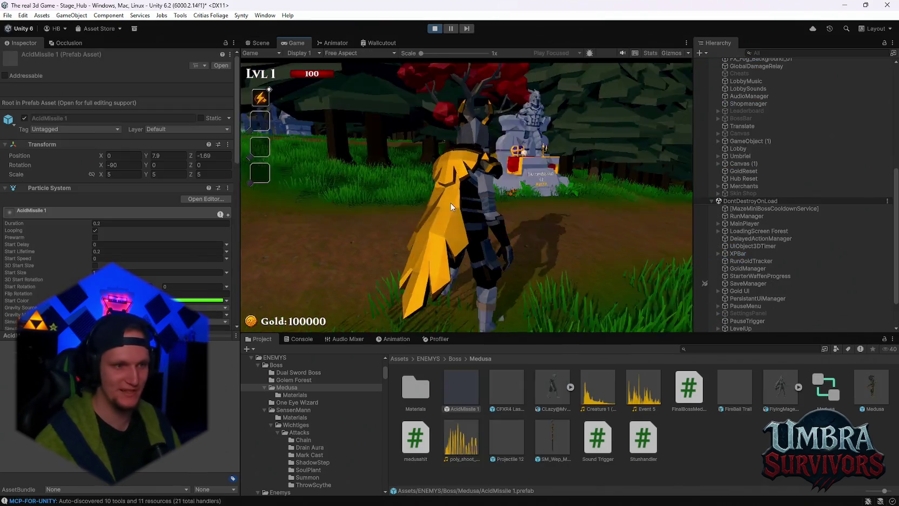
click(450, 202)
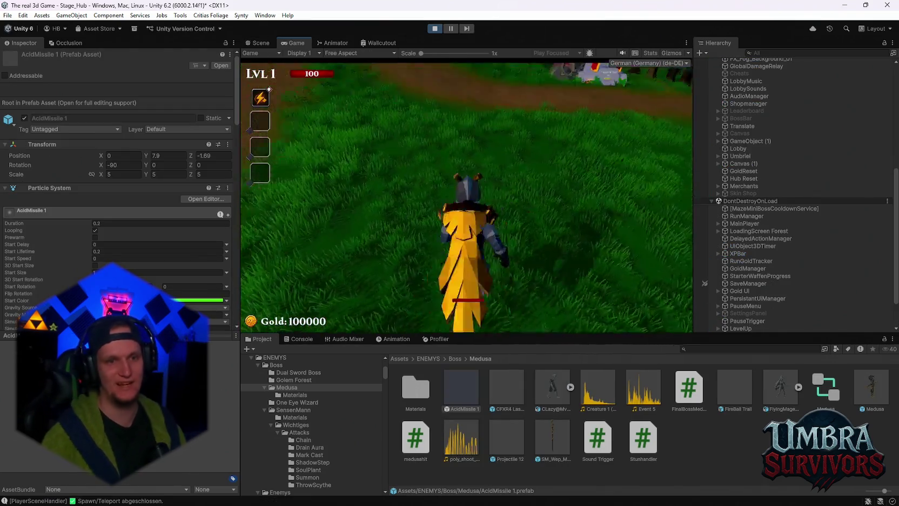
key(w)
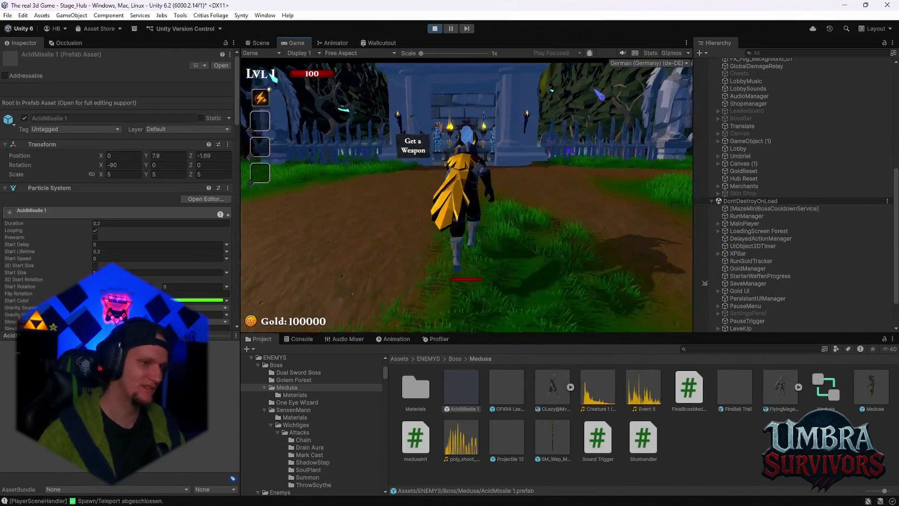
key(w)
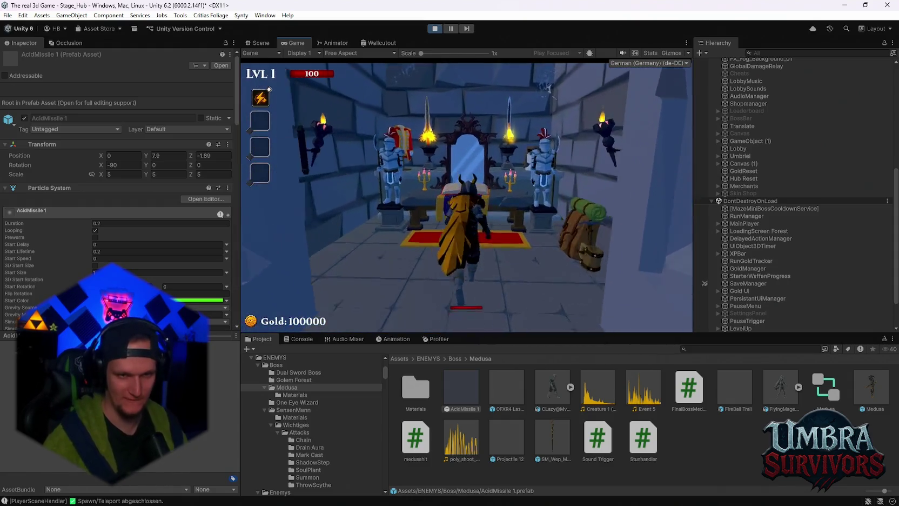
click(352, 226)
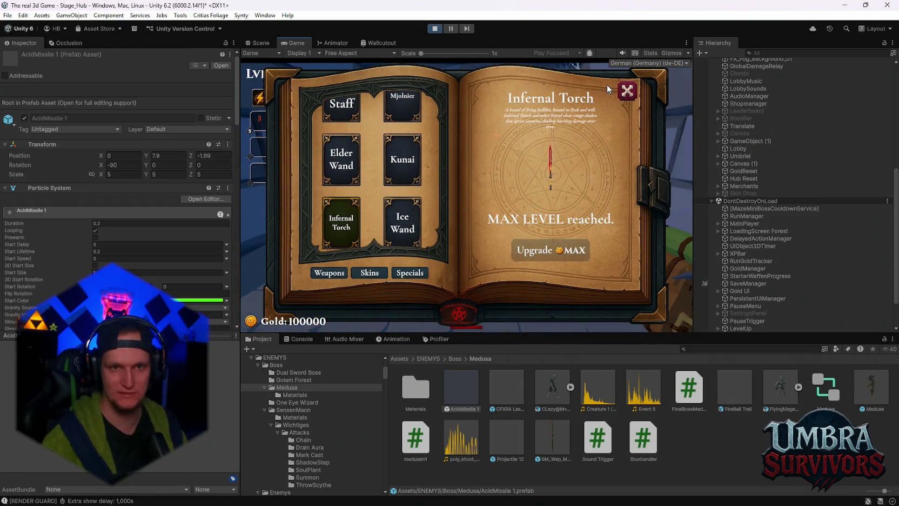
click(626, 91)
Walk to the dark portal and launch Stage 1, loading into Stage_Forest Wave 1.
key(w)
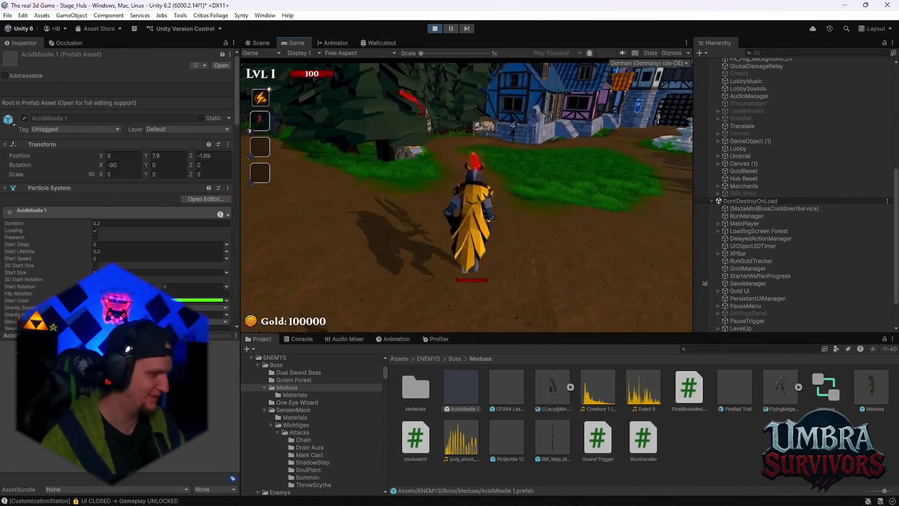
key(w)
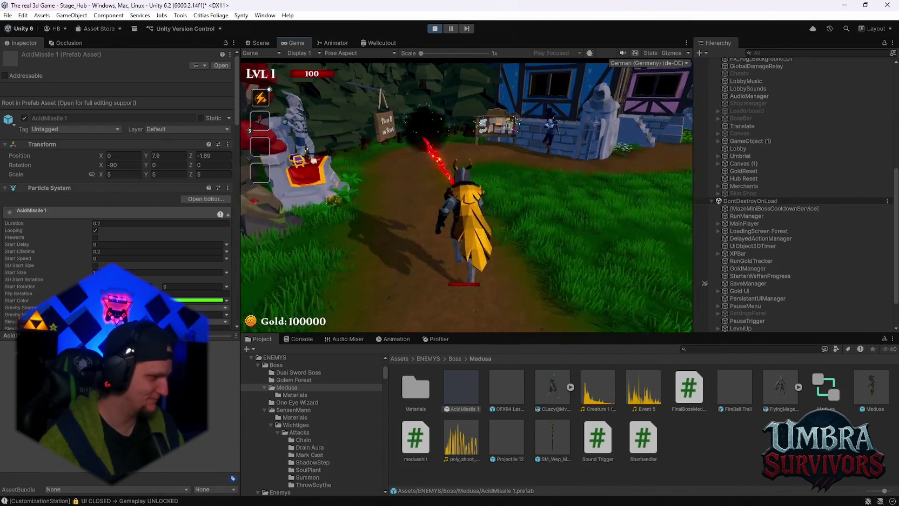
key(e)
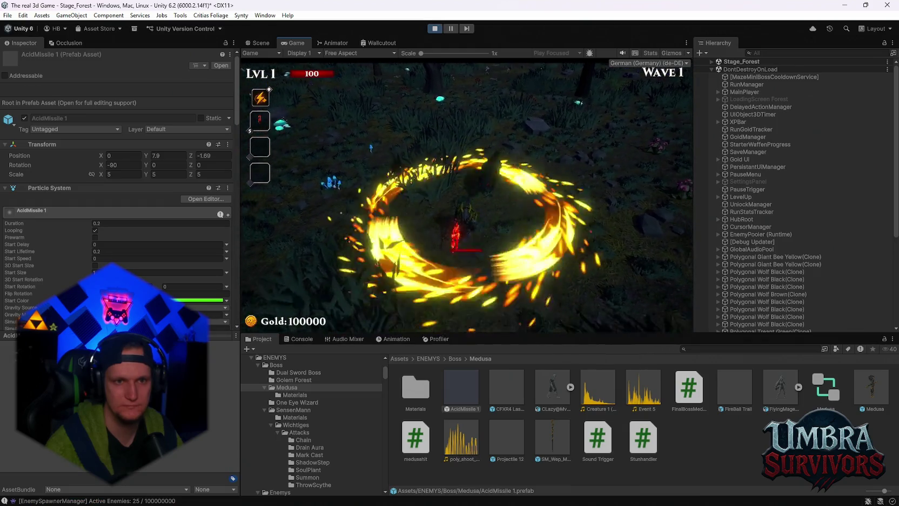
Pause the game and look through the Stage_Forest objects in the Hierarchy.
key(Escape)
scroll(810, 238, down, 5)
scroll(794, 243, up, 5)
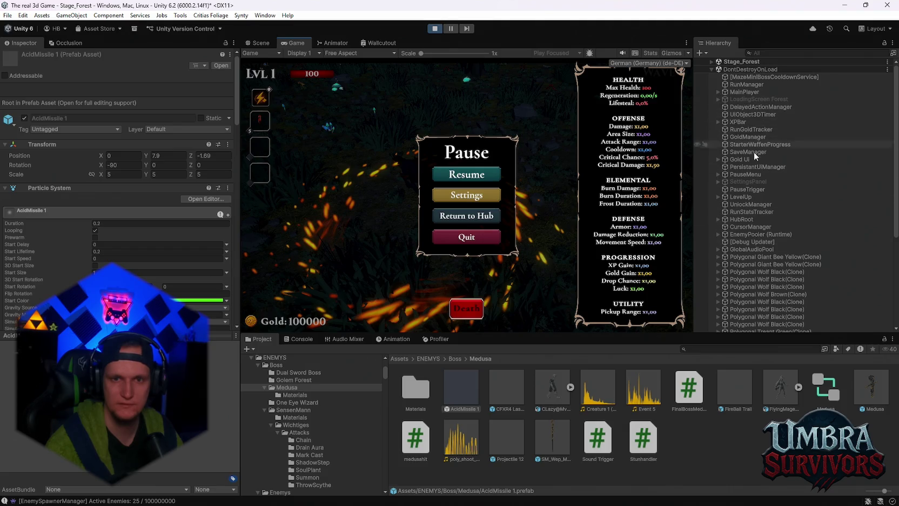
click(712, 61)
scroll(756, 137, down, 5)
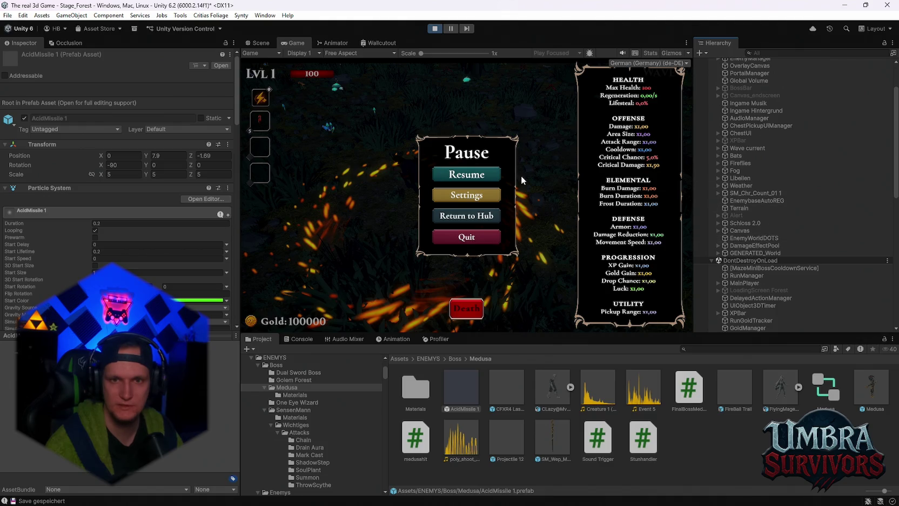
scroll(718, 198, up, 3)
scroll(756, 192, down, 5)
scroll(757, 194, down, 10)
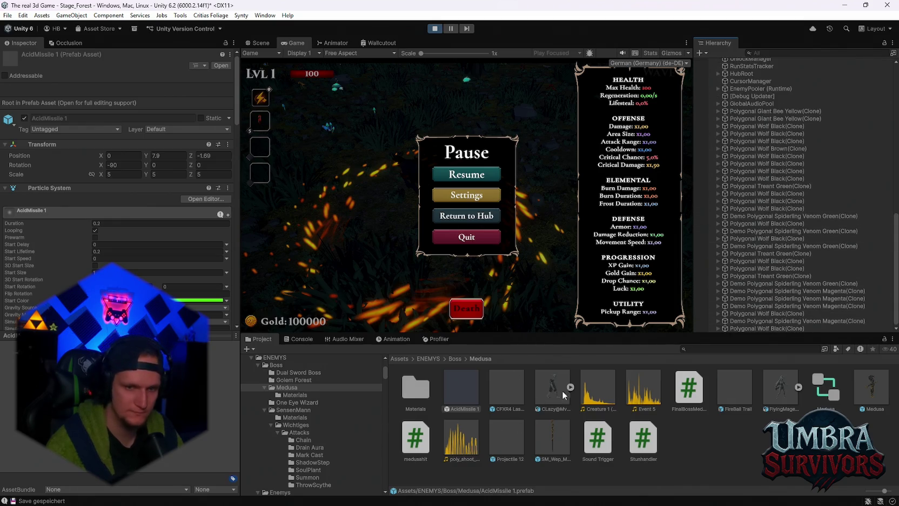
scroll(308, 435, down, 10)
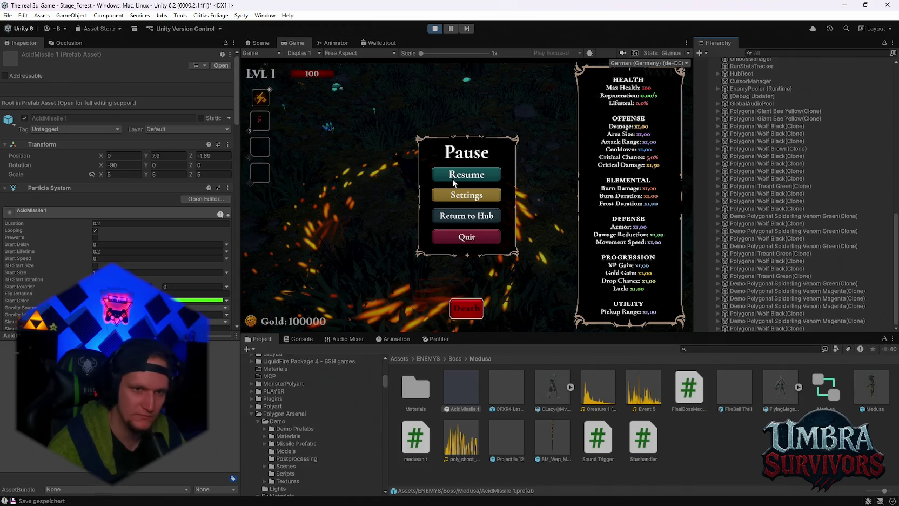
Resume, reroll the upgrade cards twice, pick Calzifer, then pause and stop play mode.
click(452, 184)
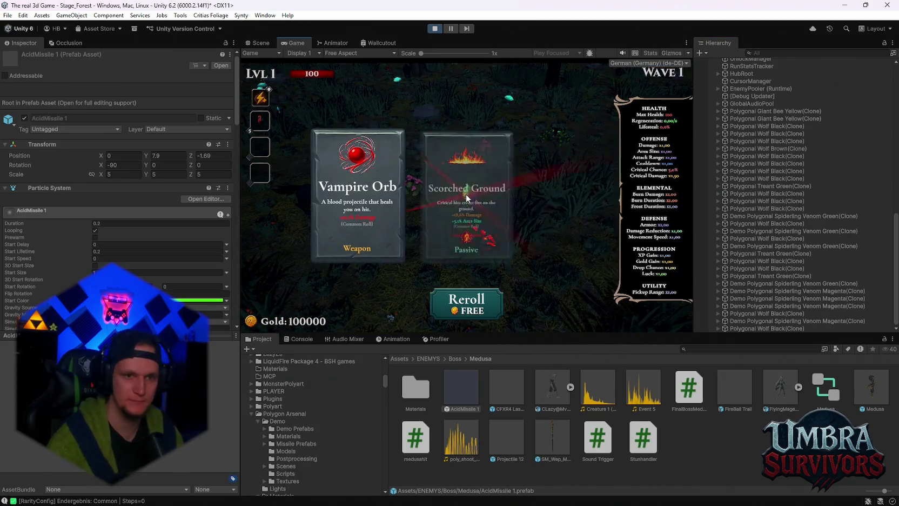
click(469, 313)
click(469, 313)
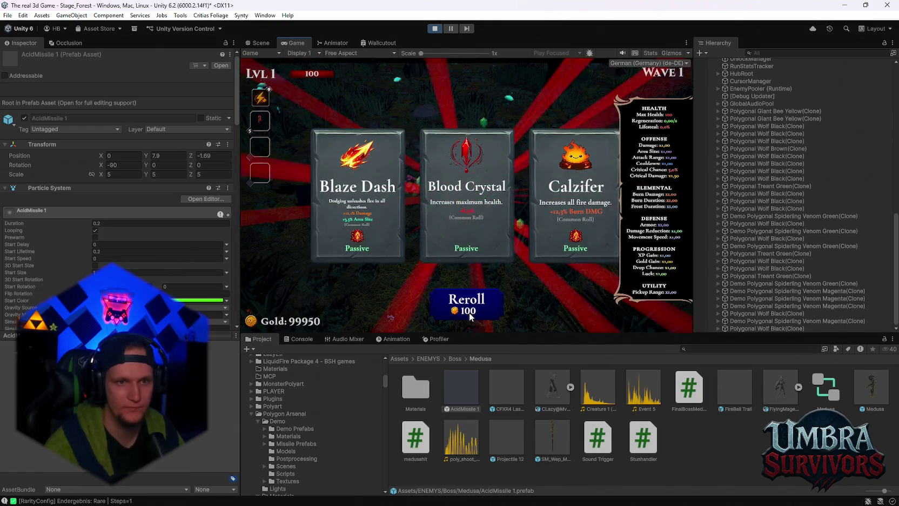
click(576, 216)
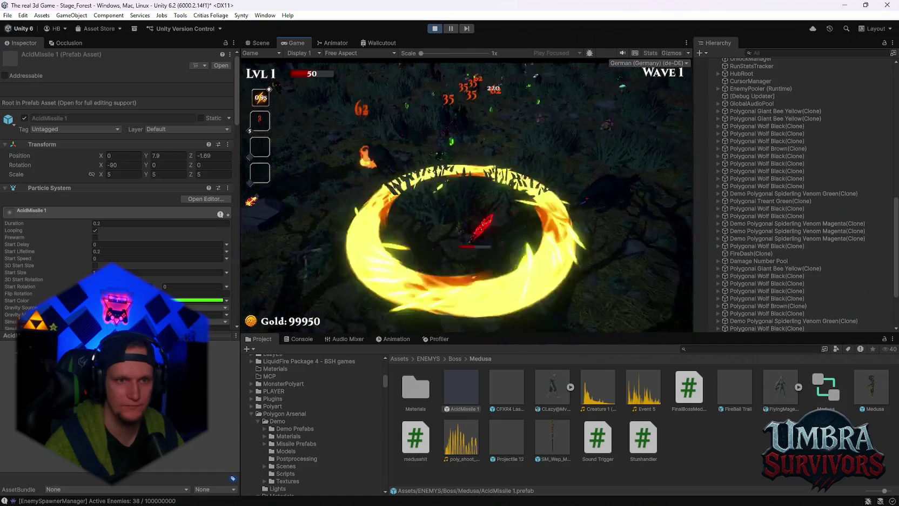
key(Escape)
click(434, 28)
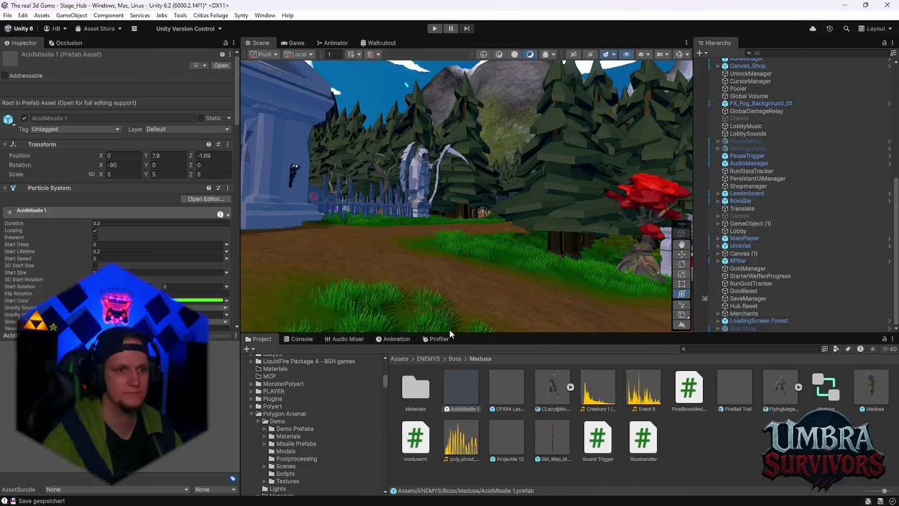
Glance at the console, then search the project for 'mobs' and open the Mobs folder.
click(298, 339)
click(261, 339)
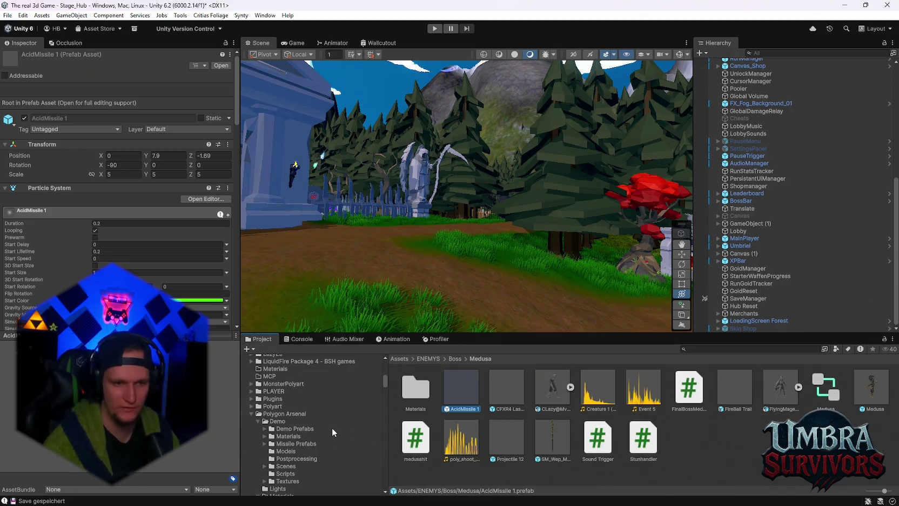
scroll(332, 427, up, 10)
click(702, 349)
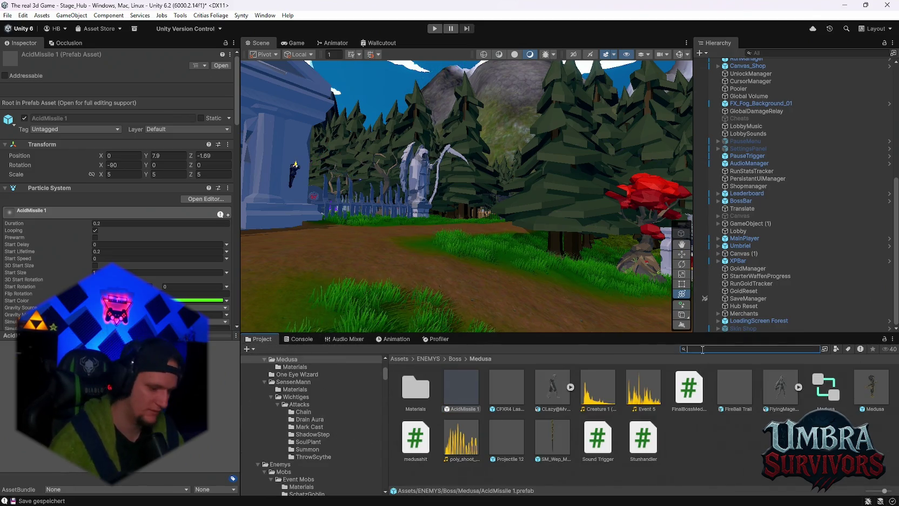
text(mobs)
click(453, 394)
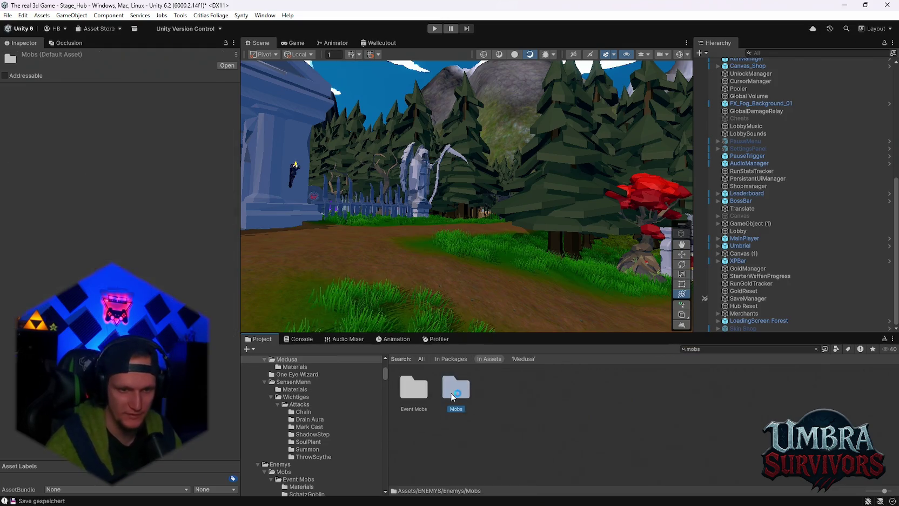
double_click(453, 396)
Multi-select eleven enemy prefabs, including the Polygonal Treants and Demo Poly mobs.
scroll(651, 439, down, 1)
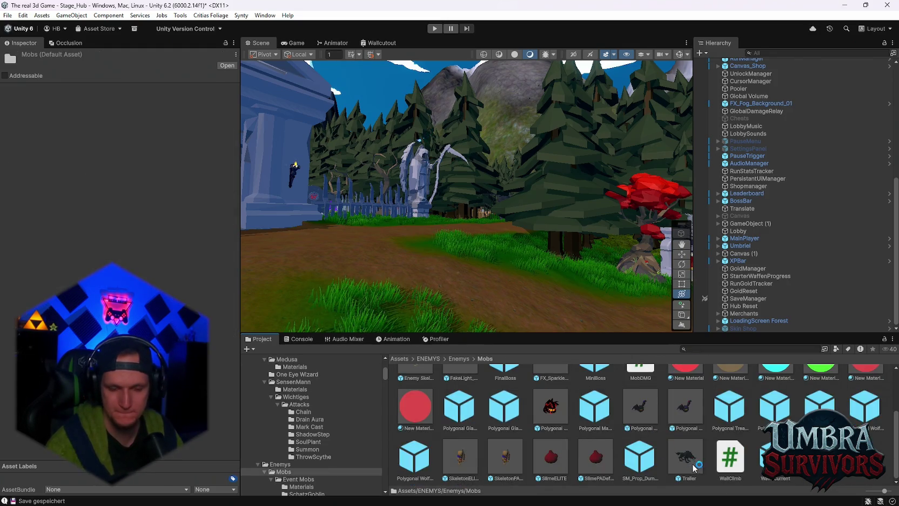
scroll(685, 450, up, 1)
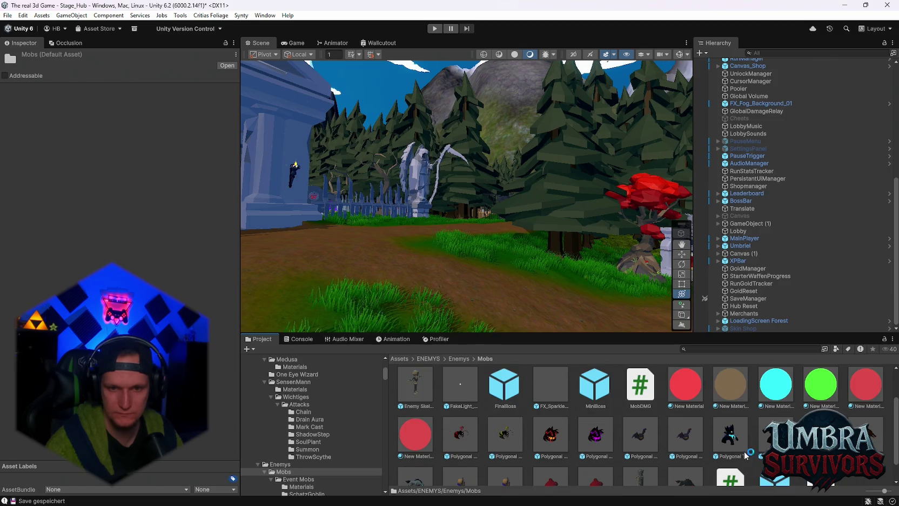
click(730, 432)
ctrl+click(759, 440)
scroll(735, 439, up, 2)
scroll(697, 438, down, 2)
ctrl+click(596, 430)
ctrl+click(550, 431)
ctrl+click(506, 431)
ctrl+click(460, 430)
scroll(522, 435, up, 1)
ctrl+click(652, 409)
ctrl+click(675, 395)
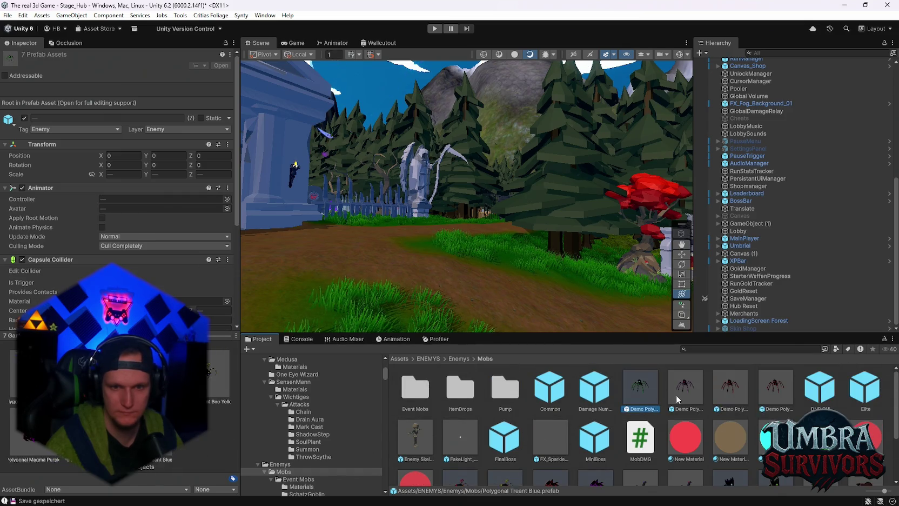
scroll(718, 427, down, 2)
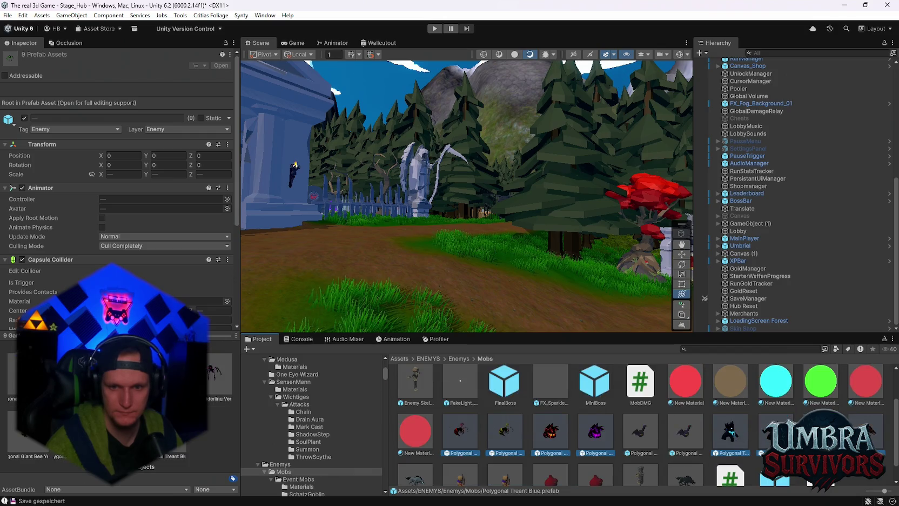
scroll(486, 432, down, 2)
ctrl+click(505, 455)
ctrl+click(460, 455)
ctrl+click(424, 455)
Expand the shared Enemy Base settings and toggle Force Proxy Only under DOTS-LIKE Driver.
scroll(543, 458, up, 2)
scroll(543, 458, up, 2)
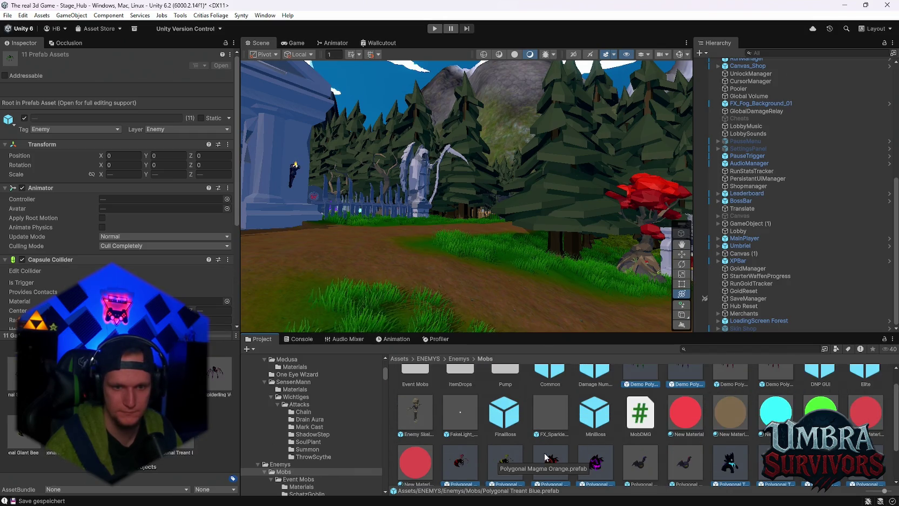
scroll(7, 221, down, 5)
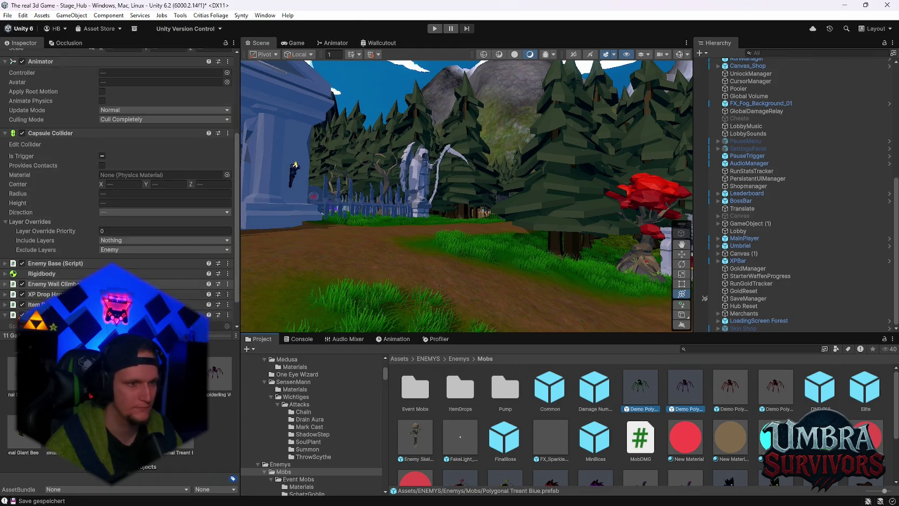
click(6, 230)
scroll(5, 231, down, 5)
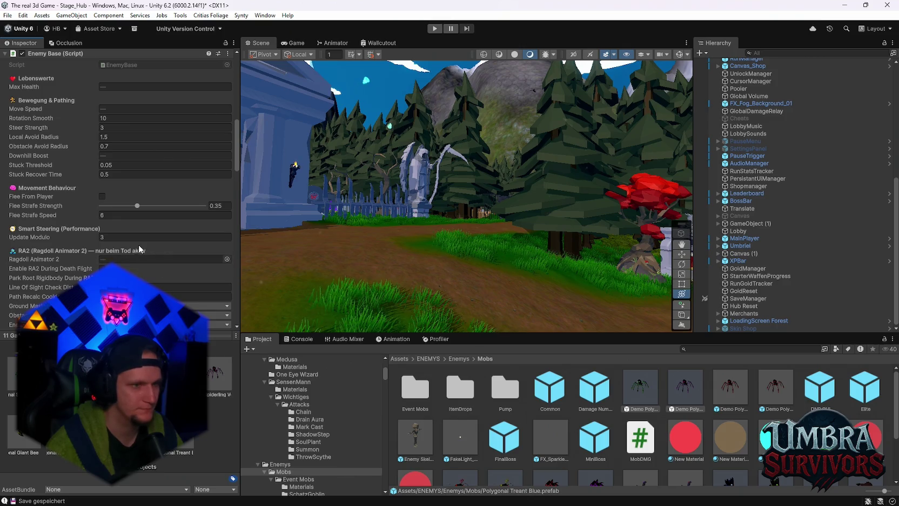
scroll(139, 249, down, 5)
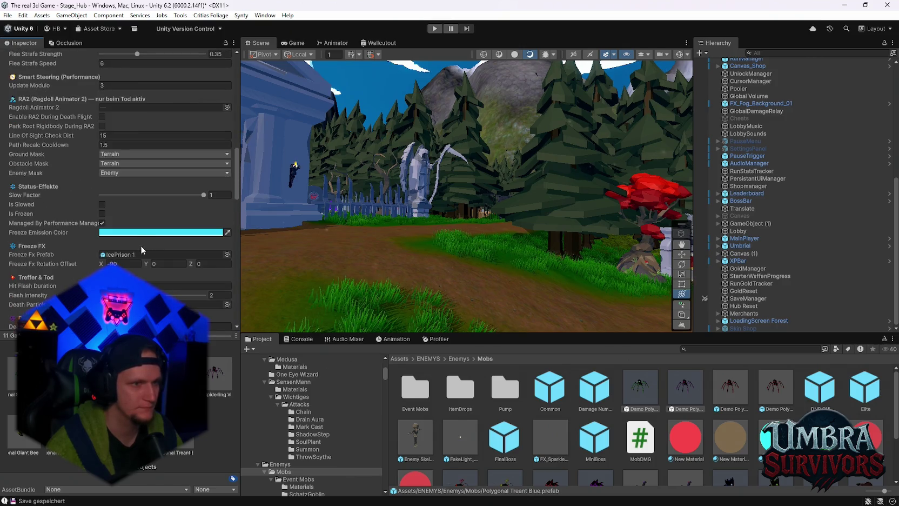
scroll(141, 248, down, 10)
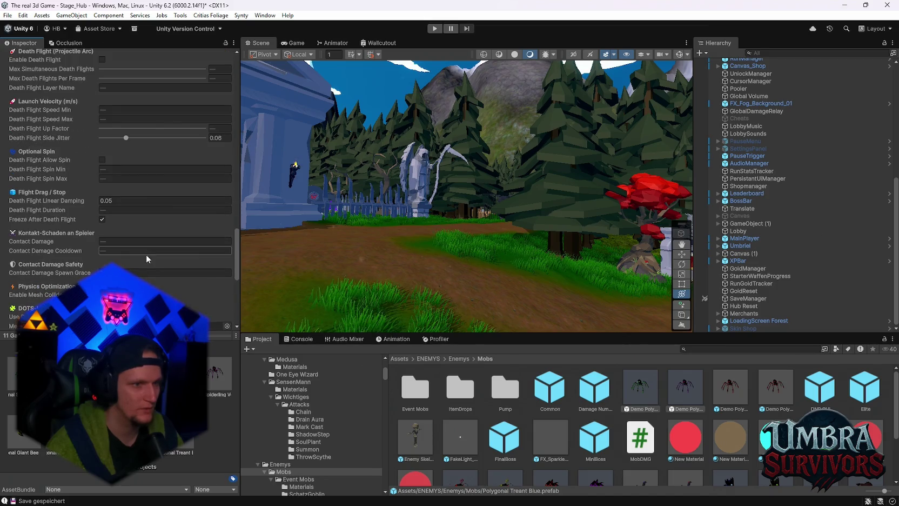
scroll(142, 255, down, 3)
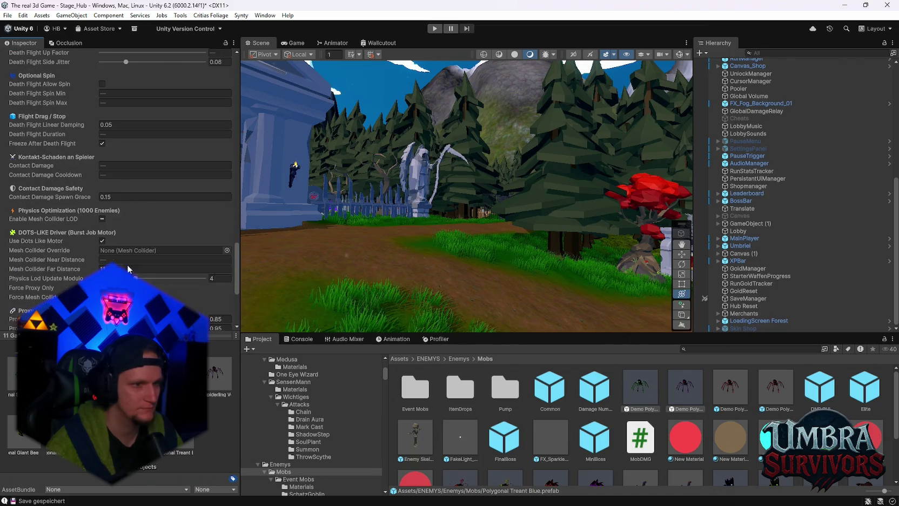
click(102, 288)
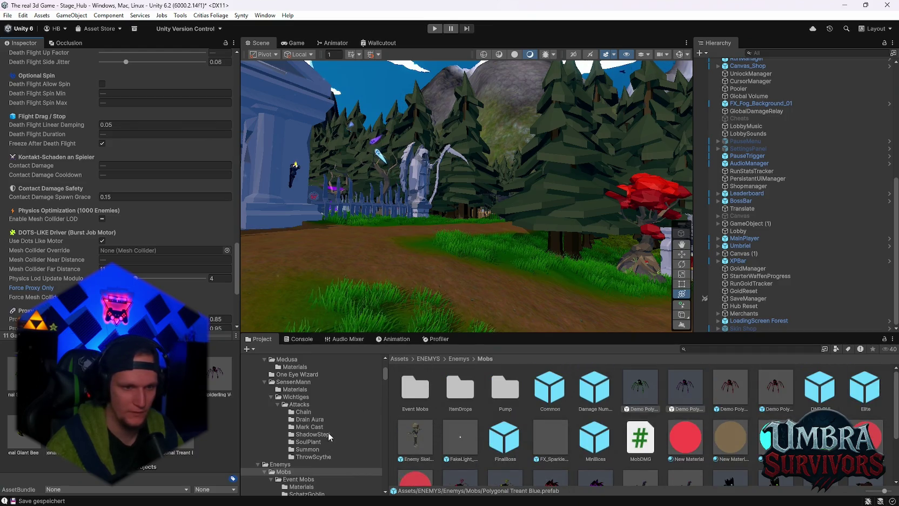
scroll(316, 459, up, 3)
click(296, 437)
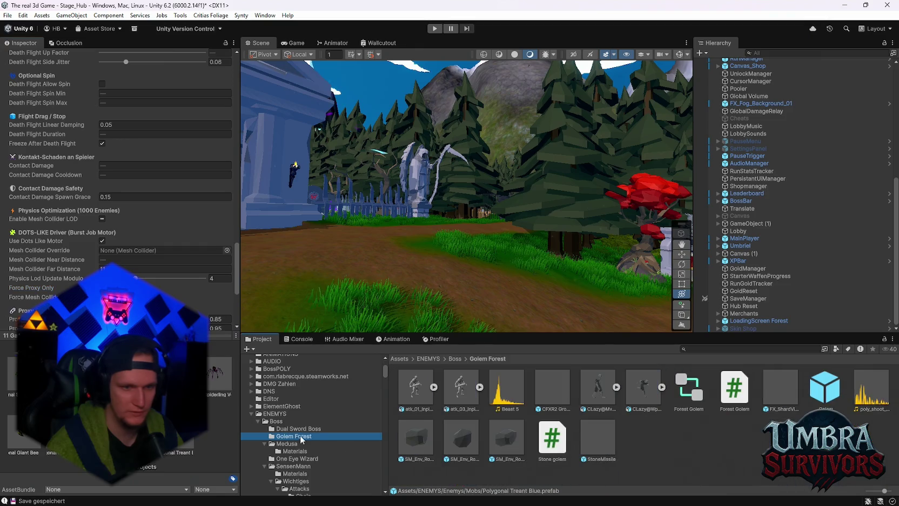
click(825, 392)
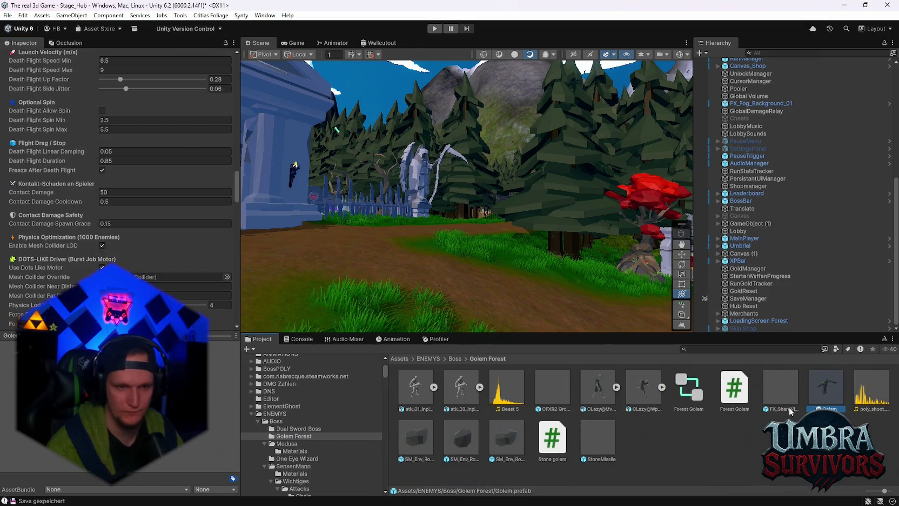
click(303, 429)
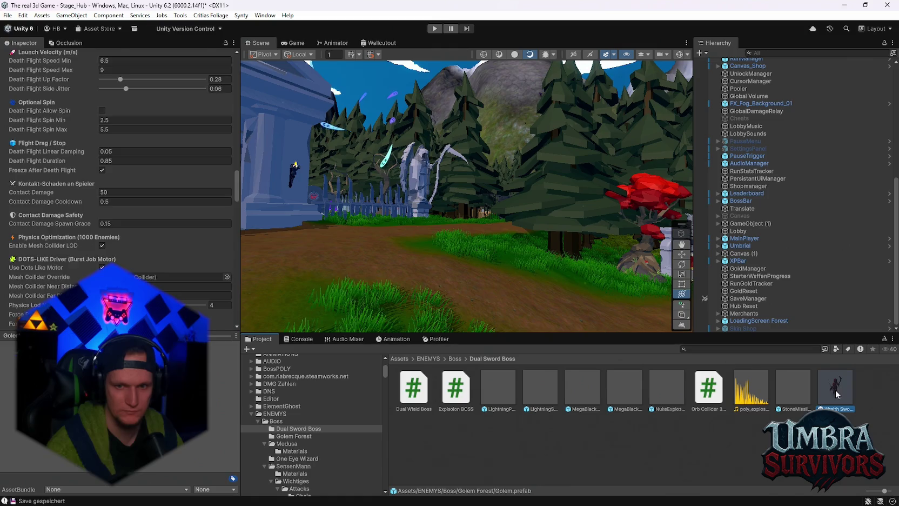
ctrl+click(841, 387)
scroll(301, 434, down, 2)
click(295, 432)
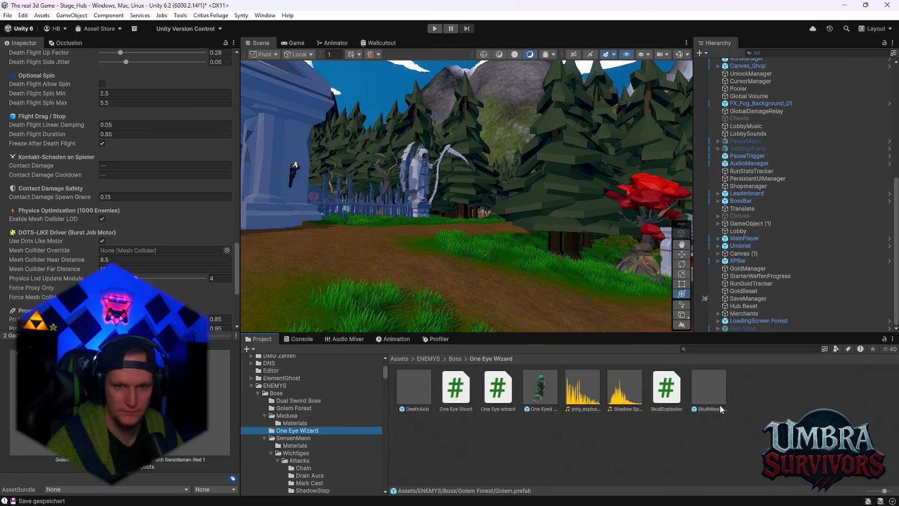
ctrl+click(553, 398)
scroll(314, 436, down, 4)
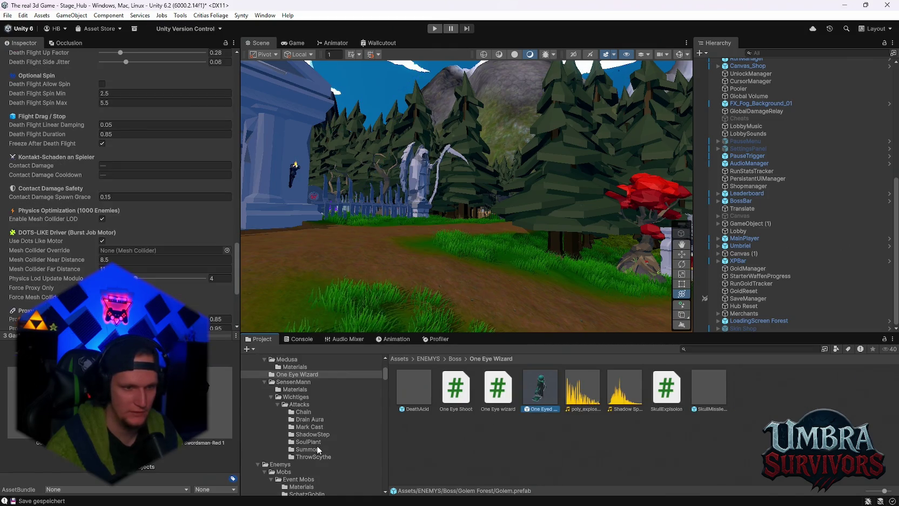
scroll(316, 444, down, 1)
click(317, 460)
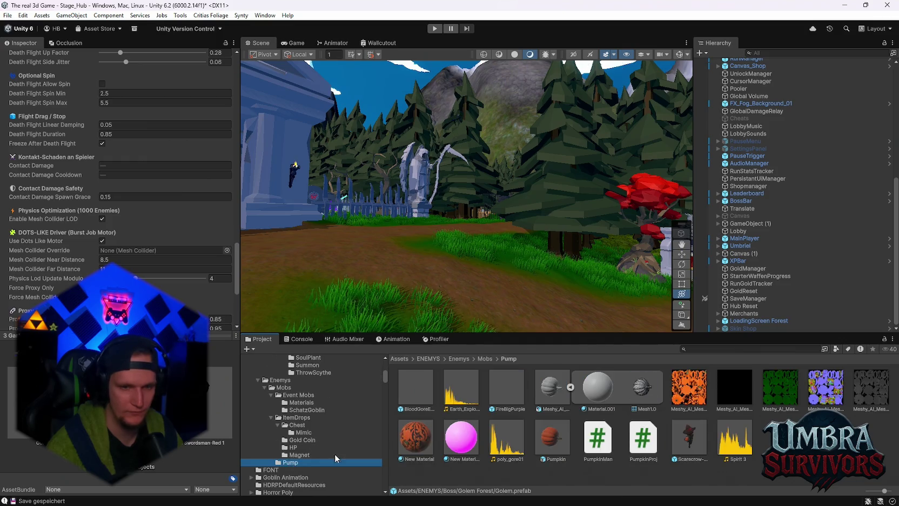
ctrl+click(689, 437)
scroll(312, 435, up, 1)
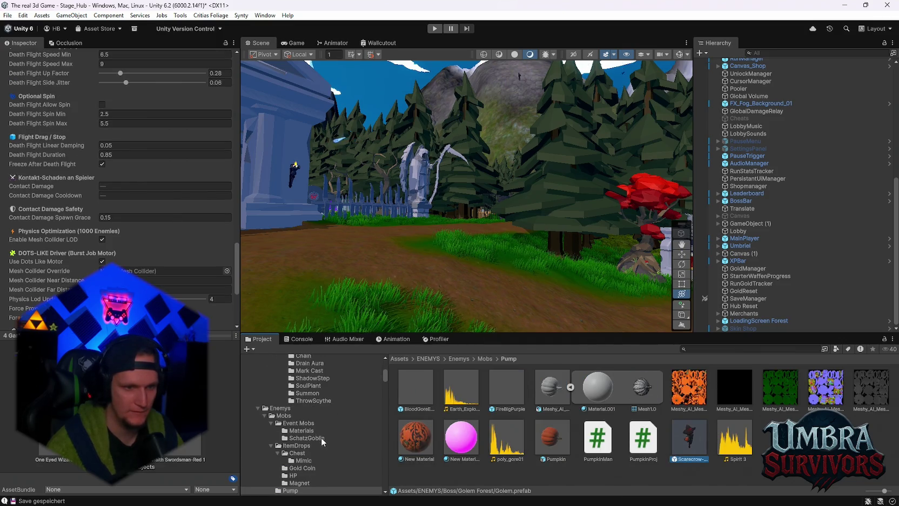
scroll(294, 442, up, 2)
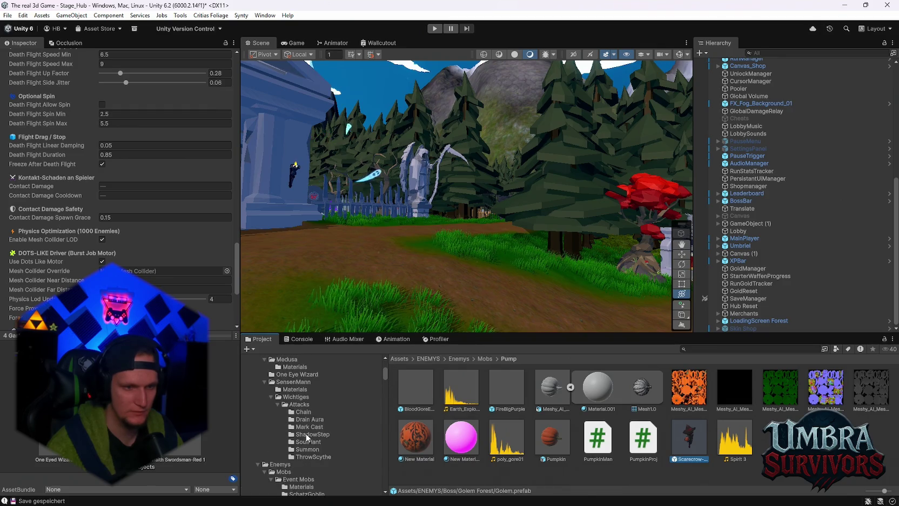
click(296, 397)
ctrl+click(597, 389)
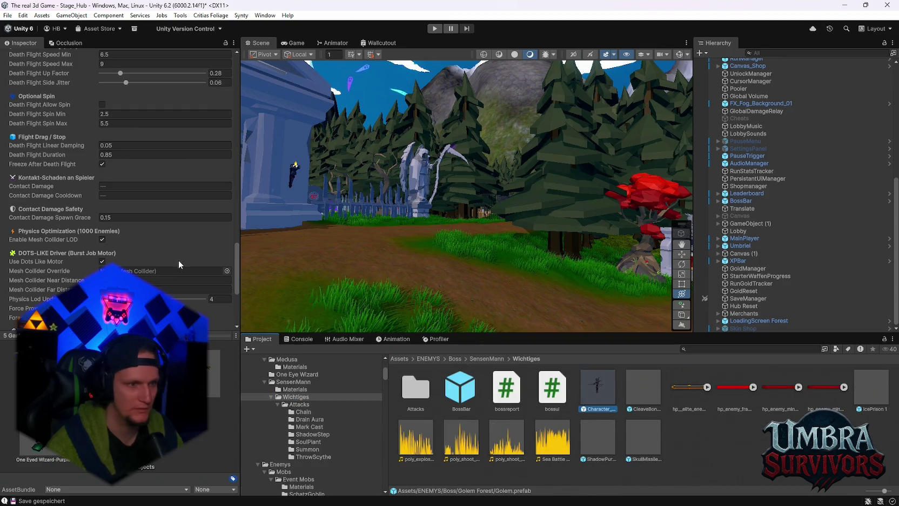
scroll(130, 264, down, 2)
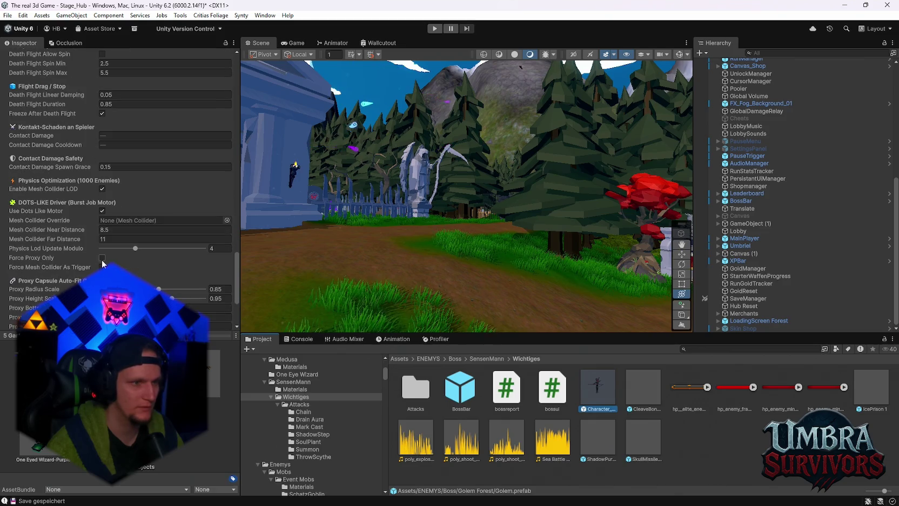
scroll(115, 264, up, 2)
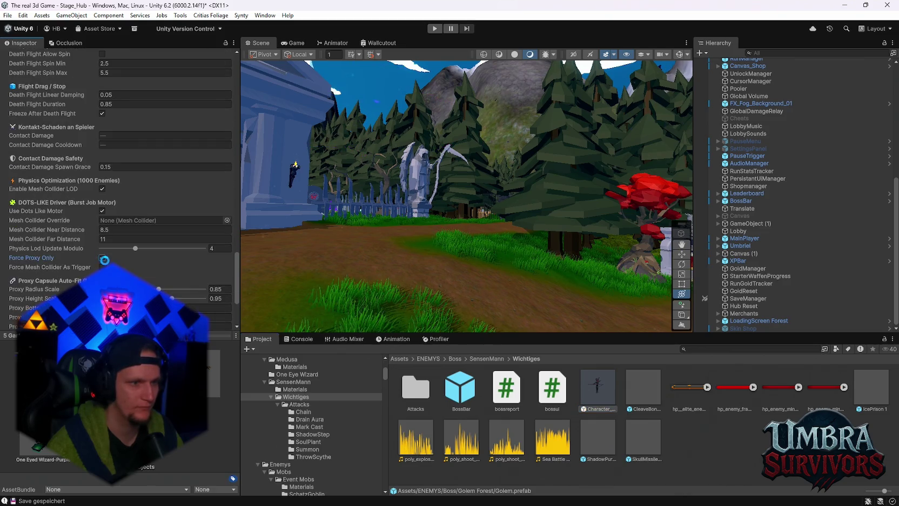
scroll(149, 259, down, 3)
scroll(148, 258, down, 2)
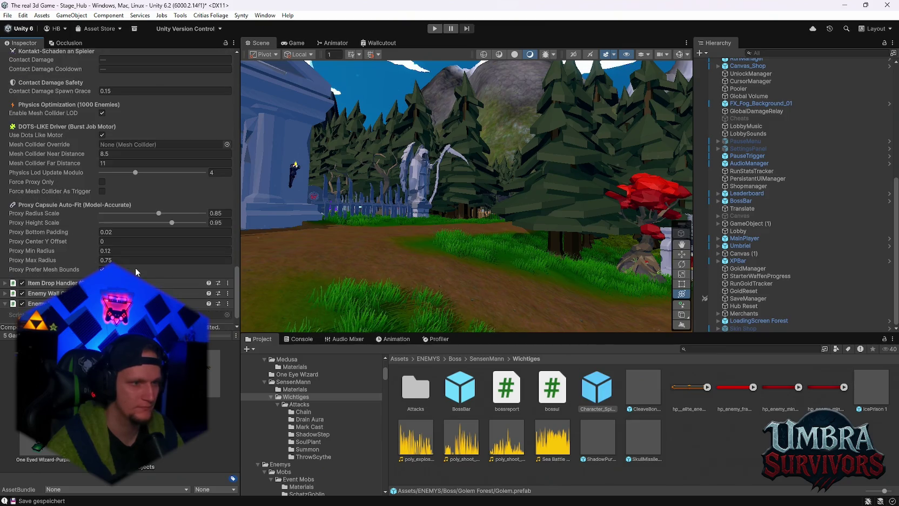
click(597, 386)
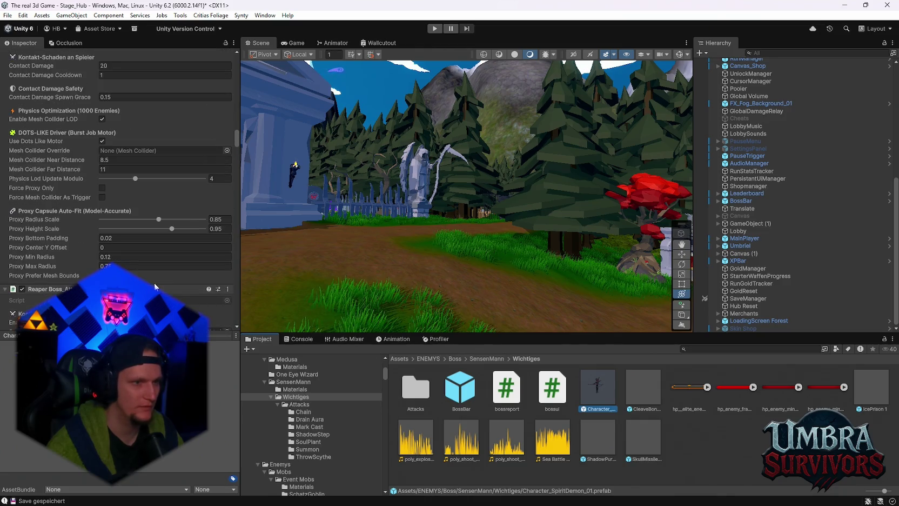
scroll(154, 283, up, 2)
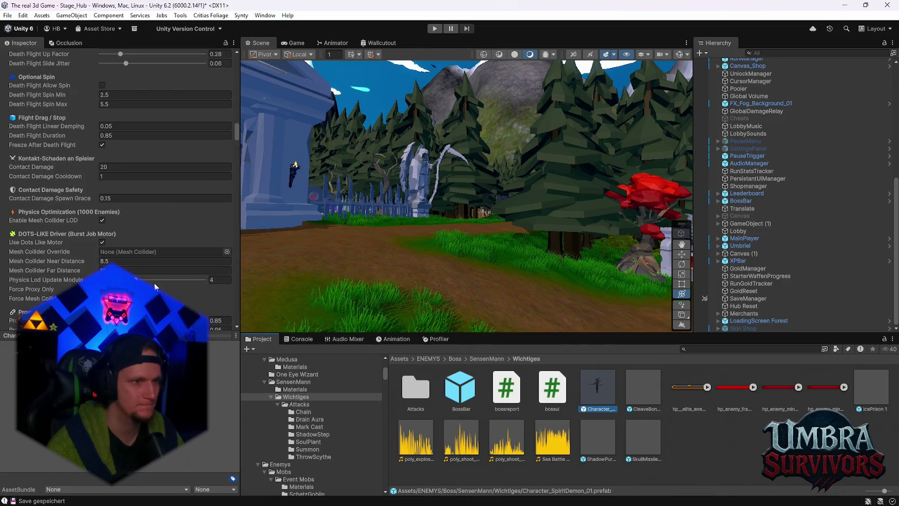
scroll(155, 283, down, 5)
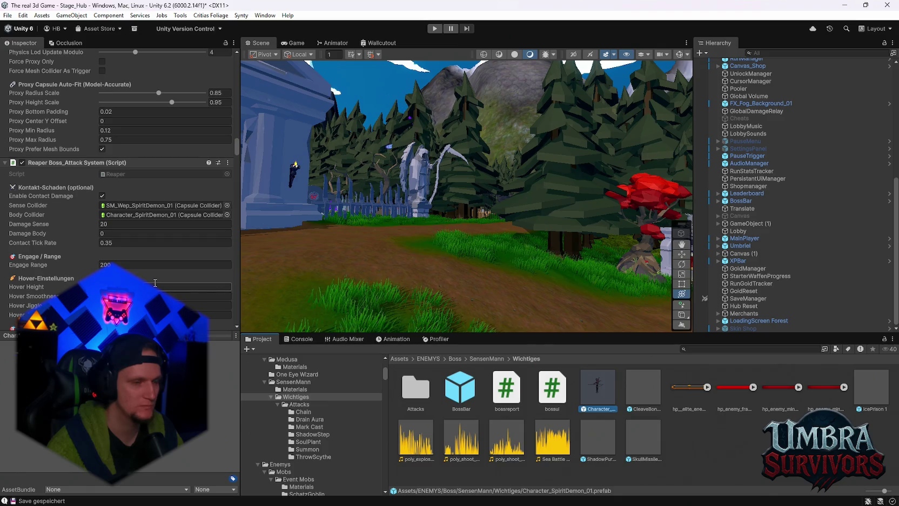
scroll(155, 282, down, 7)
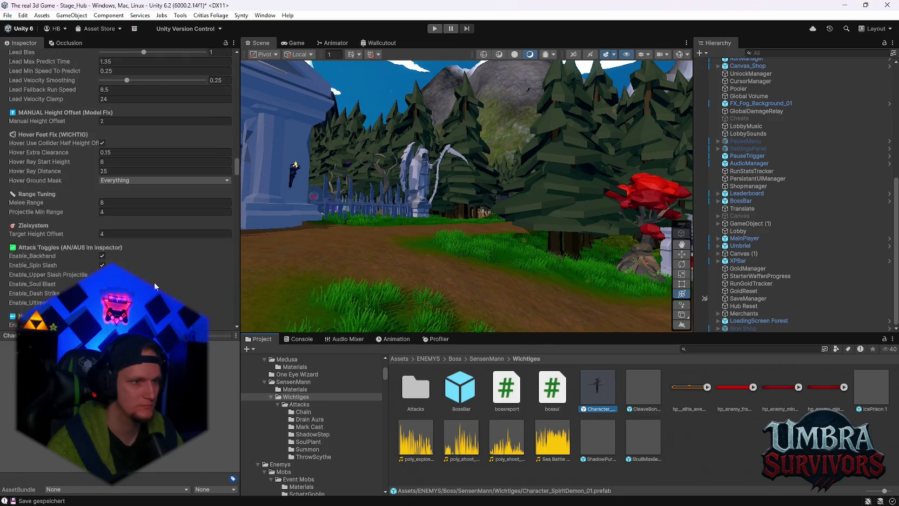
scroll(154, 282, up, 3)
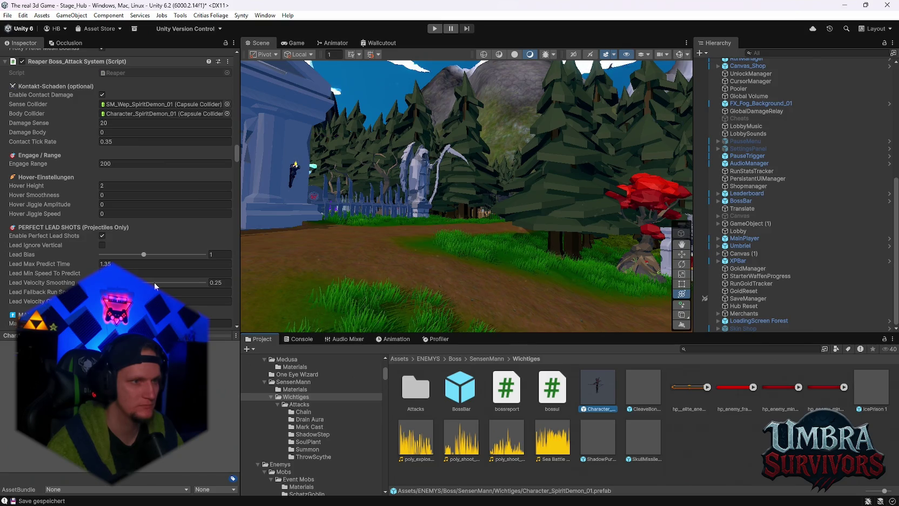
scroll(159, 219, down, 1)
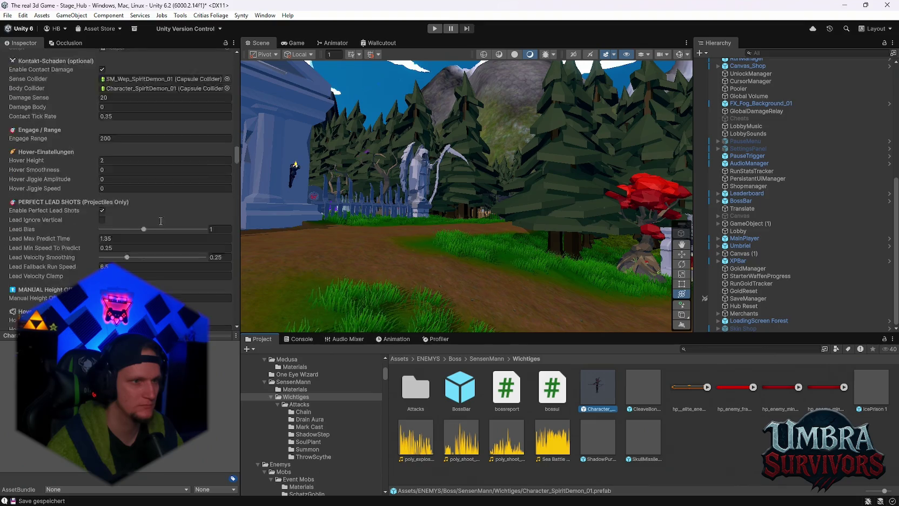
scroll(159, 219, down, 15)
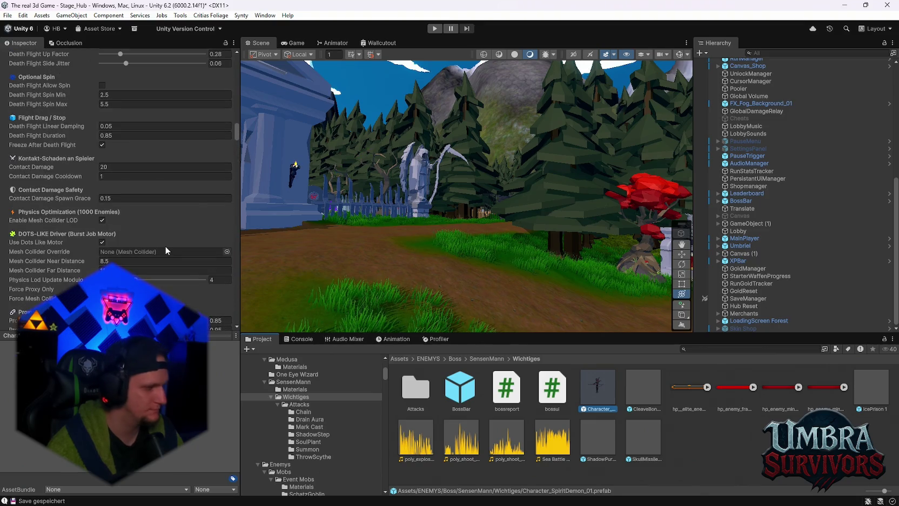
scroll(166, 246, up, 1)
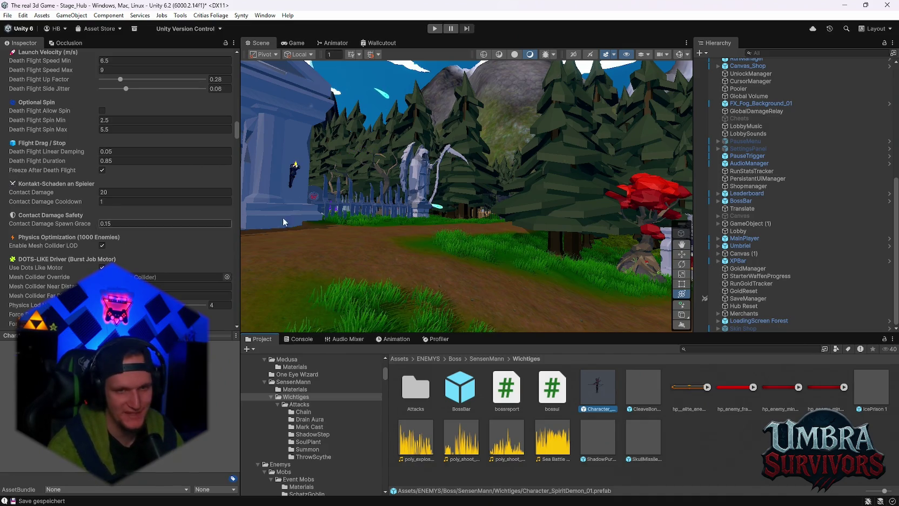
scroll(442, 251, down, 2)
drag(442, 247, 489, 330)
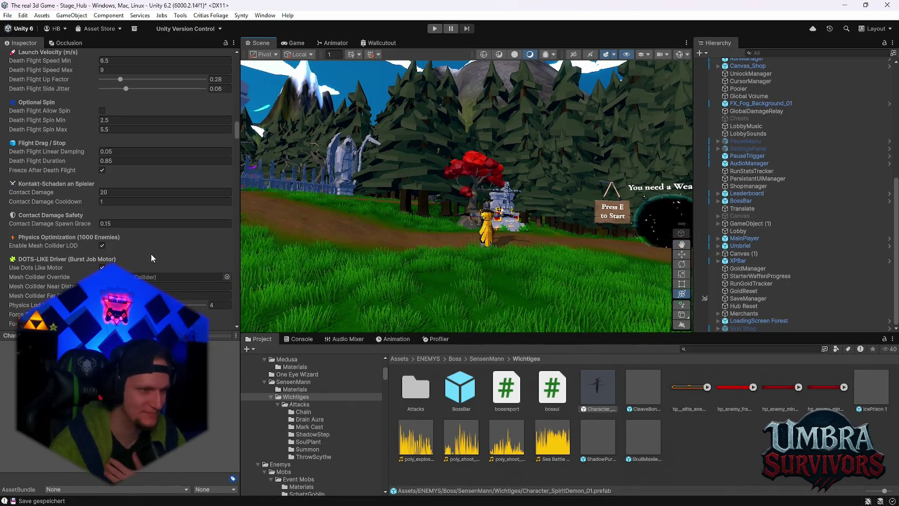
scroll(149, 256, down, 5)
scroll(146, 262, down, 10)
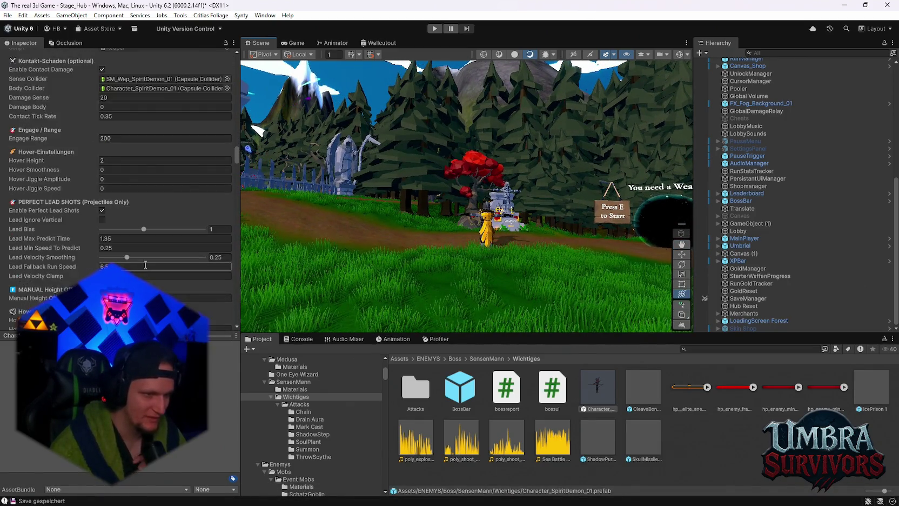
scroll(144, 264, down, 3)
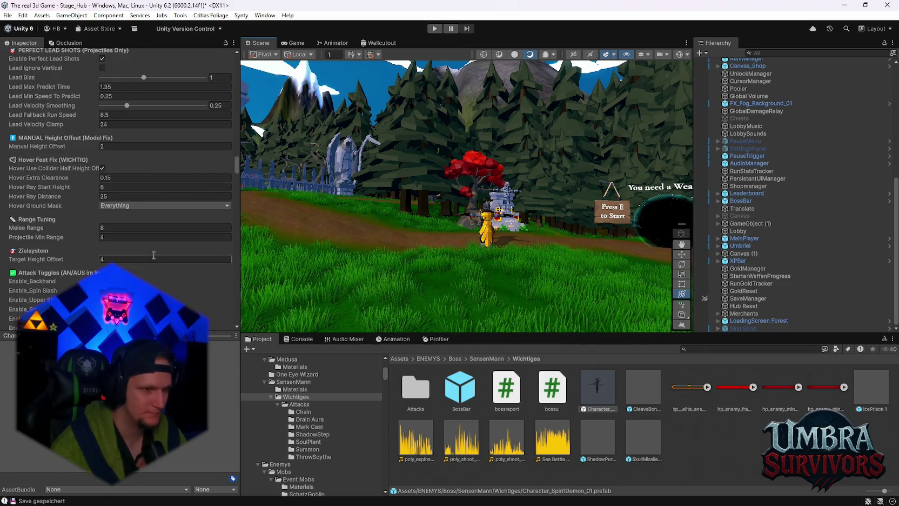
scroll(153, 255, down, 7)
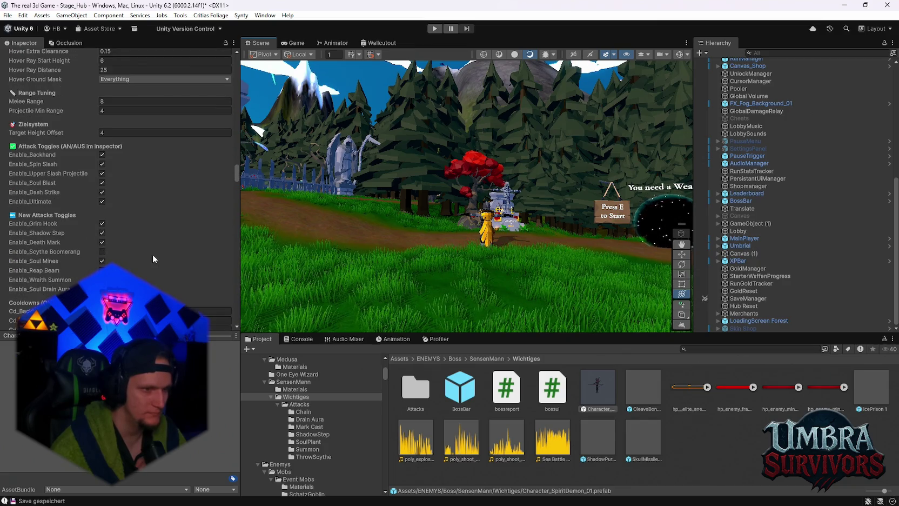
scroll(324, 248, down, 1)
scroll(158, 243, down, 15)
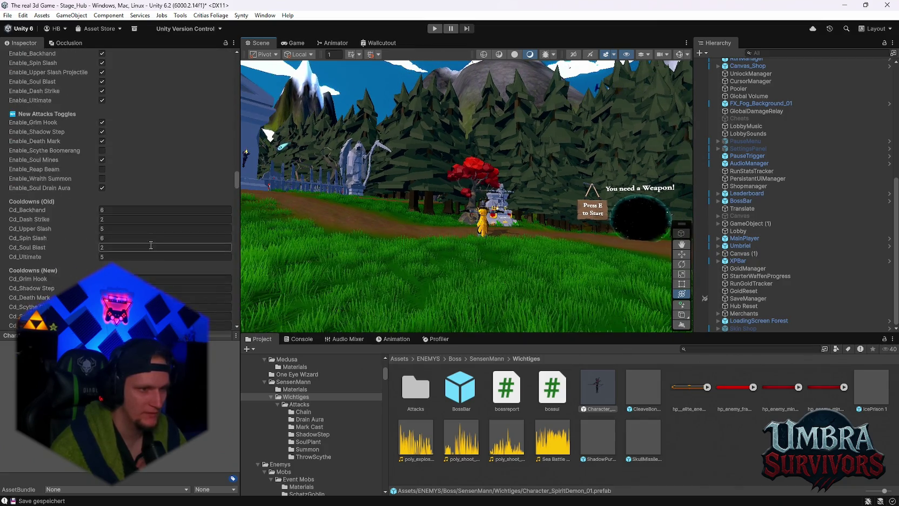
scroll(157, 243, down, 13)
scroll(465, 216, up, 2)
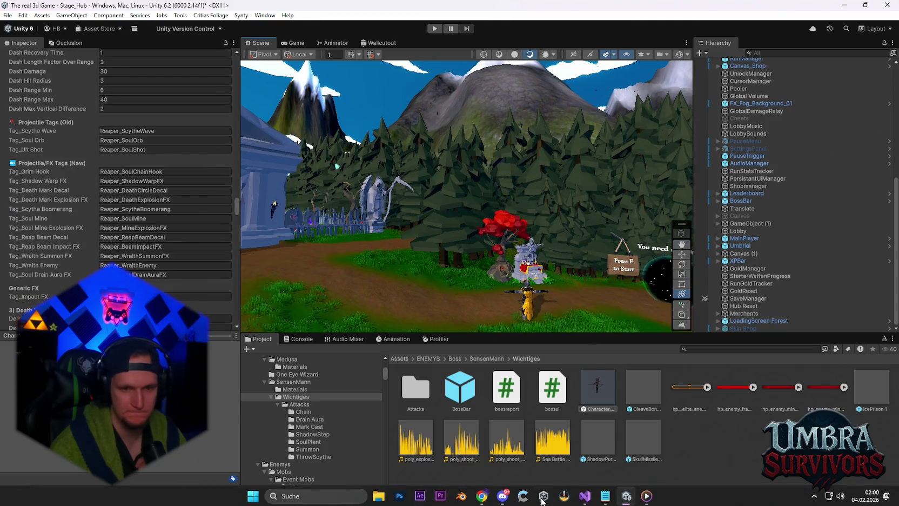
click(597, 495)
click(596, 495)
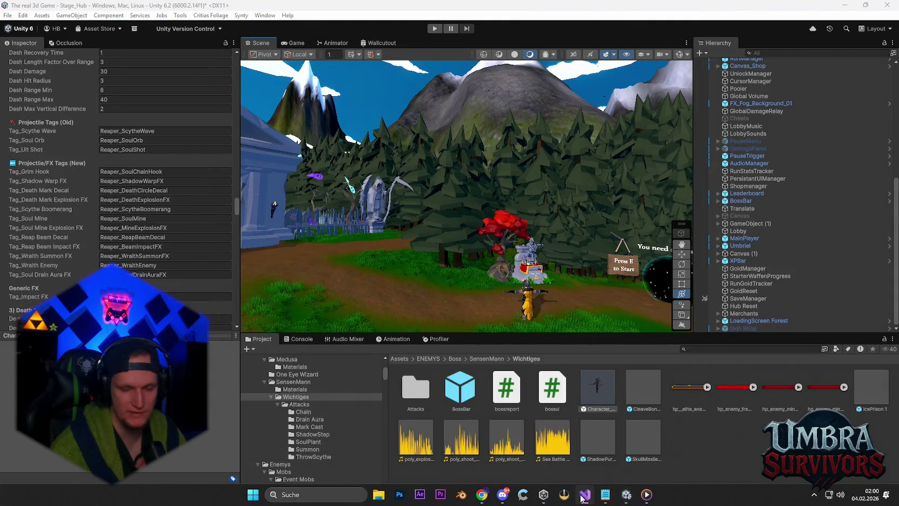
click(597, 495)
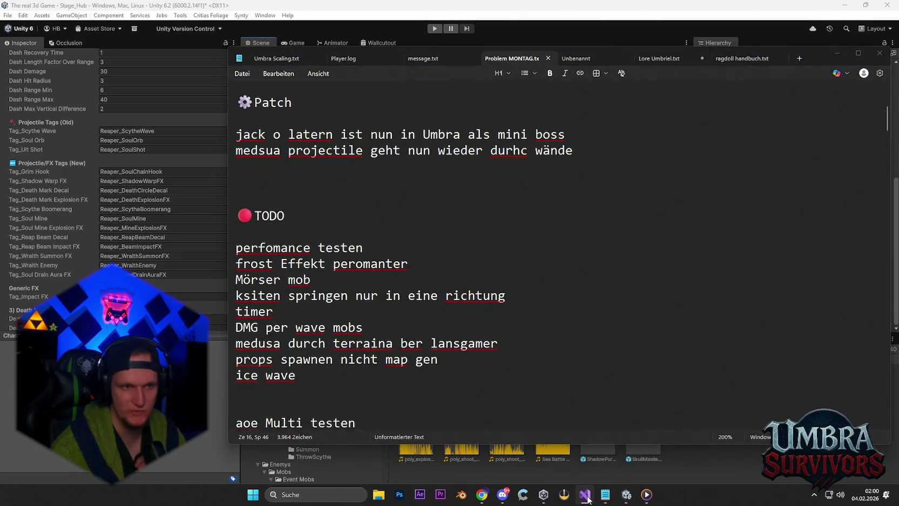
click(605, 495)
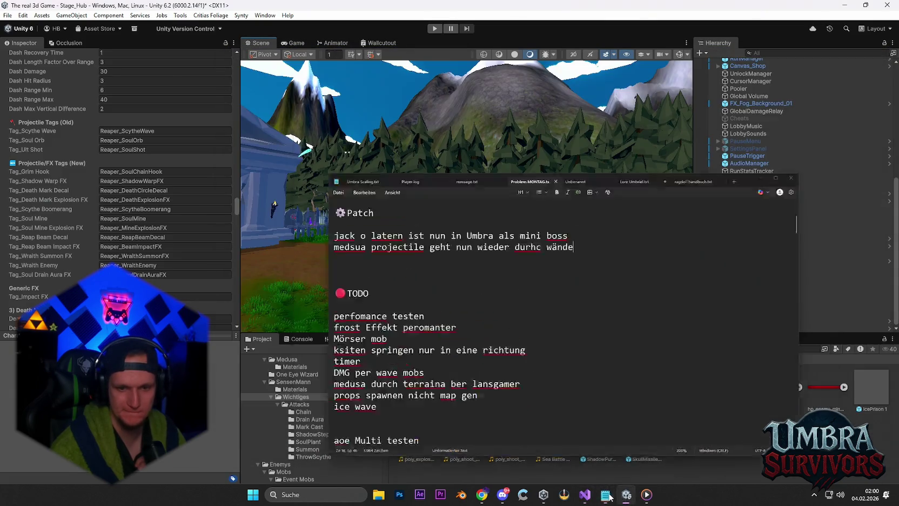
mouse_move(491, 172)
mouse_down()
mouse_move(572, 307)
mouse_move(572, 324)
mouse_up()
scroll(340, 417, down, 1)
scroll(340, 413, up, 3)
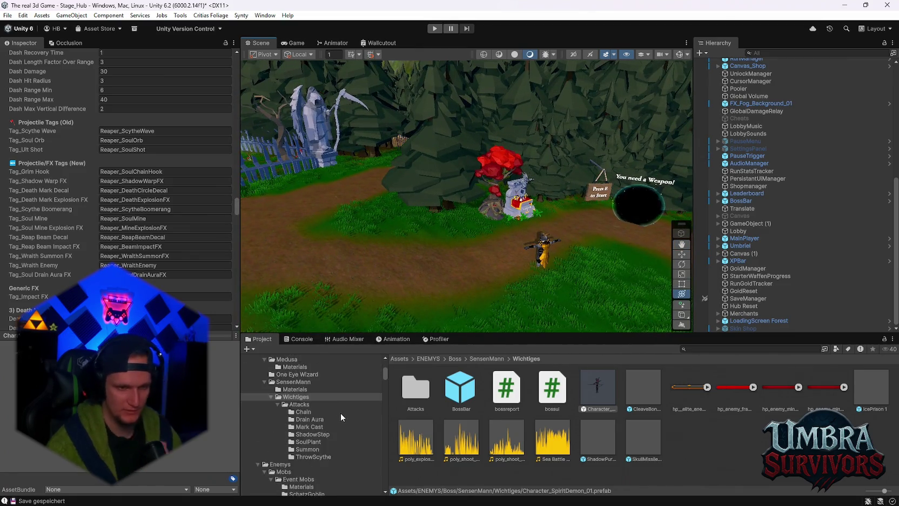
scroll(339, 415, up, 2)
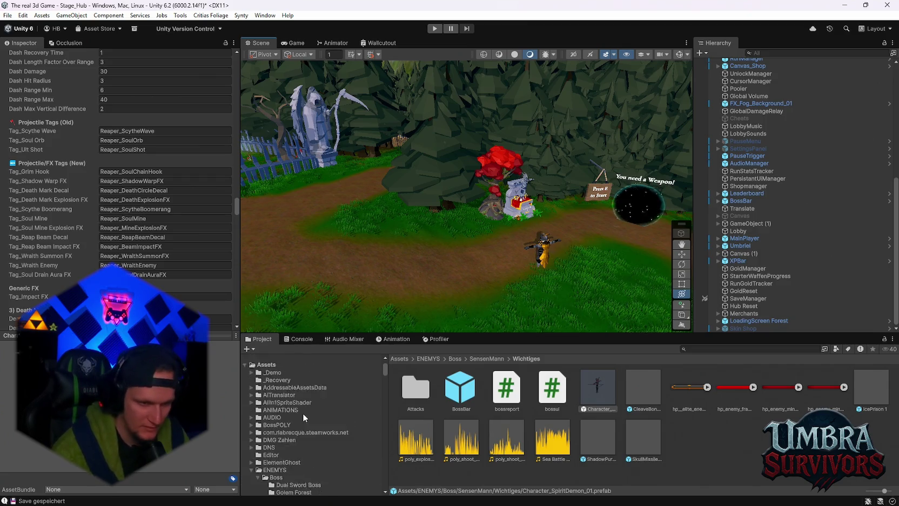
scroll(305, 413, down, 4)
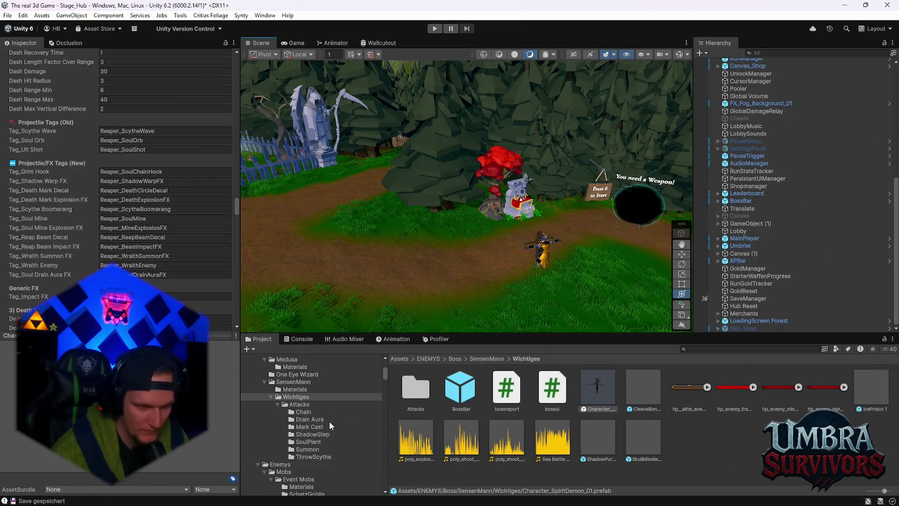
scroll(323, 433, down, 4)
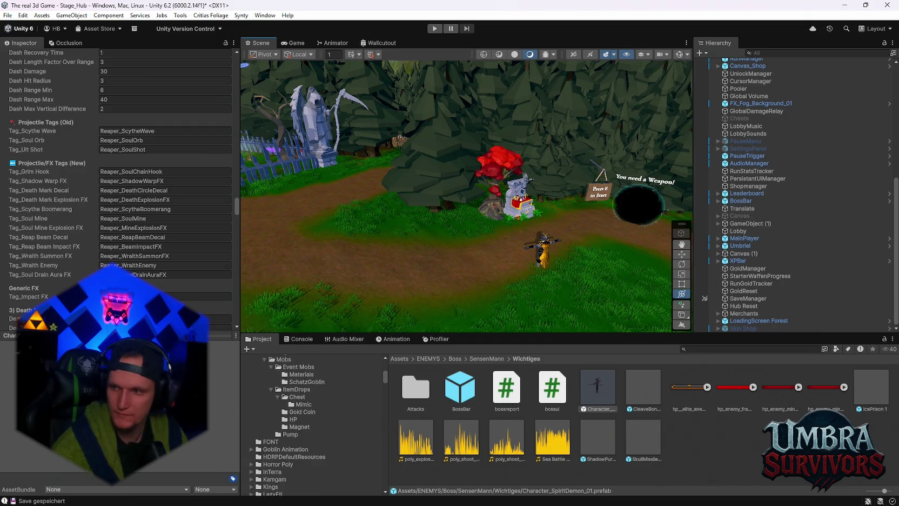
key(alt+Tab)
ctrl+scroll(372, 228, down, 4)
scroll(378, 231, down, 3)
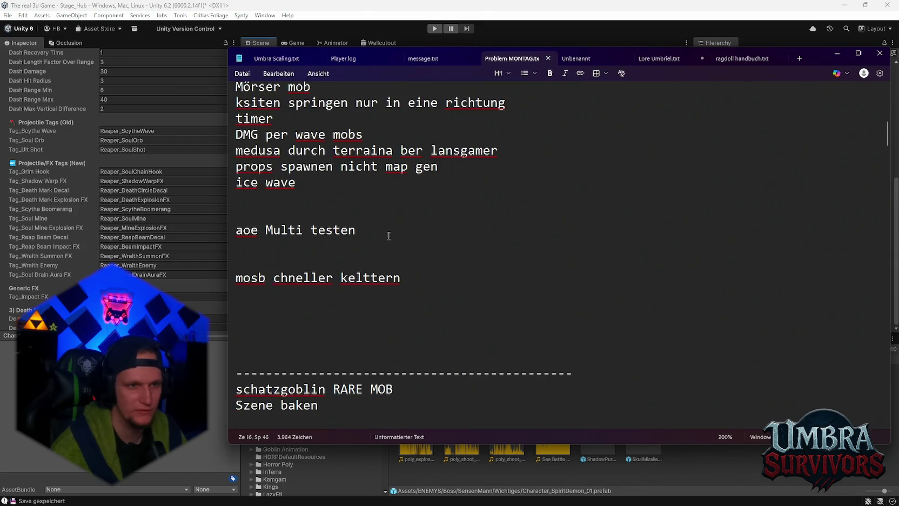
scroll(388, 236, up, 3)
ctrl+scroll(434, 271, down, 2)
ctrl+scroll(415, 278, down, 1)
scroll(331, 316, up, 2)
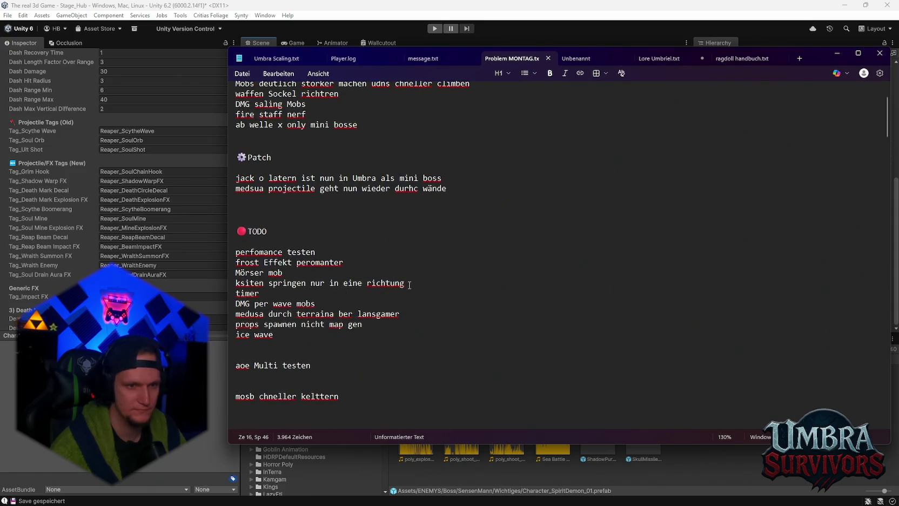
mouse_move(409, 285)
mouse_down()
mouse_move(238, 272)
mouse_move(229, 287)
mouse_up()
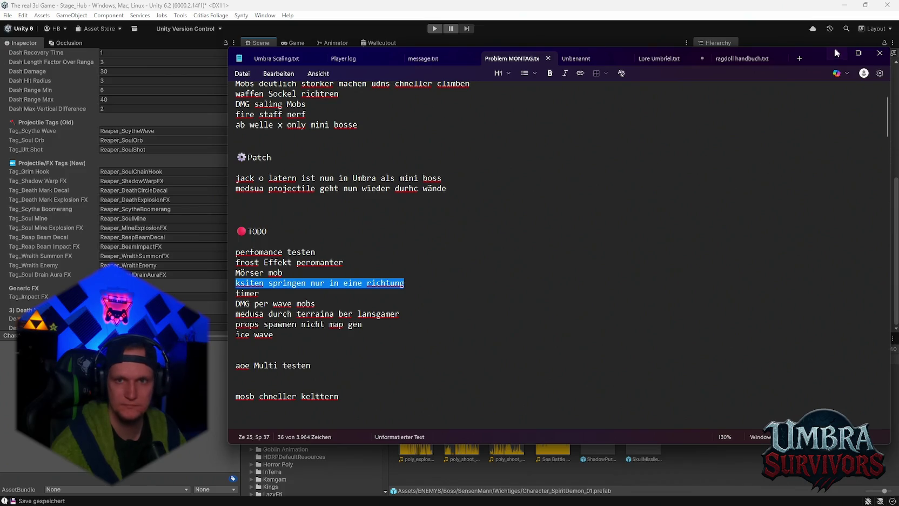
click(837, 53)
click(721, 348)
text(ch)
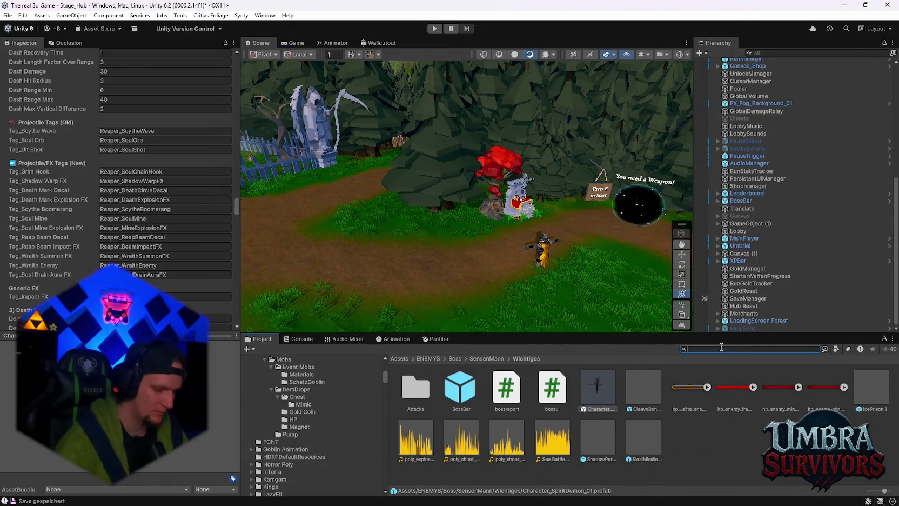
text(est)
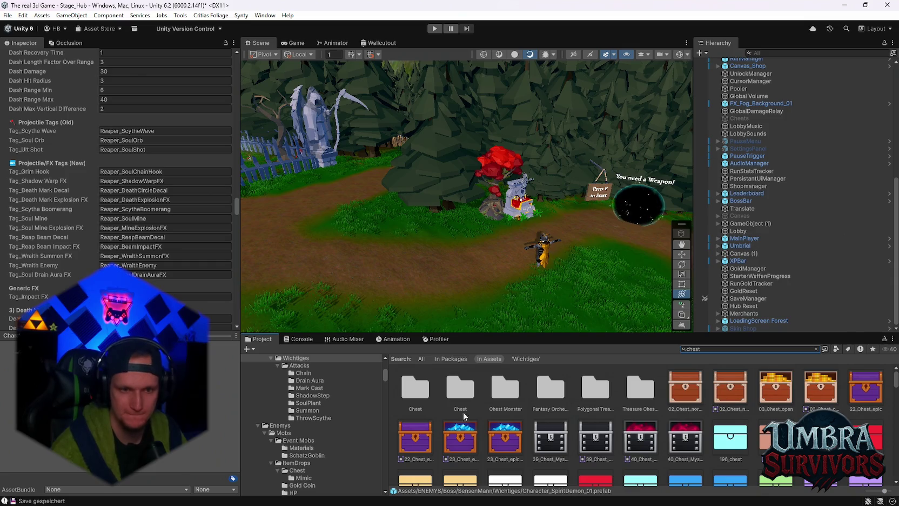
Search the project for 'chest' and open the ItemDrops Chest folder.
click(425, 402)
double_click(425, 402)
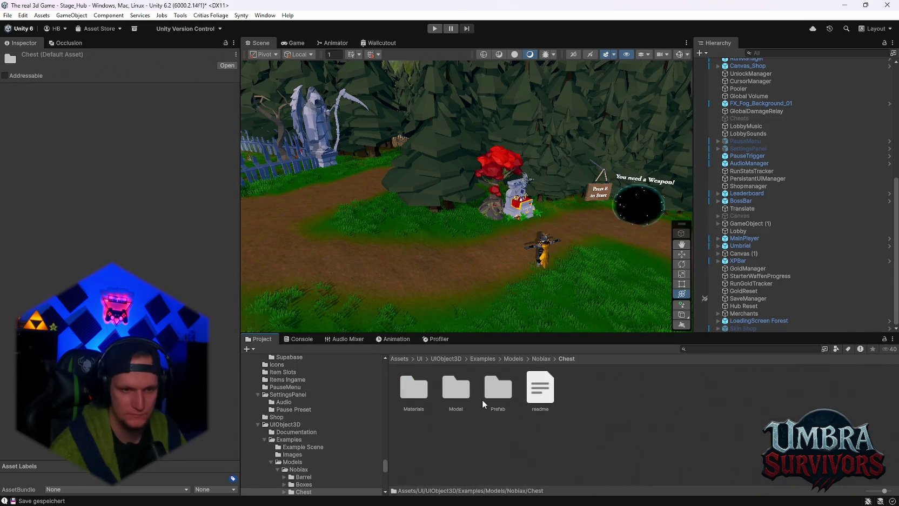
click(702, 348)
text(chest)
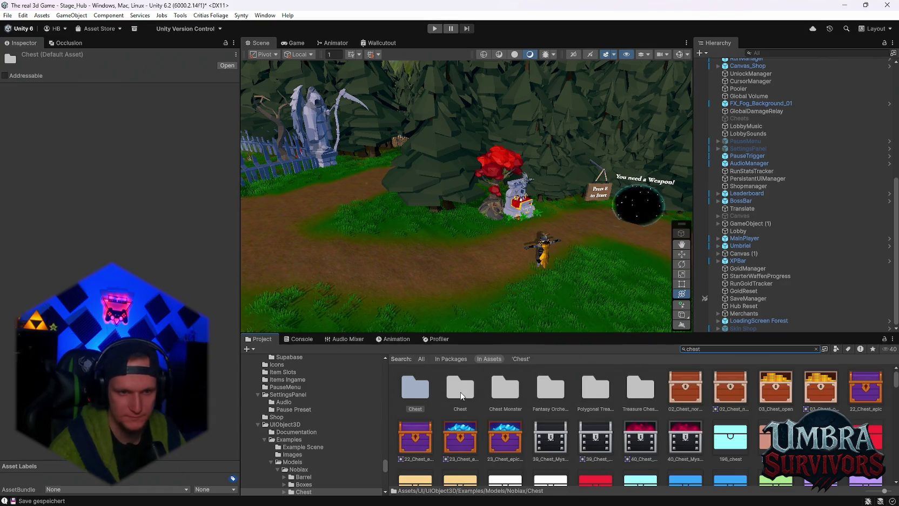
double_click(460, 388)
Inspect the SM_Prop_Chest_03 prefab and open its Chest Lid Controller script for editing.
click(415, 478)
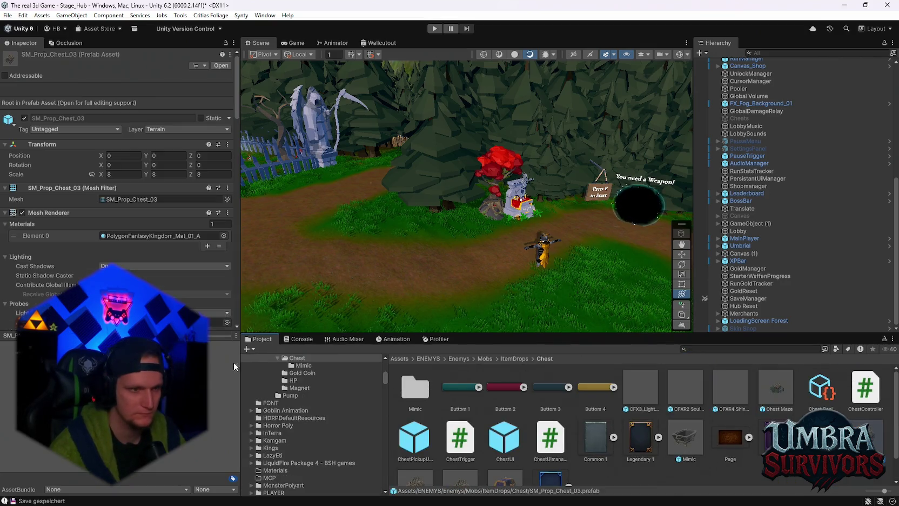
scroll(150, 267, down, 10)
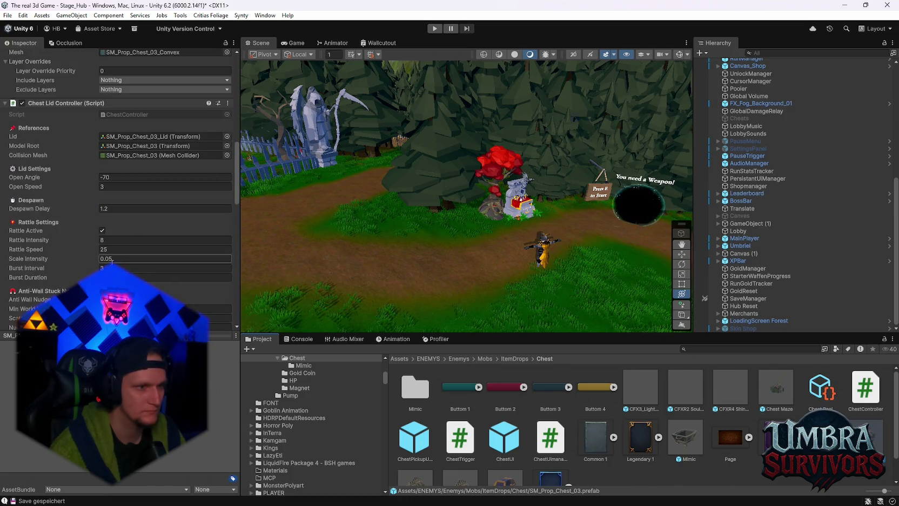
scroll(128, 250, down, 3)
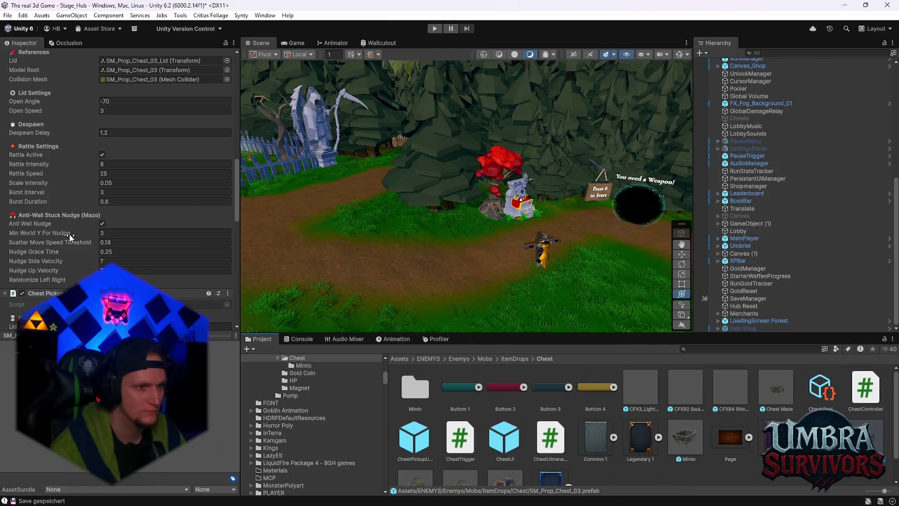
scroll(135, 272, up, 5)
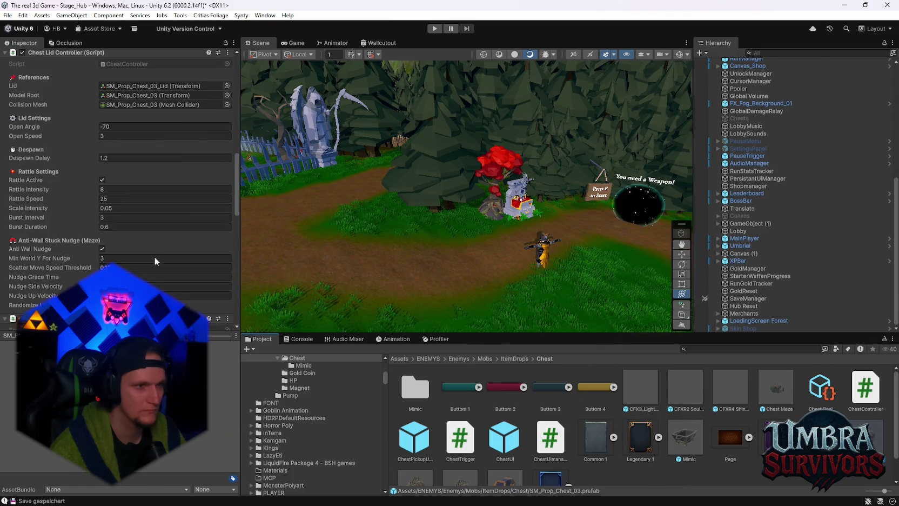
click(227, 103)
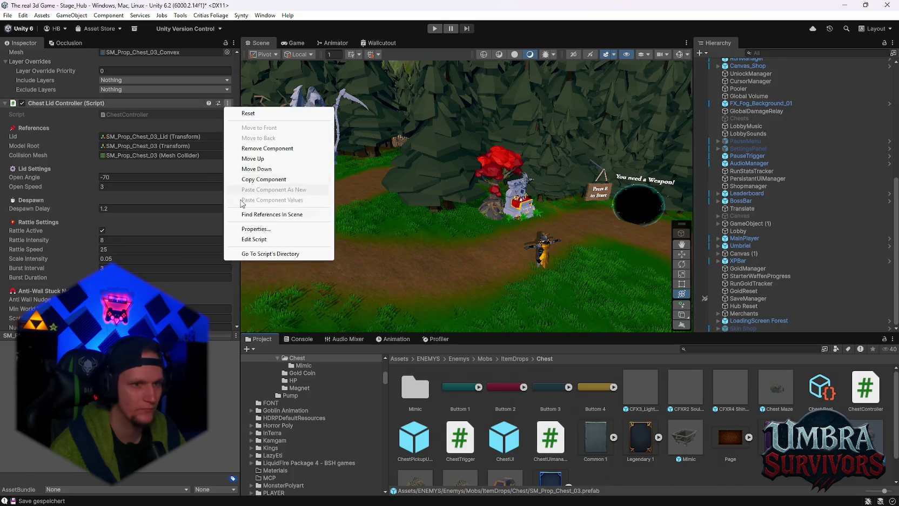
click(250, 239)
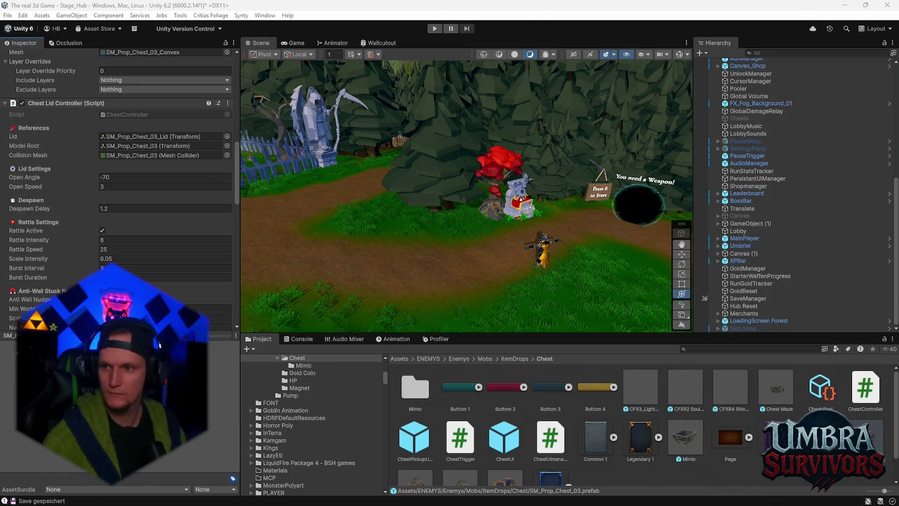
scroll(119, 189, down, 3)
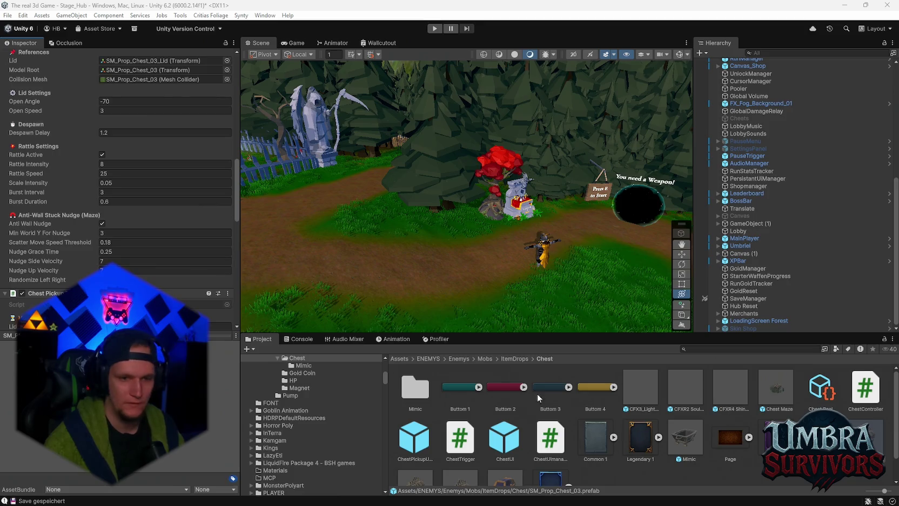
Move the ksiten jumping line into the Patch notes, adding 'n in alle richtugne auf dem maze'.
click(605, 496)
mouse_move(404, 282)
mouse_down()
mouse_move(241, 284)
mouse_move(248, 200)
mouse_up()
drag(405, 199, 320, 198)
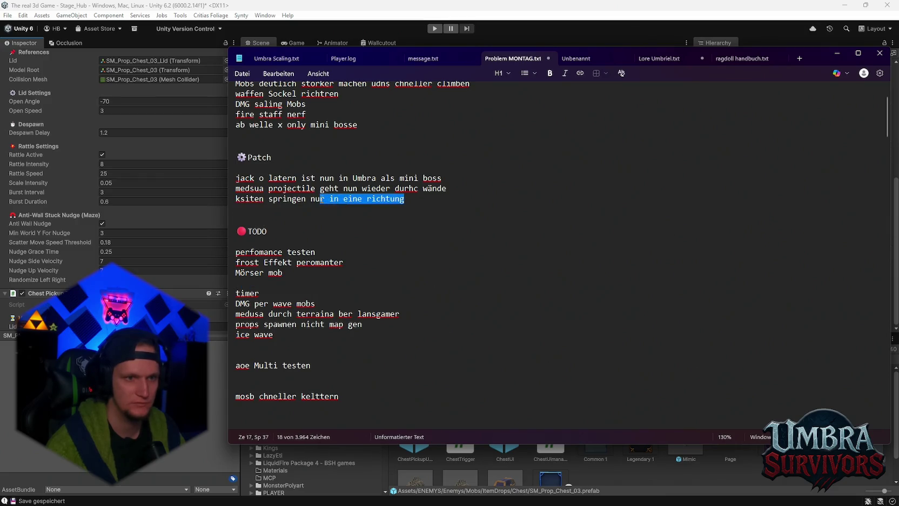
text(n in alle richtugne auf d)
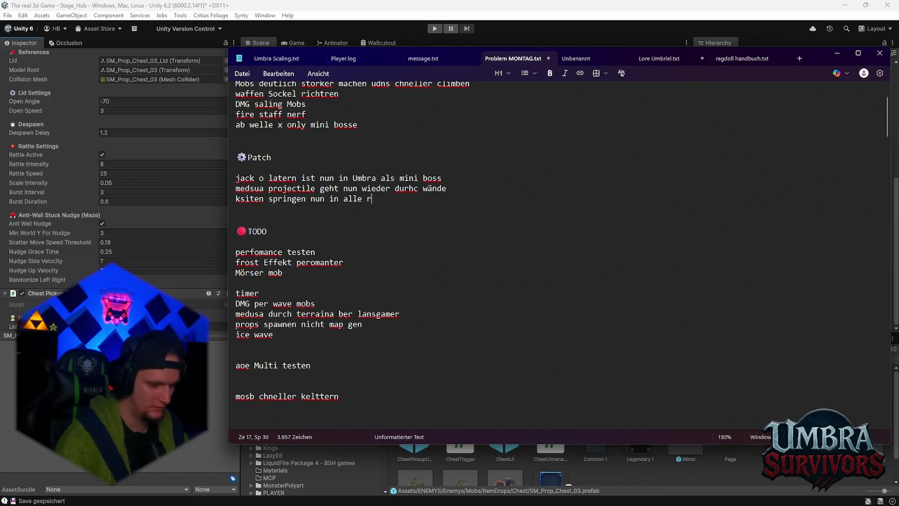
text(em maze)
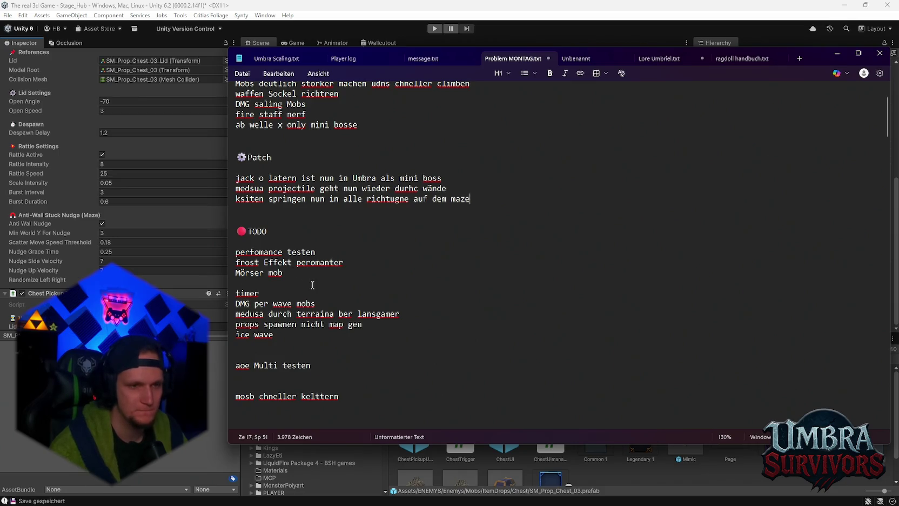
Delete the 'Mörser mob' task, minimise Notepad and enter Play mode in Unity.
drag(282, 273, 236, 273)
key(BackSpace)
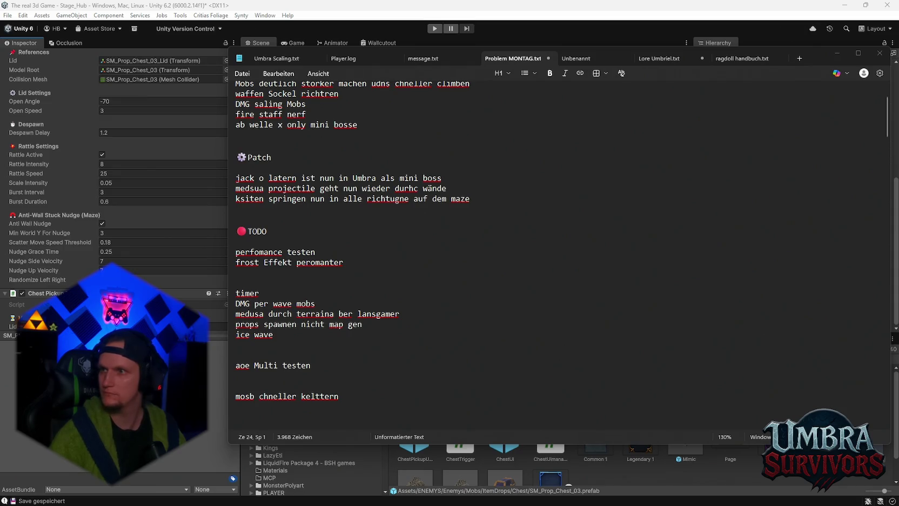
click(836, 53)
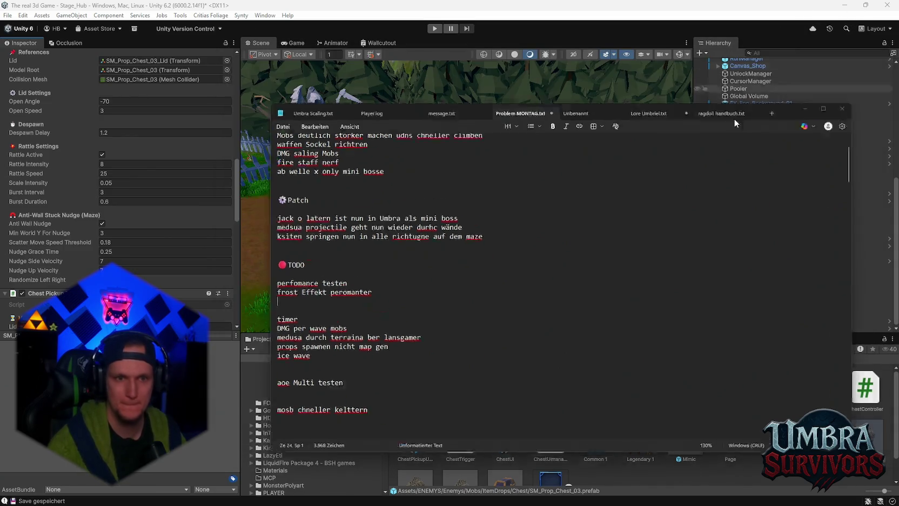
key(ctrl+p)
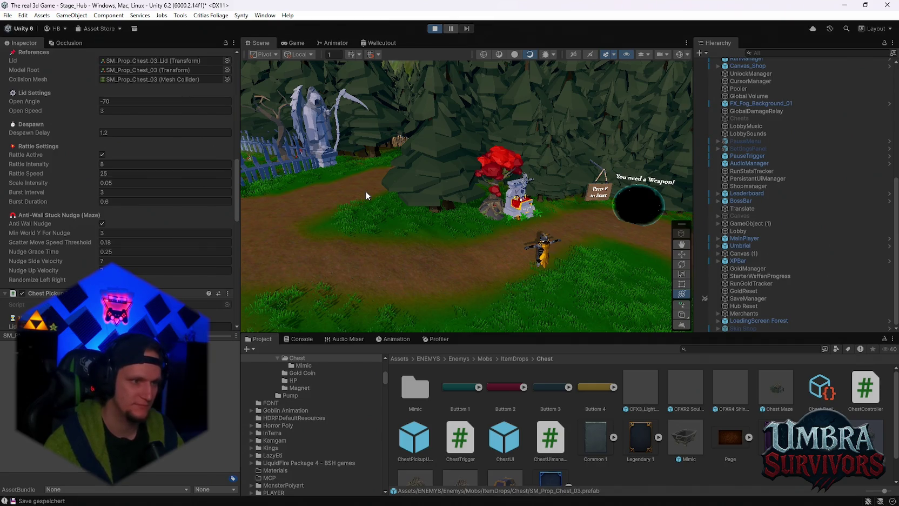
Walk to the weapon building and equip the Ice Wand from the weapon book.
key(w)
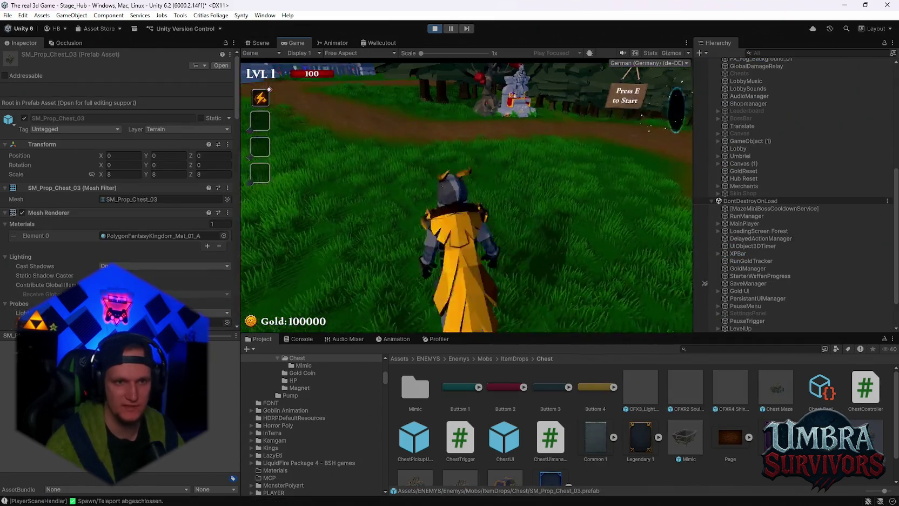
key(w)
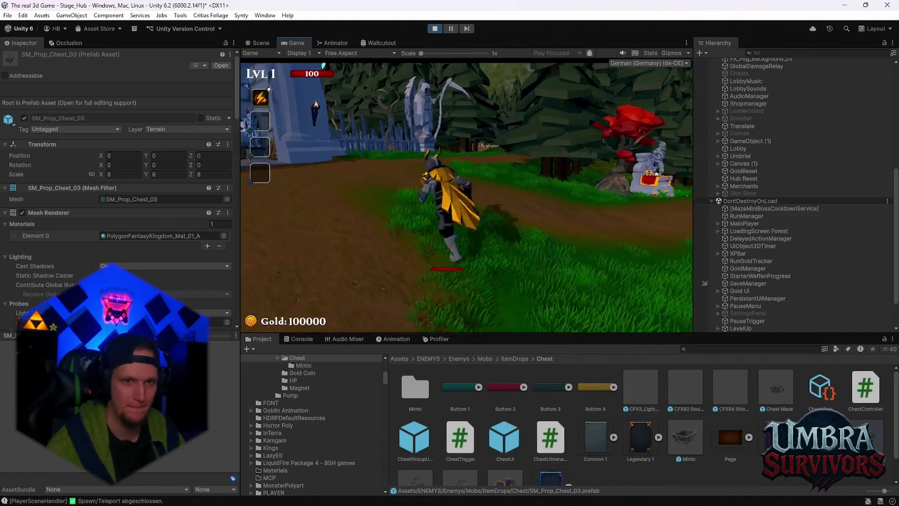
key(w)
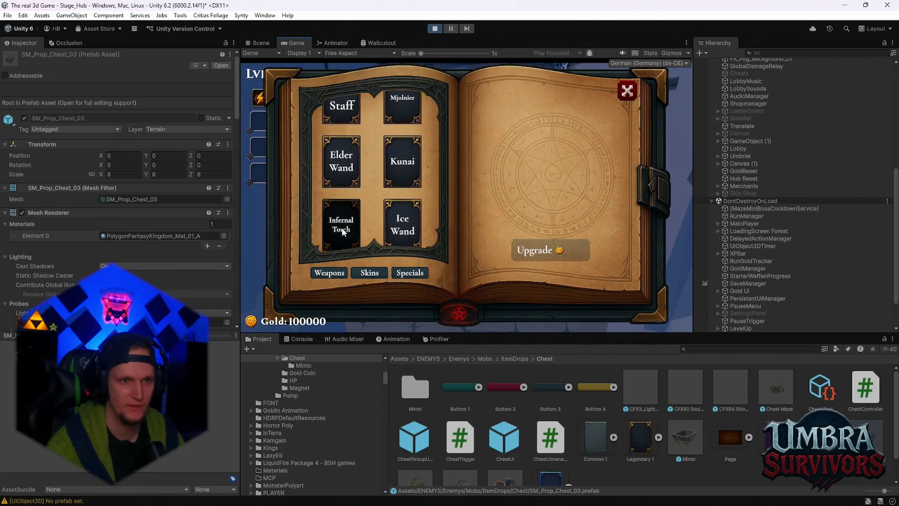
scroll(354, 216, up, 1)
click(420, 235)
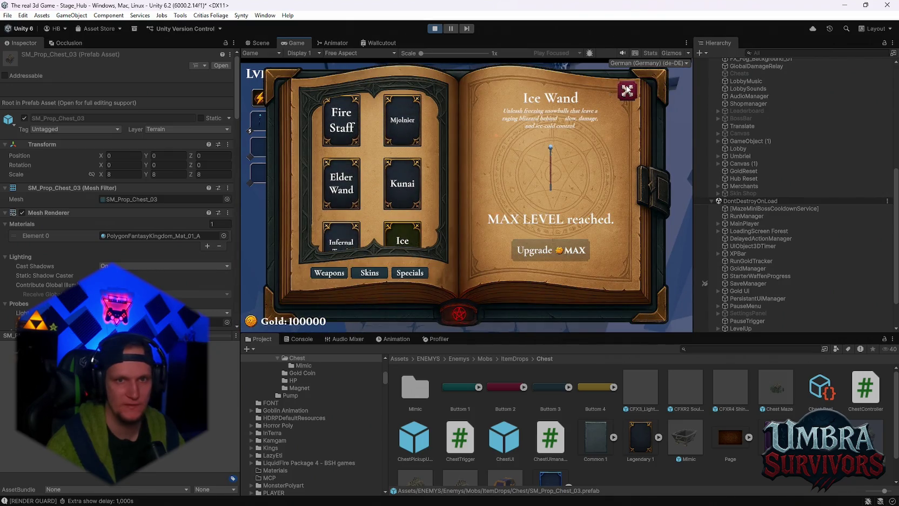
key(Escape)
Test the Ice Wand's frost spikes on the training dummies, then pause and stop Play mode.
key(w)
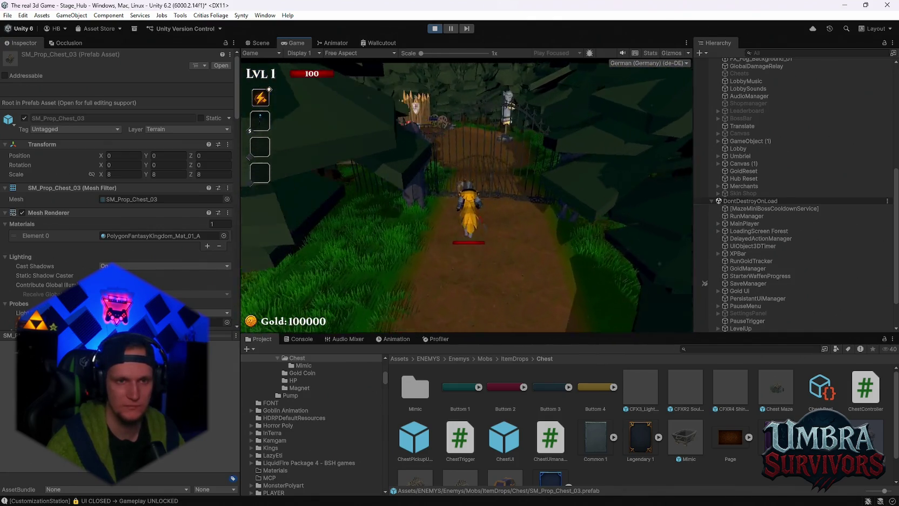
key(w)
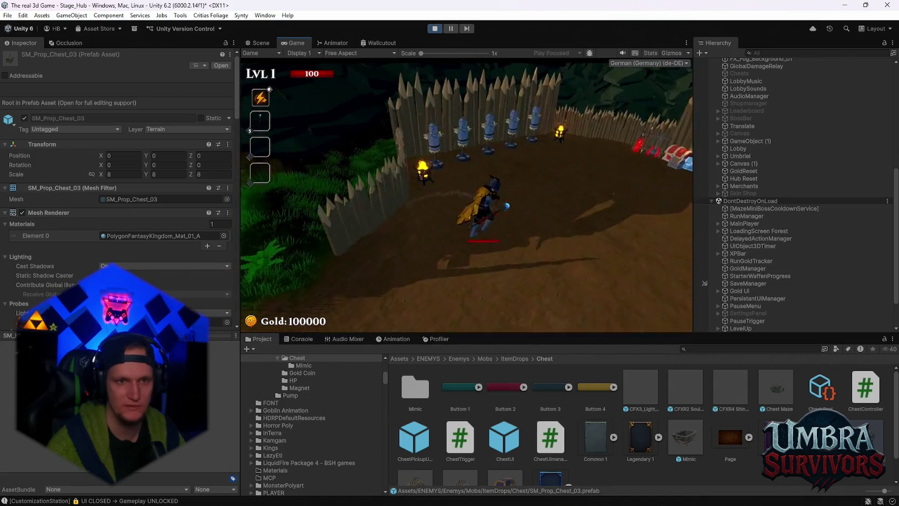
key(a)
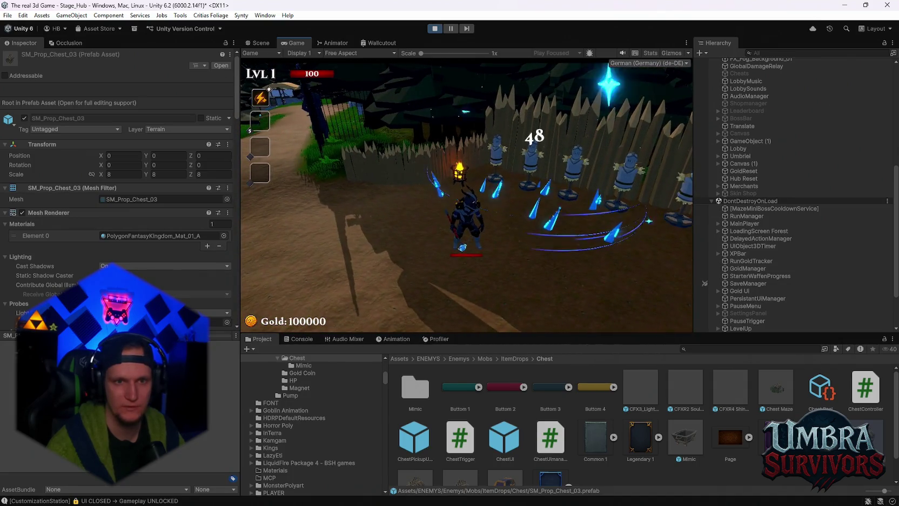
key(a)
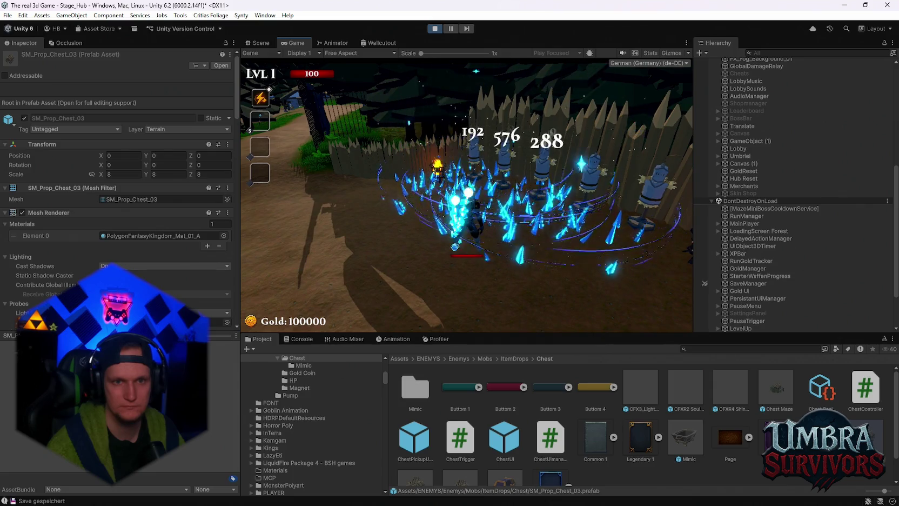
key(a)
key(a)
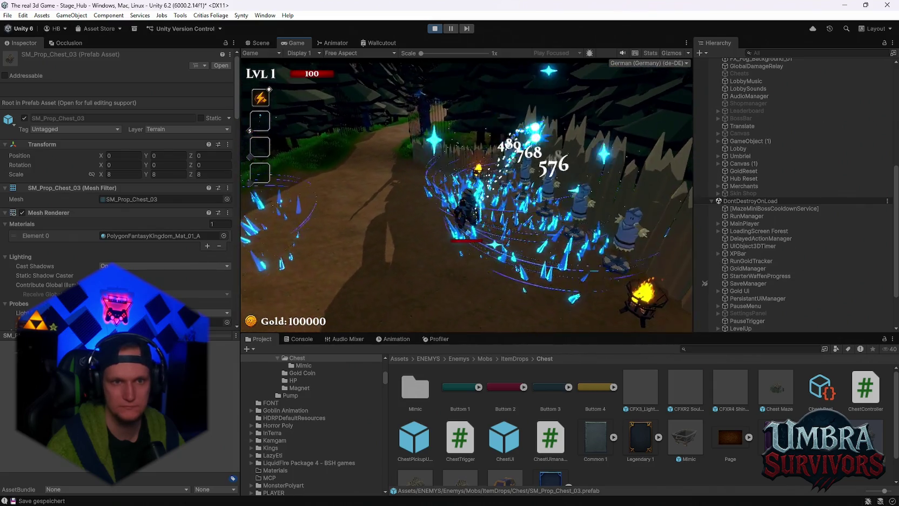
key(s)
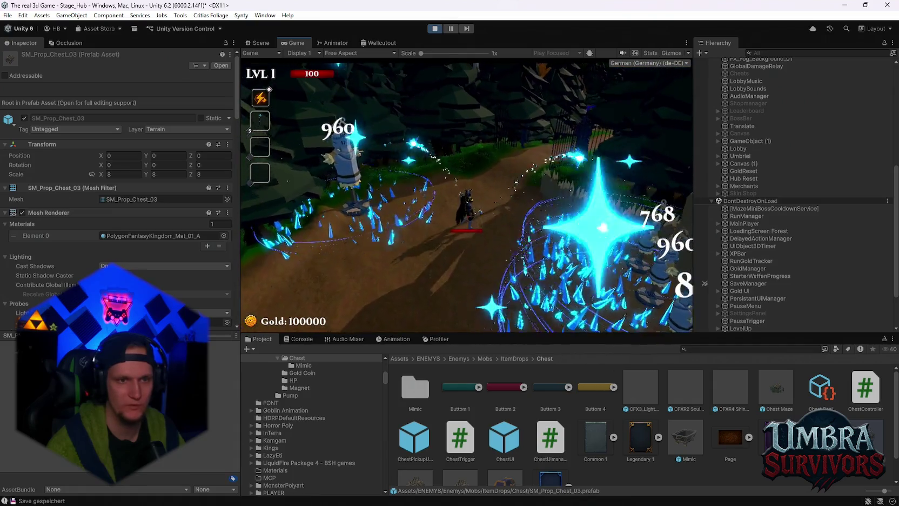
key(w)
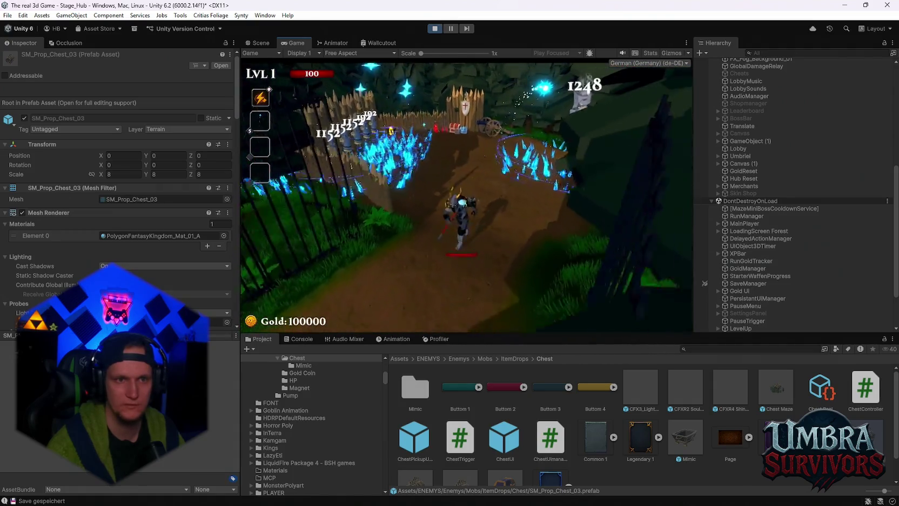
key(d)
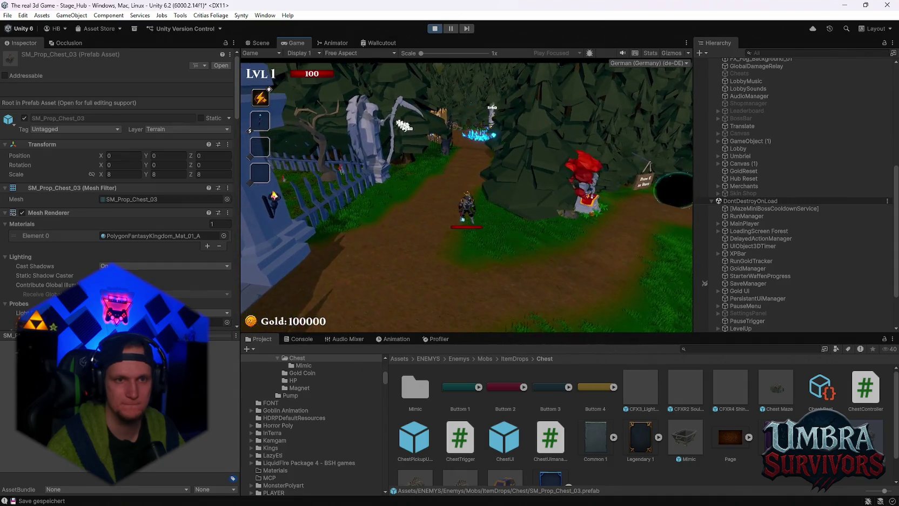
key(Escape)
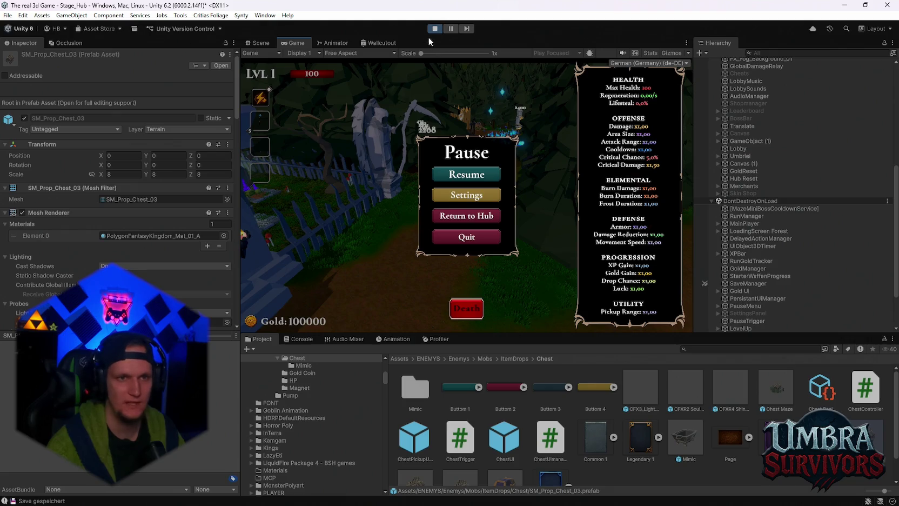
key(ctrl+p)
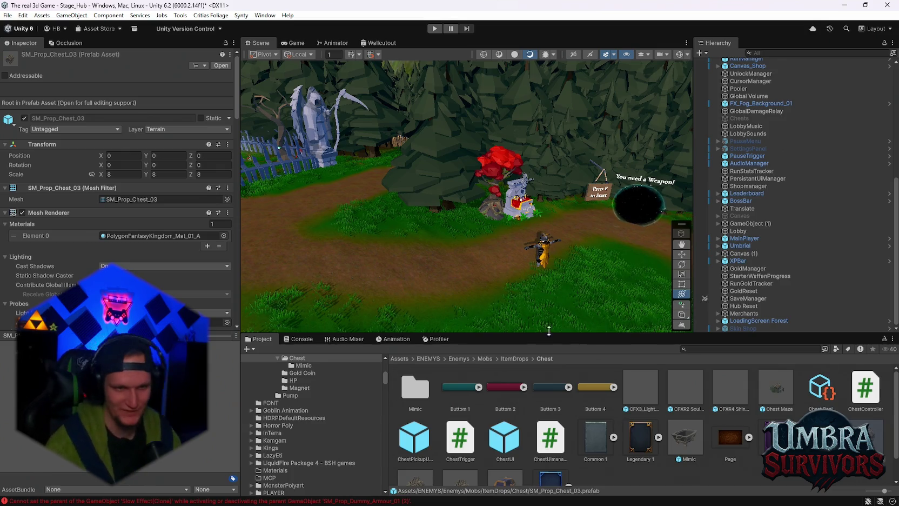
Check the console log, then search 'elem' and inspect the CFXR3 Hit Fire C prefab in Elemente.
click(318, 342)
click(253, 342)
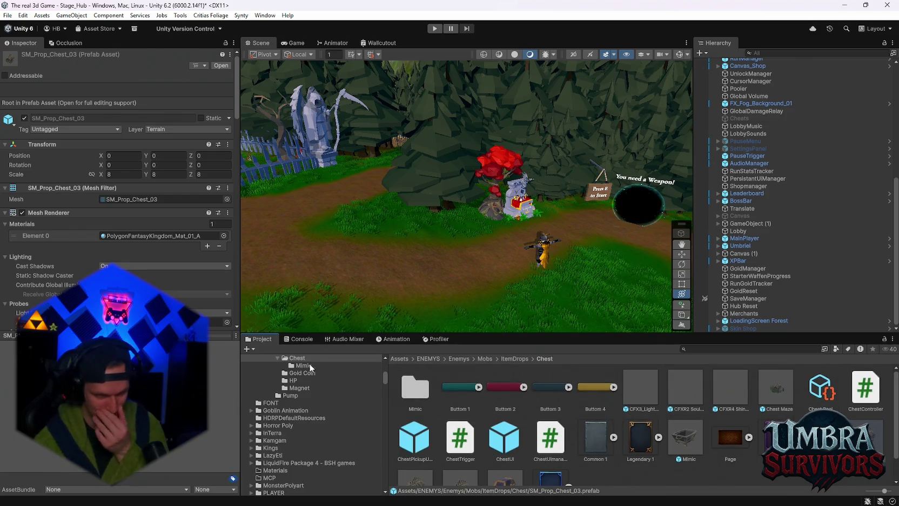
click(302, 340)
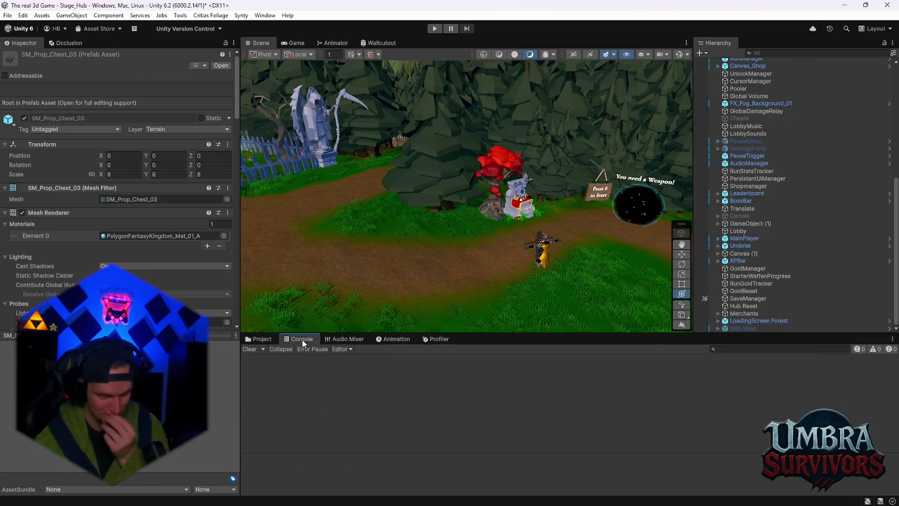
click(260, 340)
scroll(297, 415, down, 3)
click(698, 349)
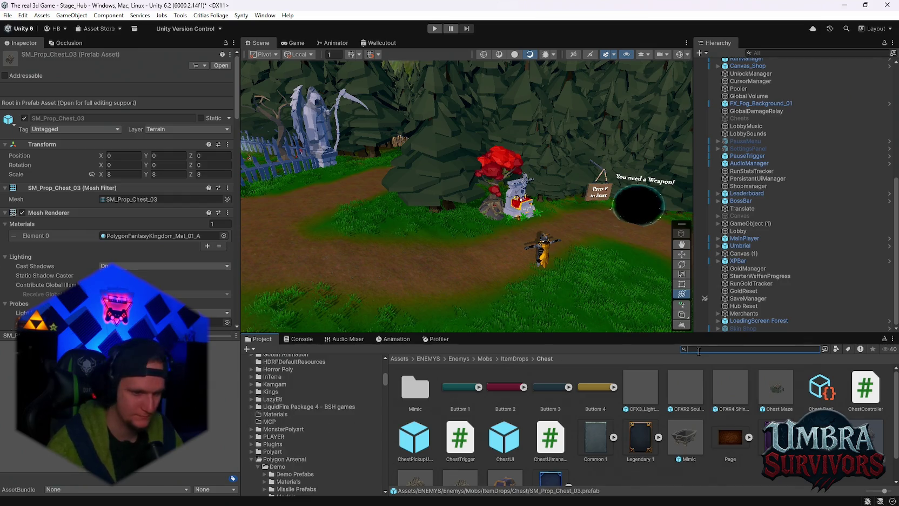
text(chelem)
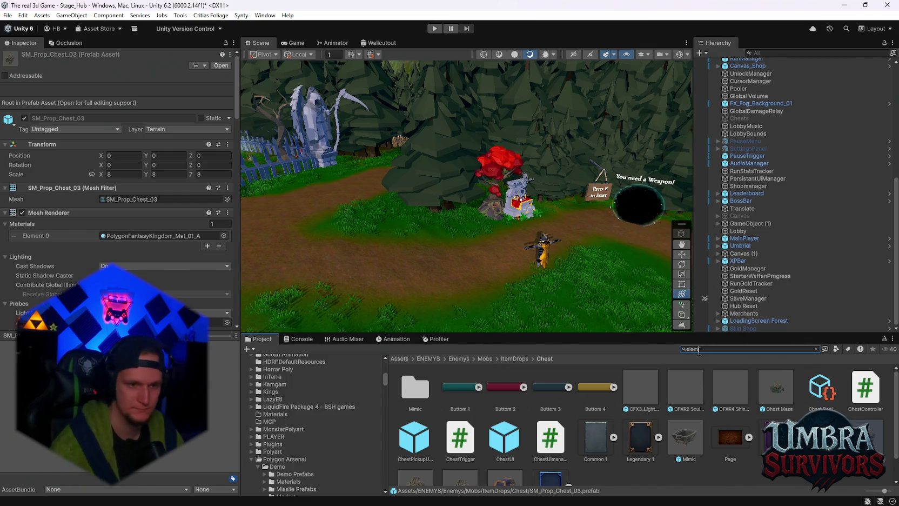
double_click(497, 394)
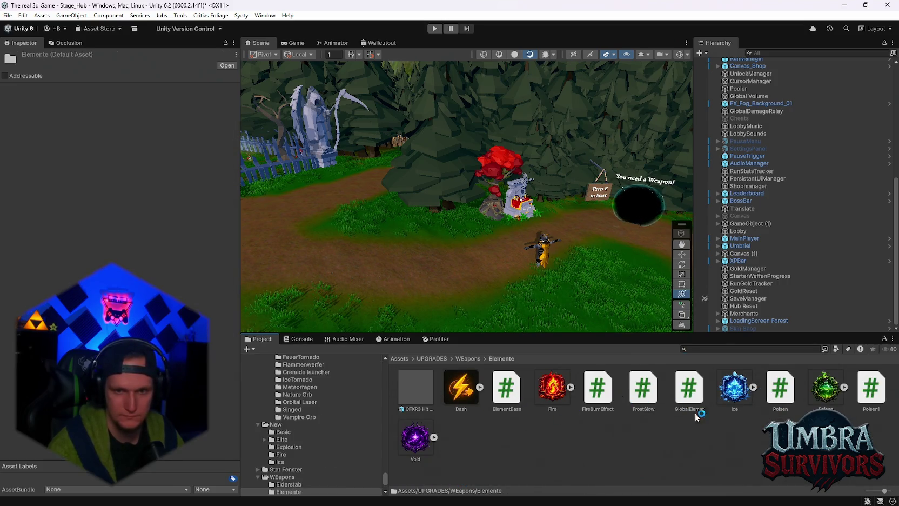
click(416, 387)
Scroll the ObjectPooler pool list down to the Slow Effect entry and locate its prefab asset.
scroll(119, 190, down, 10)
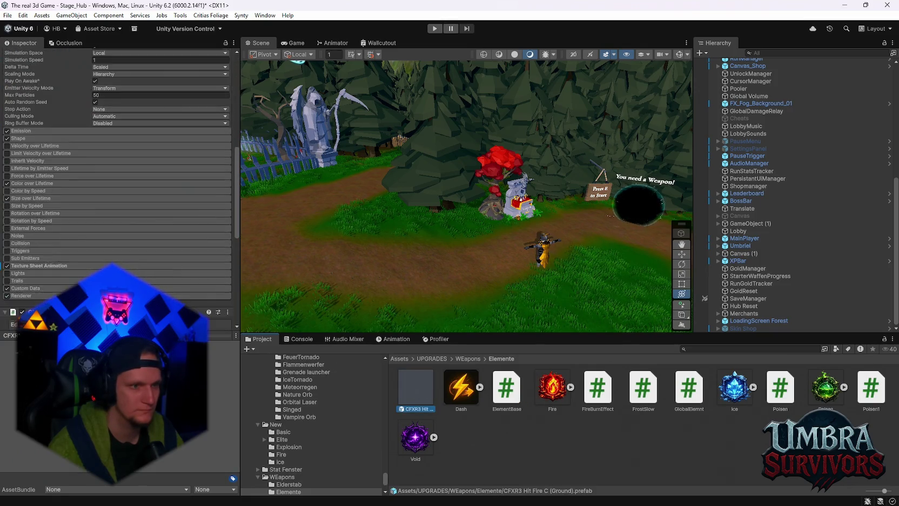
scroll(116, 184, down, 10)
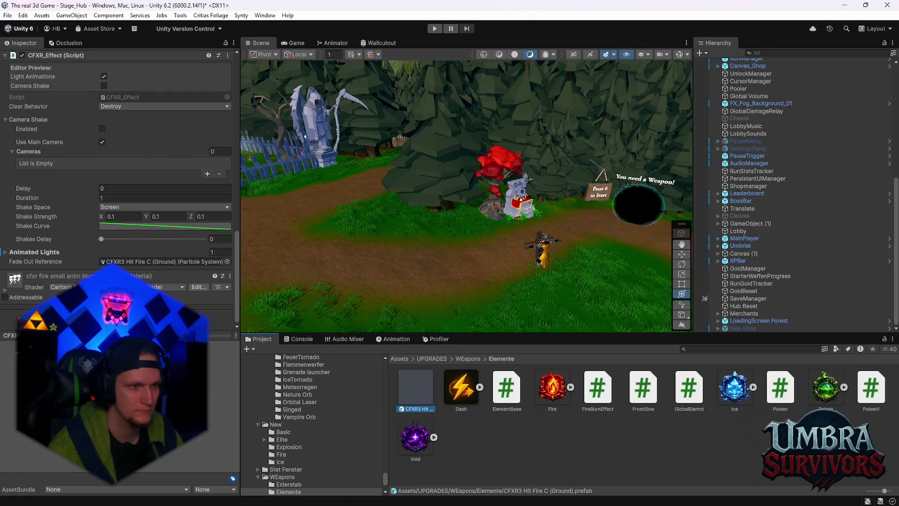
scroll(119, 189, up, 20)
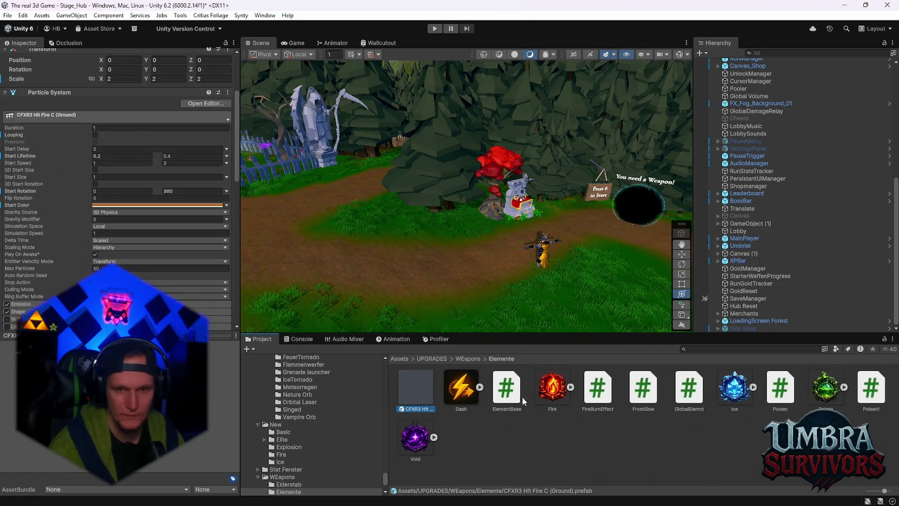
scroll(757, 81, up, 8)
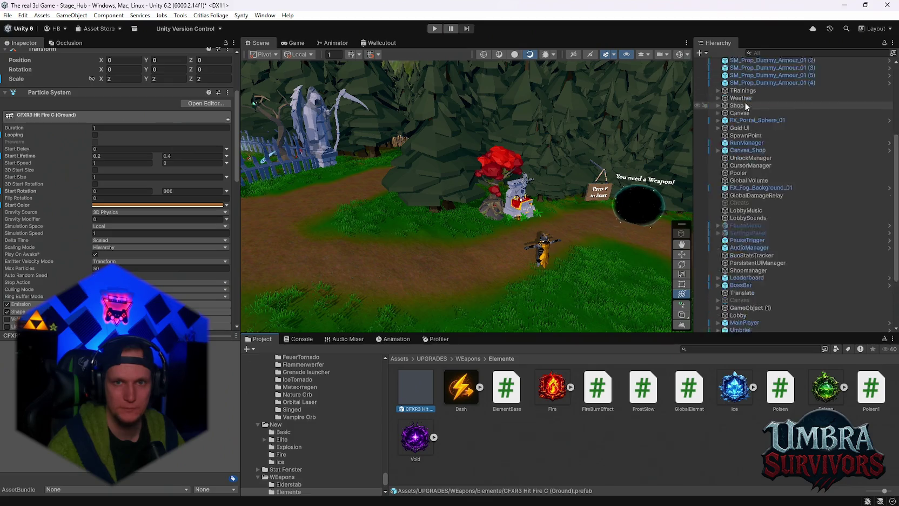
scroll(744, 70, up, 1)
click(747, 91)
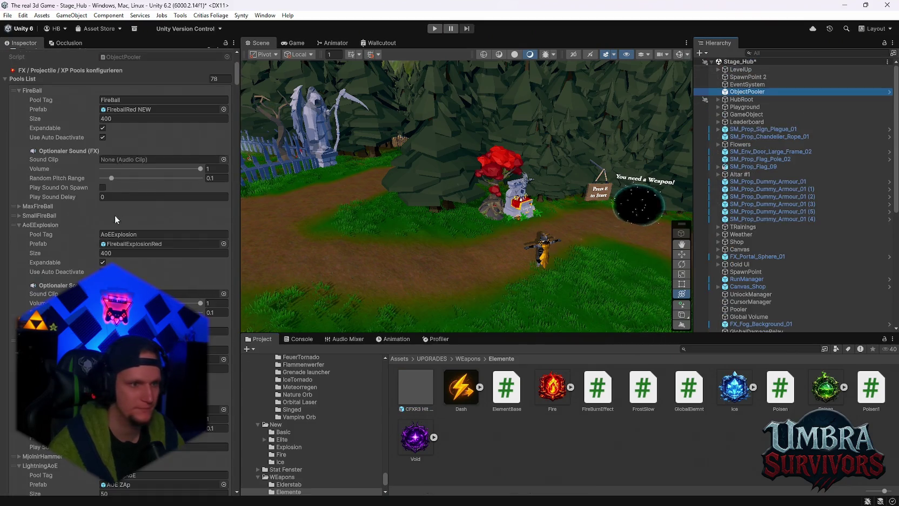
scroll(129, 227, down, 5)
scroll(143, 239, down, 15)
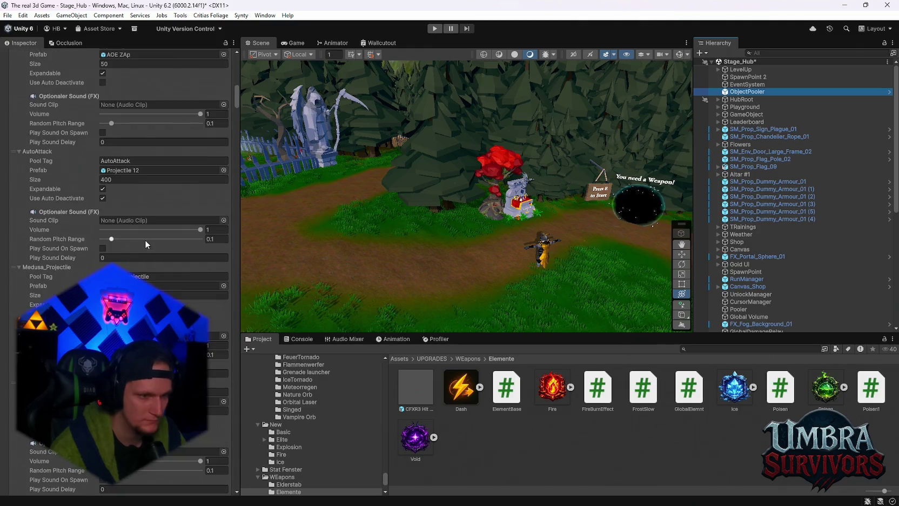
scroll(191, 303, down, 12)
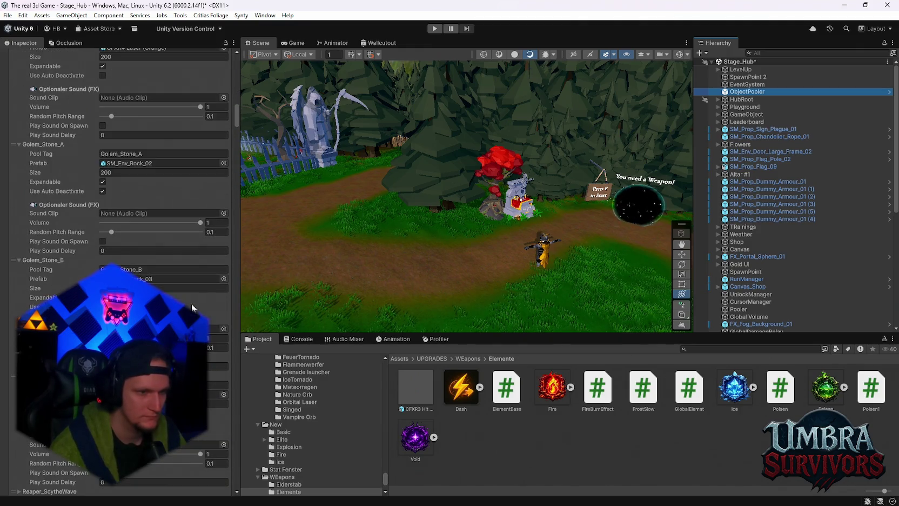
scroll(192, 304, down, 8)
scroll(193, 305, down, 12)
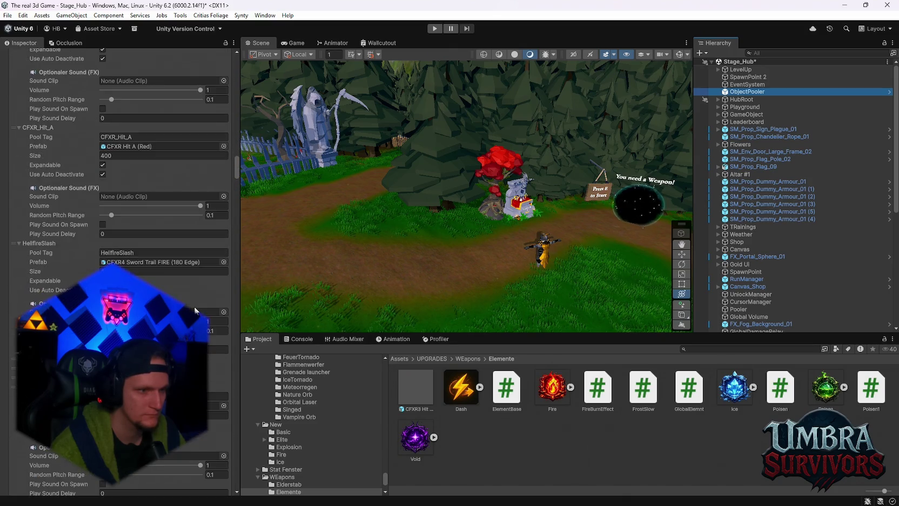
scroll(194, 309, down, 10)
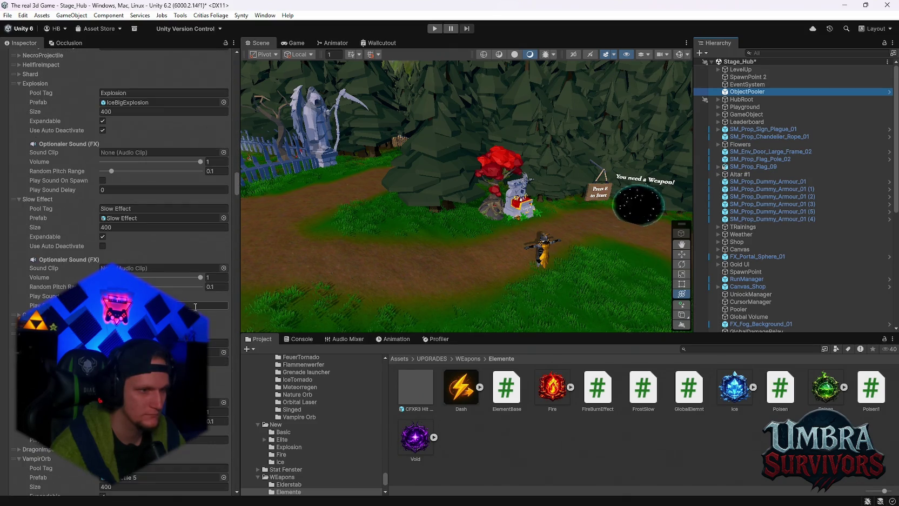
double_click(135, 219)
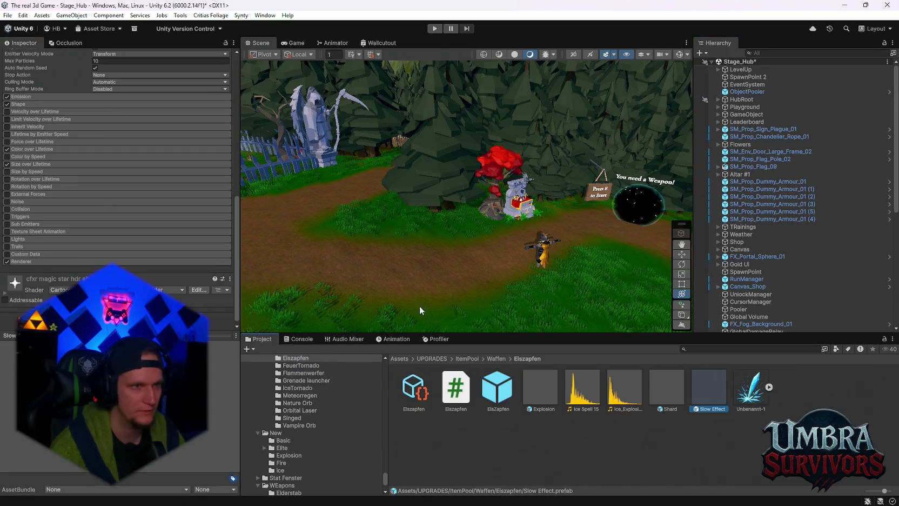
Drag a preview copy of Slow Effect into the scene and try scales of 3, then 2.
scroll(112, 232, up, 10)
click(124, 184)
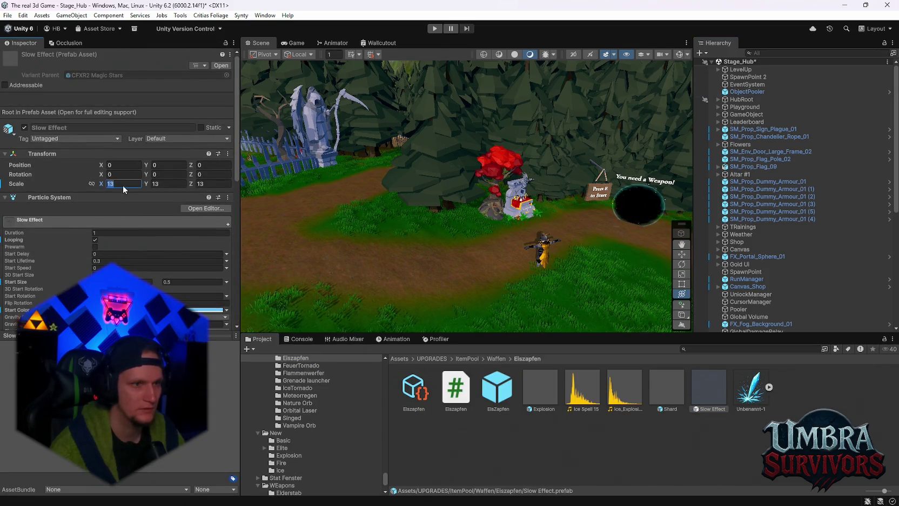
mouse_move(709, 386)
mouse_down()
mouse_move(709, 371)
mouse_move(527, 232)
mouse_move(539, 245)
mouse_move(340, 236)
mouse_up()
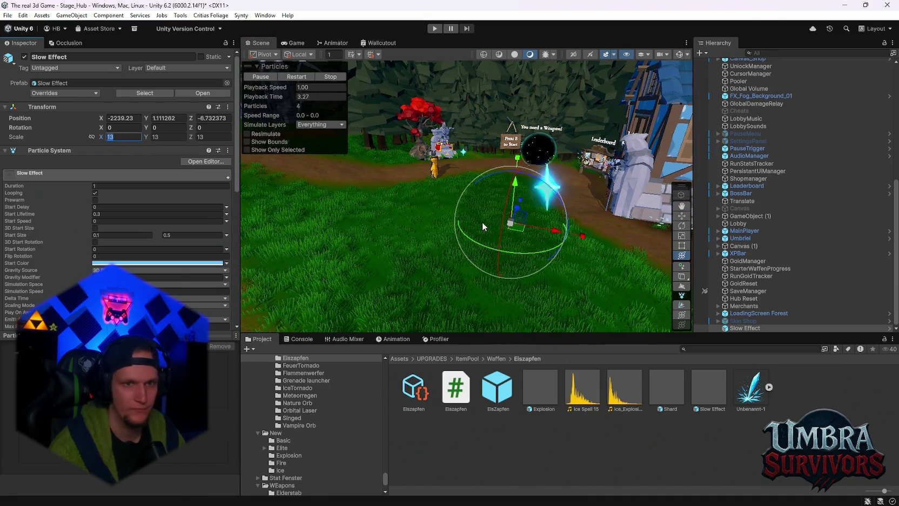
drag(482, 222, 451, 228)
text(3)
key(Tab)
key(Tab)
mouse_move(514, 246)
mouse_down()
mouse_move(538, 260)
mouse_move(492, 238)
mouse_up()
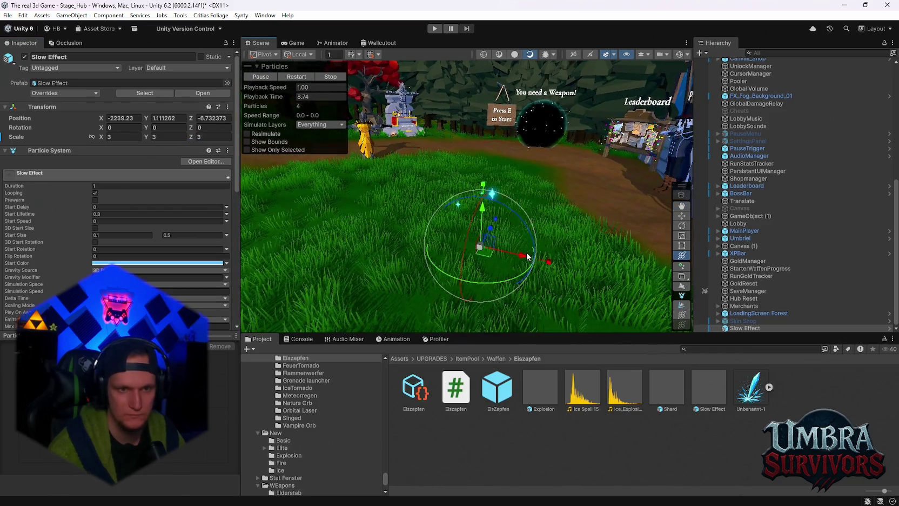
double_click(121, 136)
text(2)
key(Tab)
key(Return)
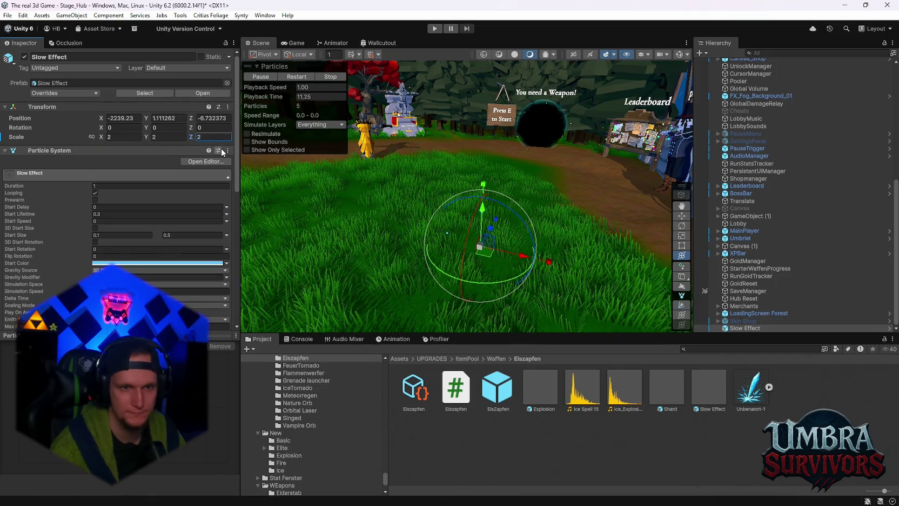
drag(428, 265, 416, 254)
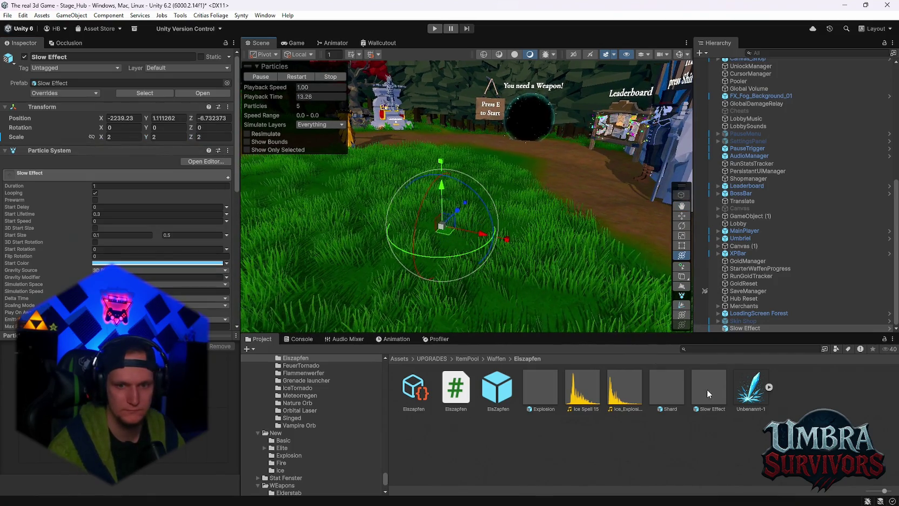
Set the Slow Effect prefab asset's scale to 2 on X, Y and Z.
click(708, 387)
double_click(116, 184)
text(2)
key(Tab)
text(2)
click(205, 183)
text(2)
key(Return)
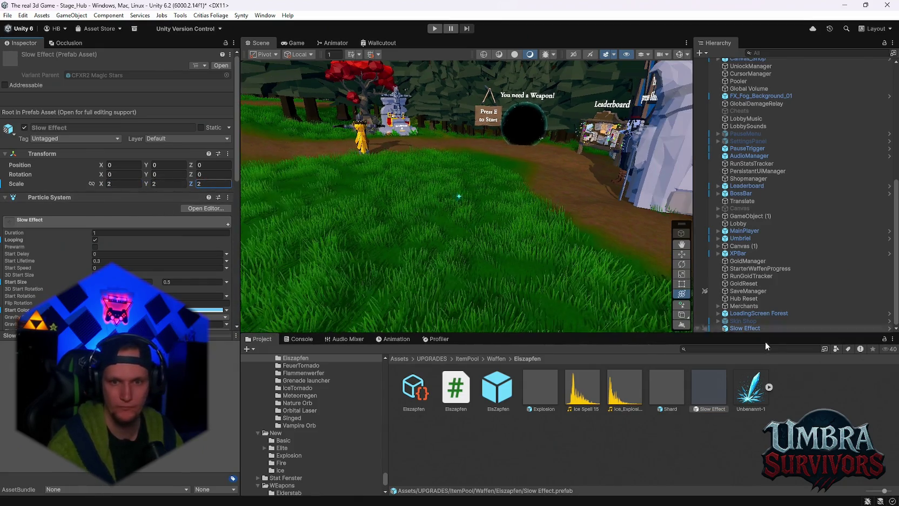
Delete the preview copy from the scene and start a new playtest.
click(742, 328)
key(Delete)
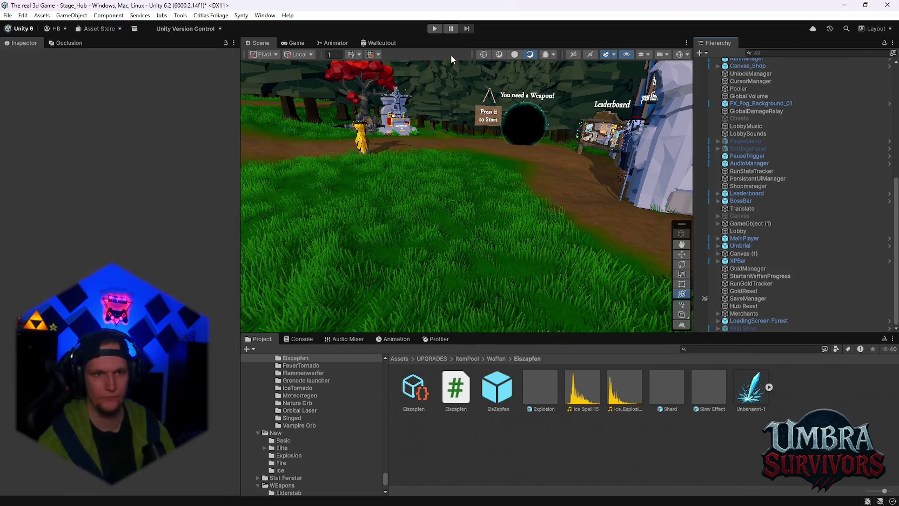
click(434, 28)
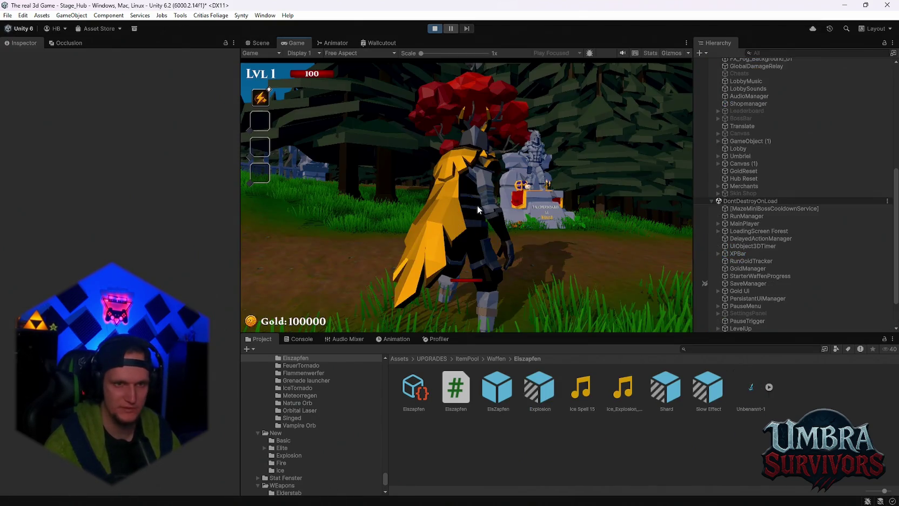
Walk the knight to the weapon throne and pick the Ice Wand from the upgrade book.
key(w)
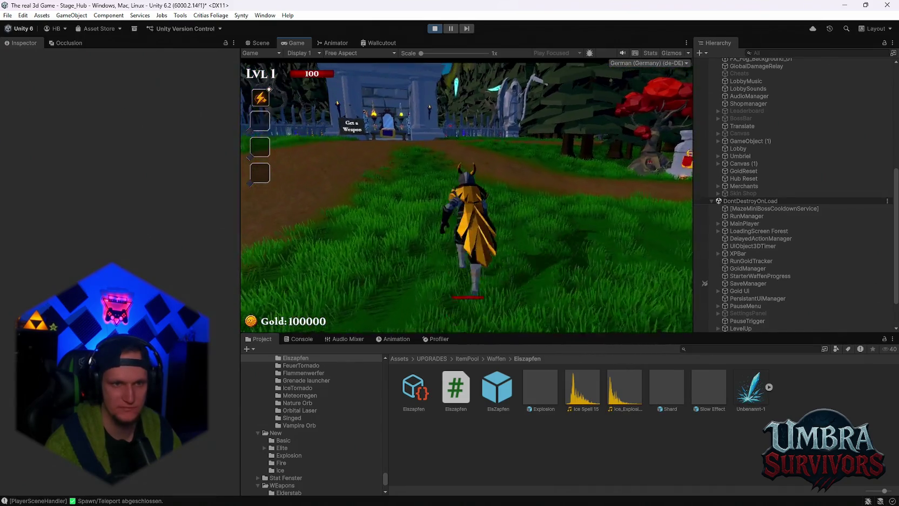
key(a)
key(d)
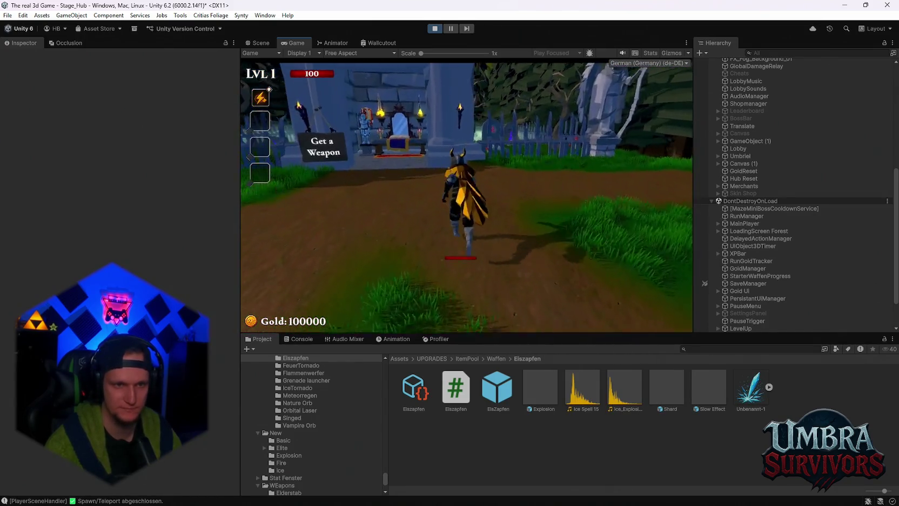
key(w)
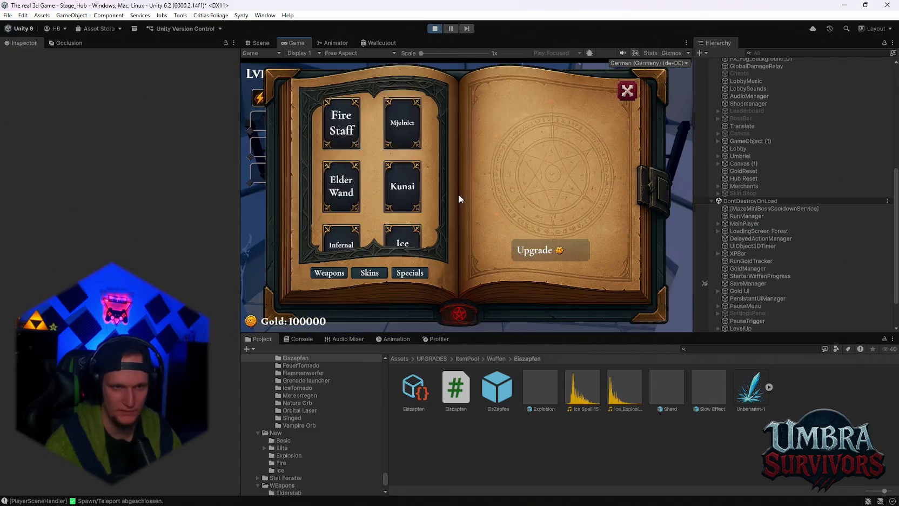
click(385, 226)
key(Escape)
Run through the gate into the training courtyard and test the Ice Wand on the dummies.
key(w)
key(w)
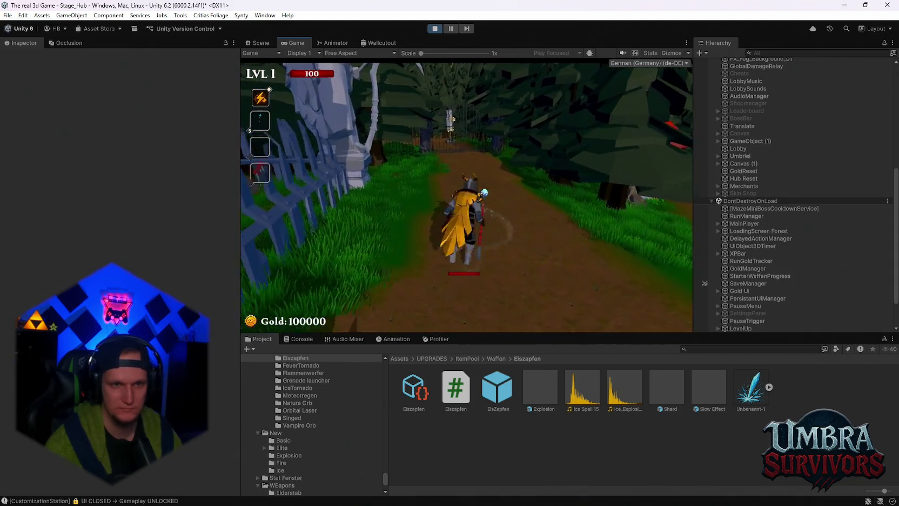
key(w)
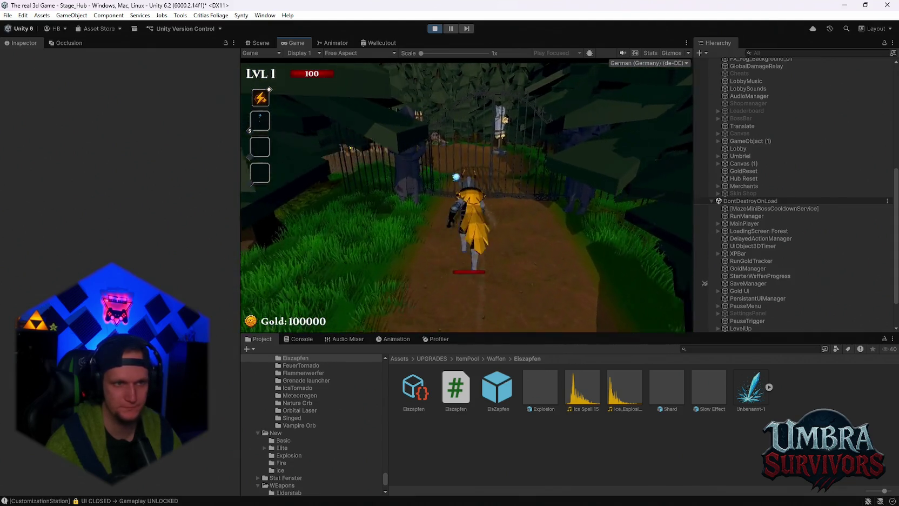
key(w)
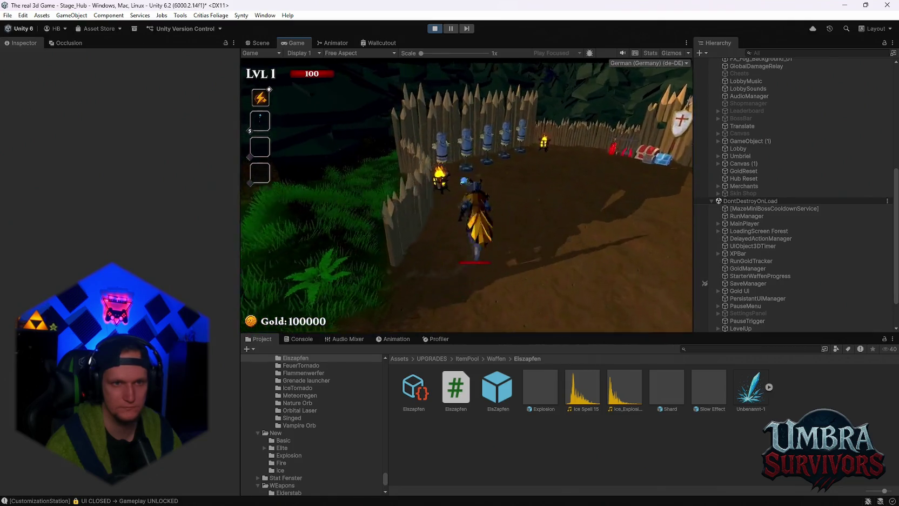
key(w)
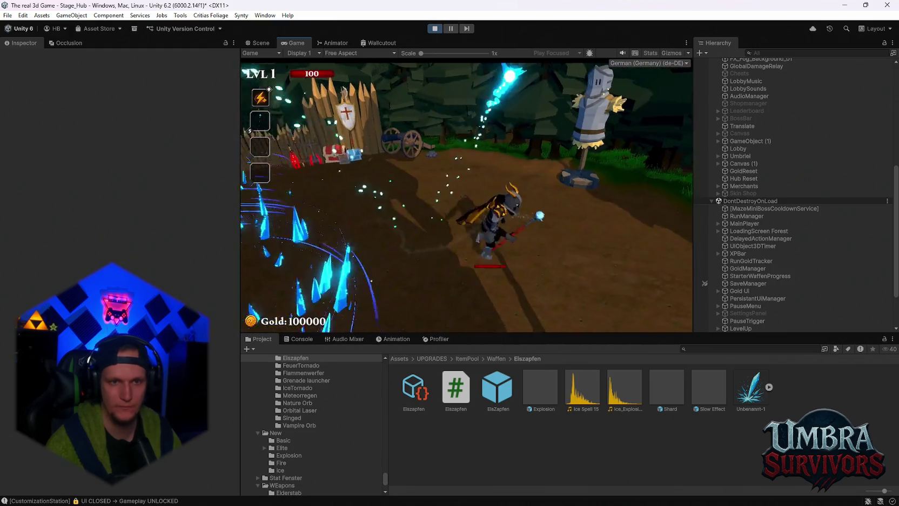
key(w)
Run back to the portal by the start sign and enter it to load Stage 1.
key(w)
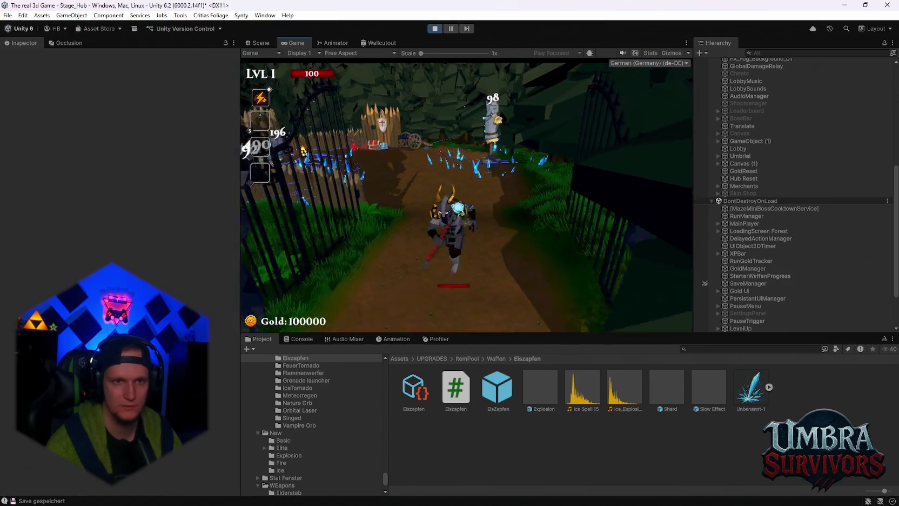
key(w)
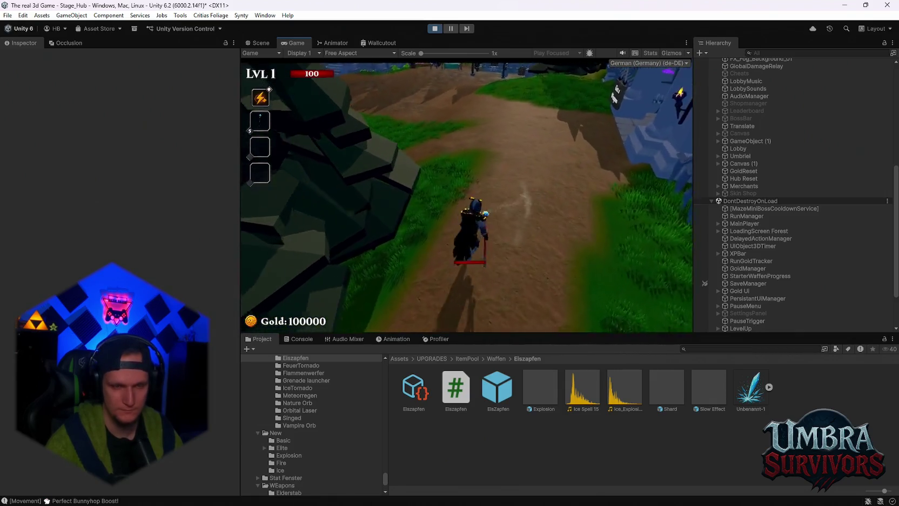
key(space)
key(w)
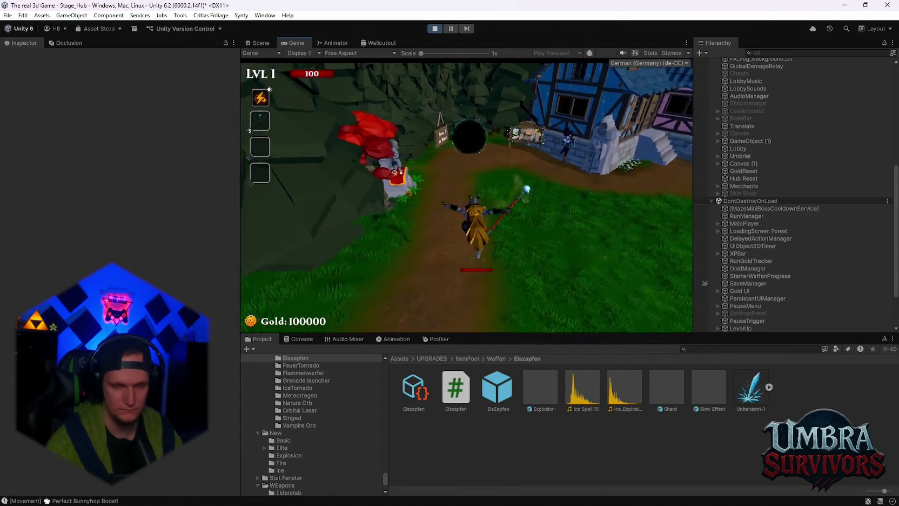
key(w)
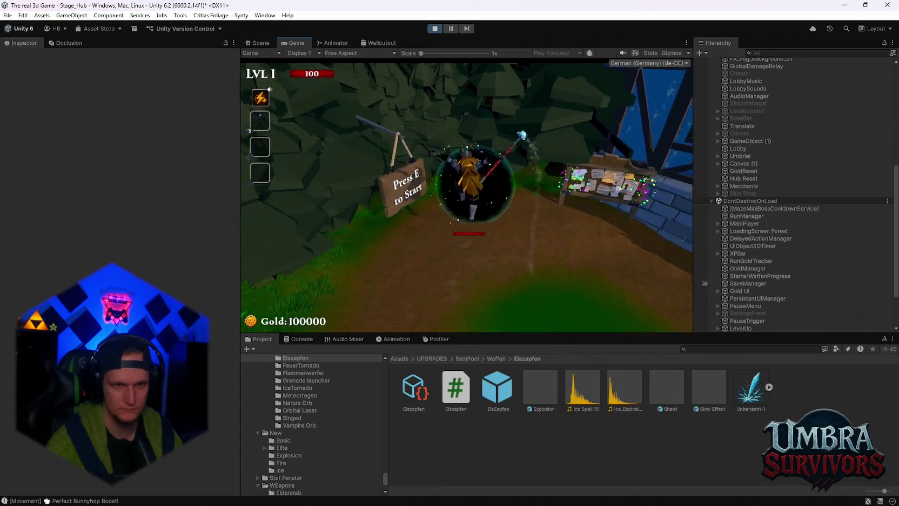
key(e)
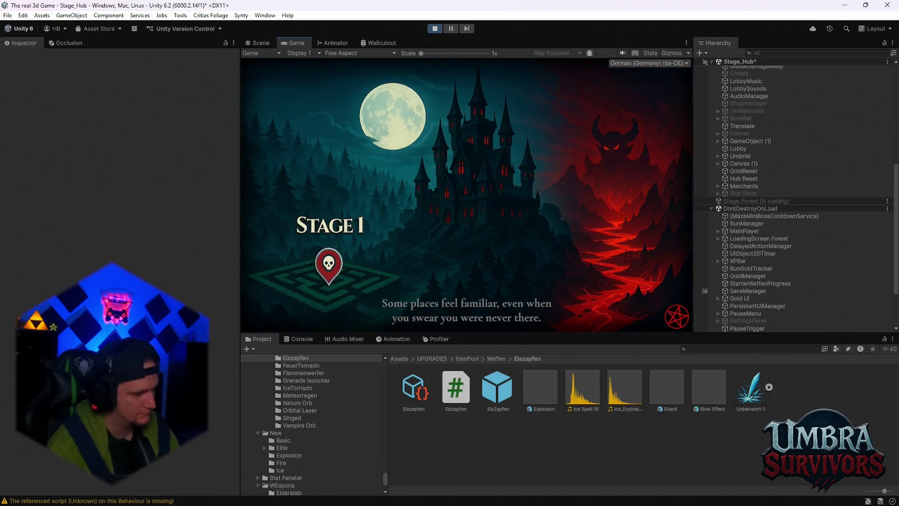
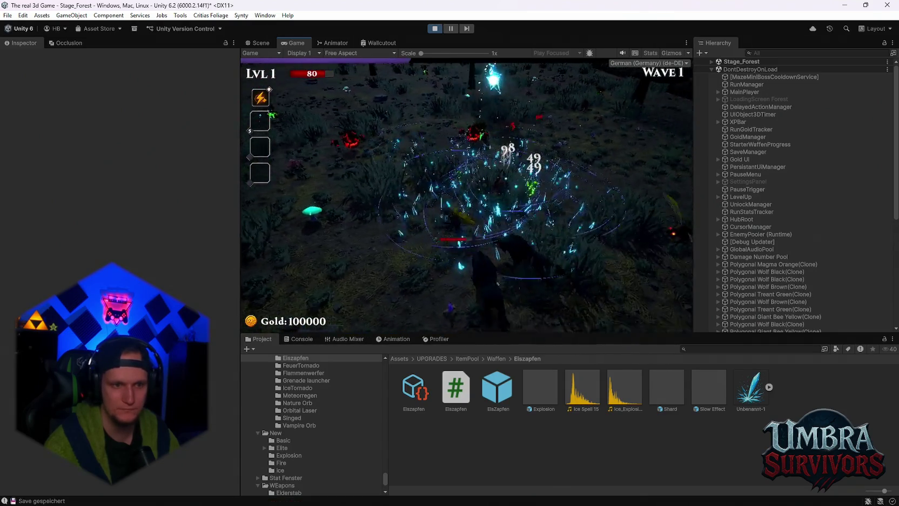
Pause the game and inspect a particle-system duration error in the Console.
key(Escape)
click(298, 340)
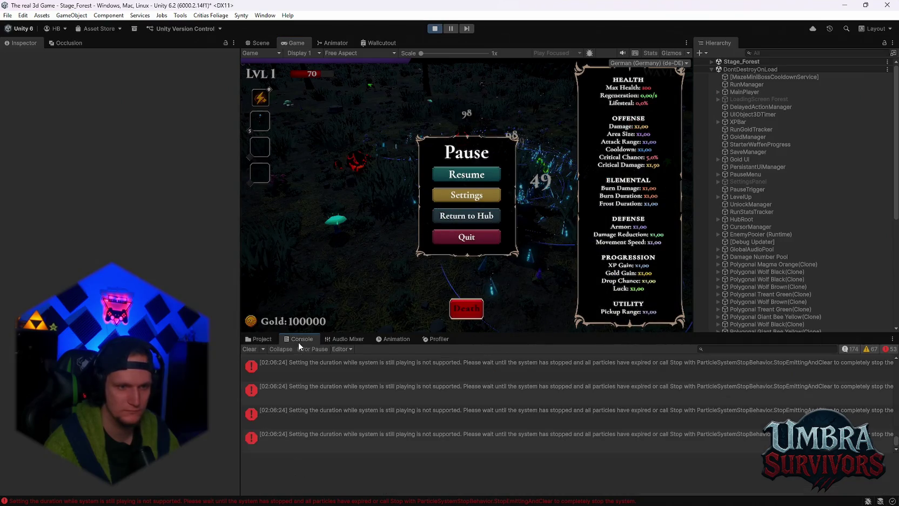
click(356, 391)
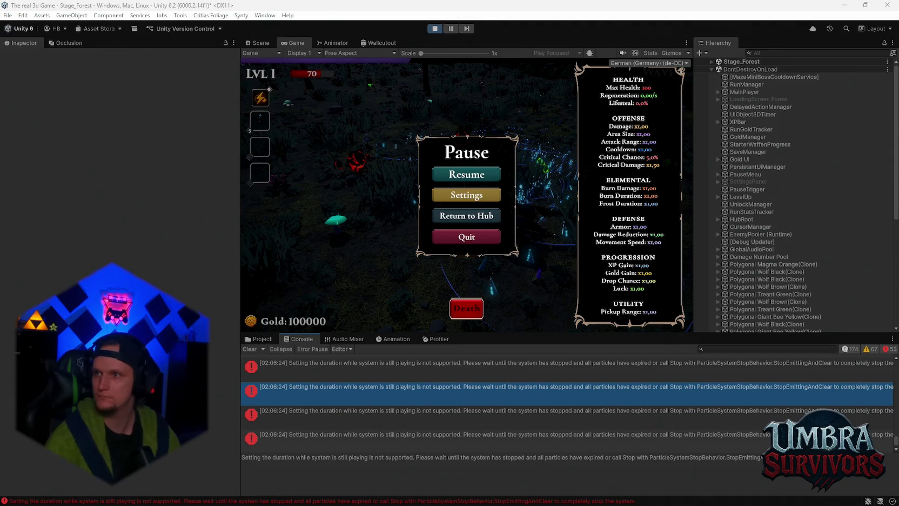
click(583, 391)
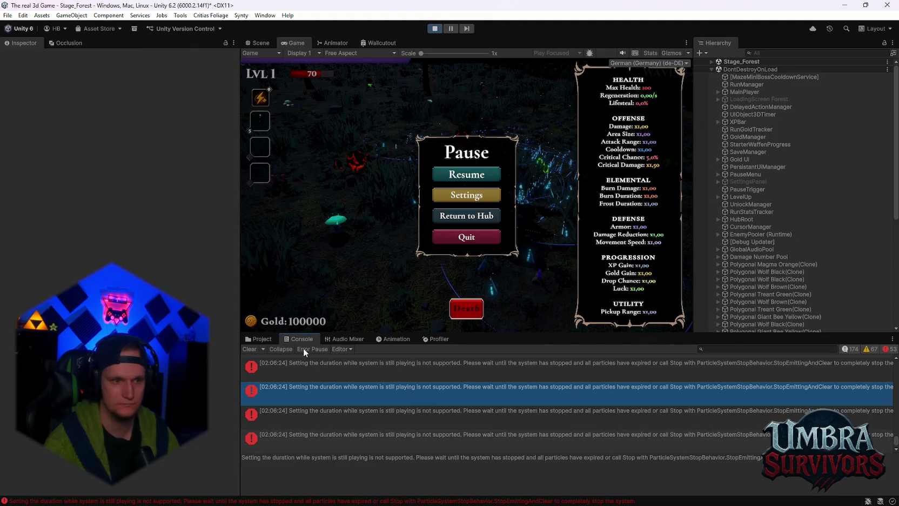
Resume play into Wave 2, pause again, and bring up the Profiler's CPU Usage graphs.
click(267, 339)
click(294, 339)
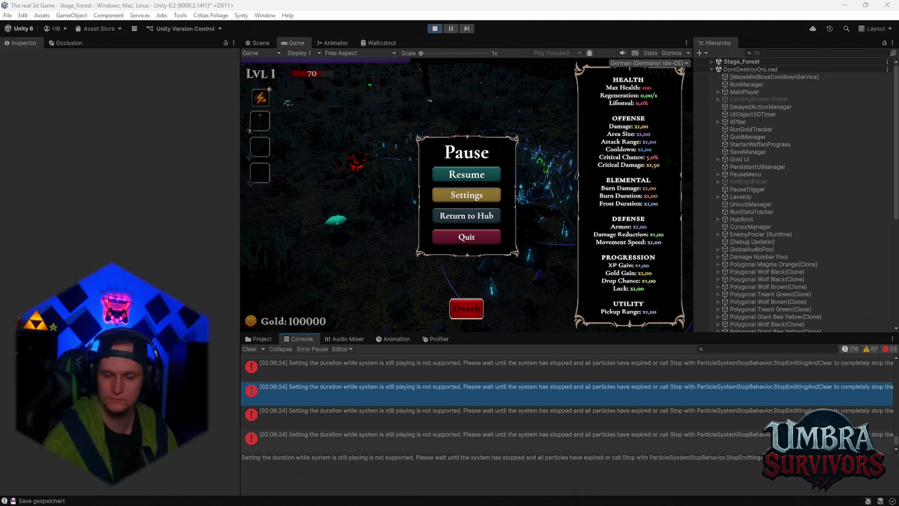
key(Escape)
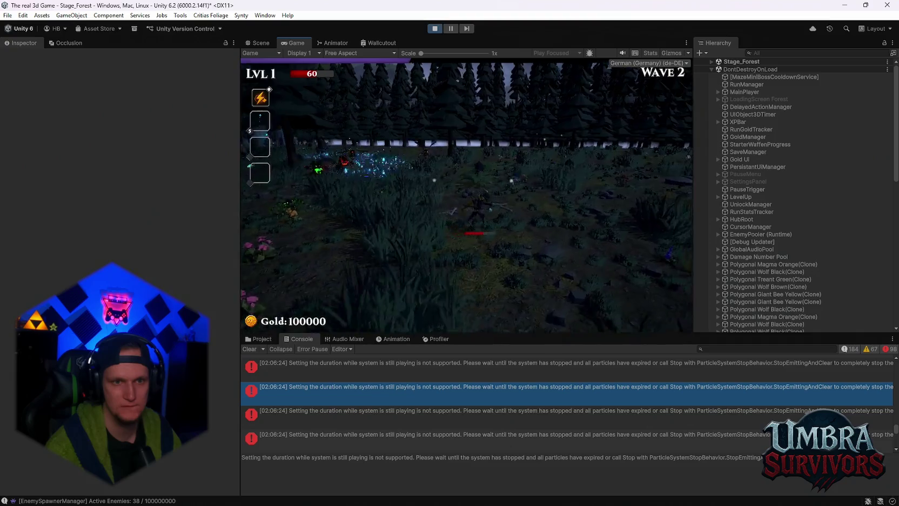
key(Escape)
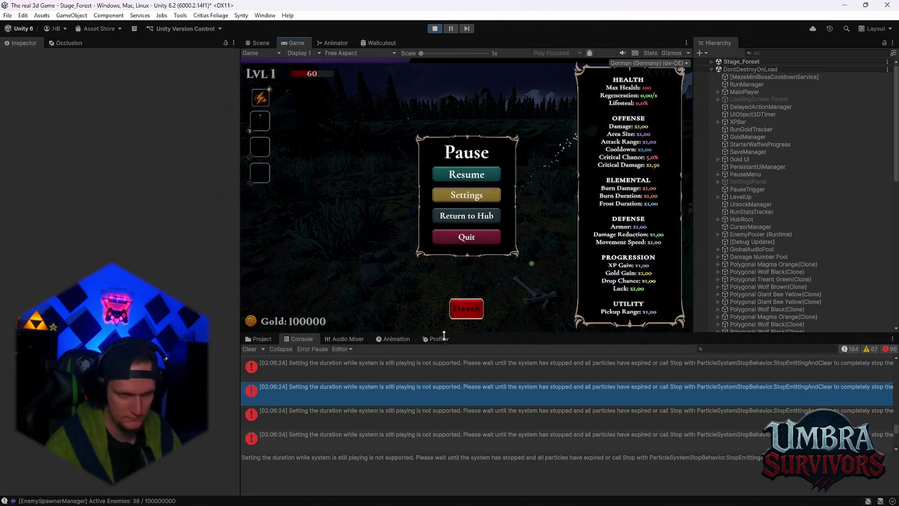
click(448, 340)
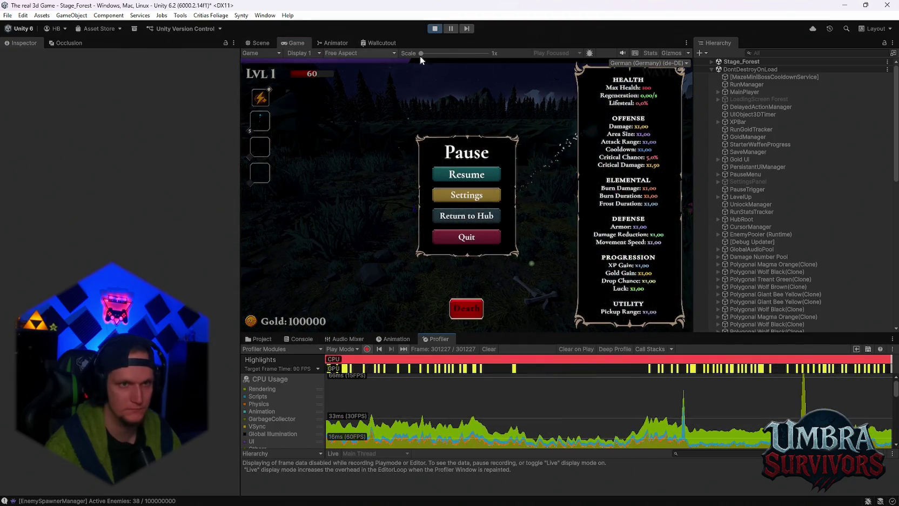
Pause the editor, enlarge the Profiler, and select frame 301109 in the CPU Usage chart.
click(451, 29)
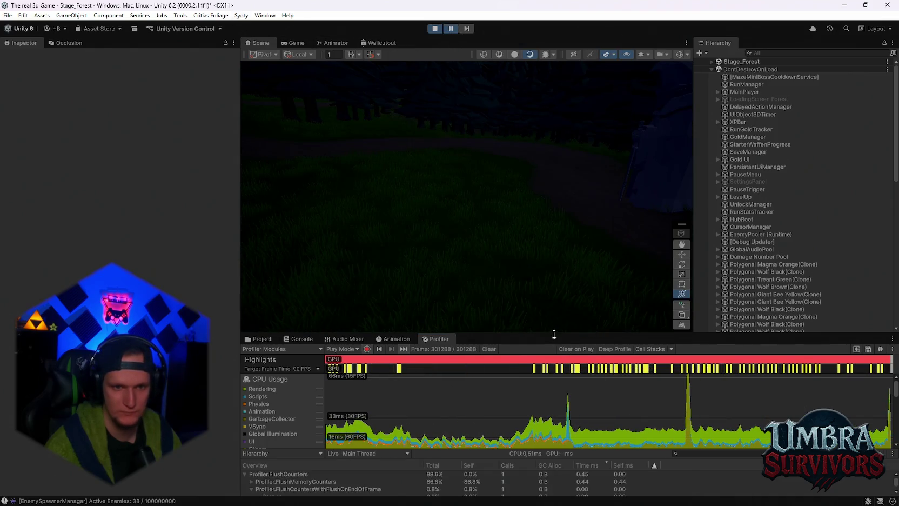
drag(554, 333, 554, 221)
drag(556, 338, 594, 377)
click(607, 328)
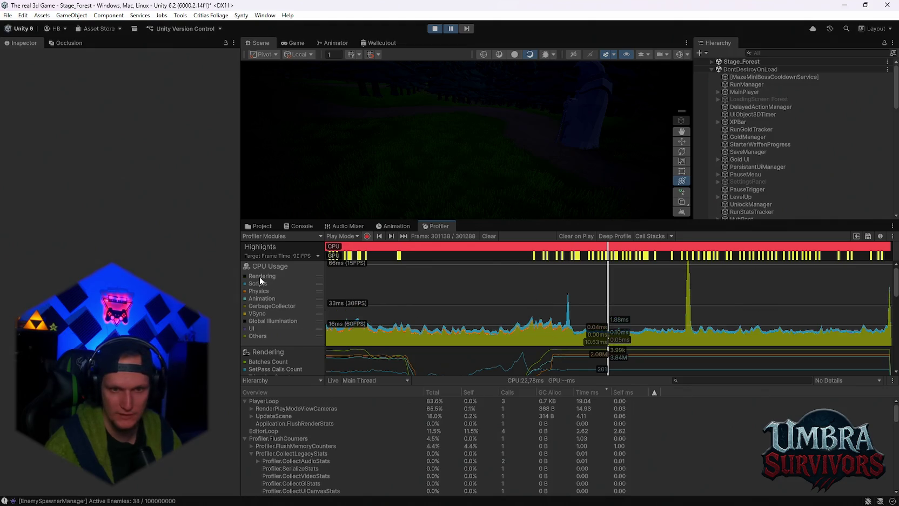
click(501, 334)
mouse_move(500, 334)
mouse_down()
mouse_move(581, 330)
mouse_move(532, 330)
mouse_move(553, 328)
mouse_up()
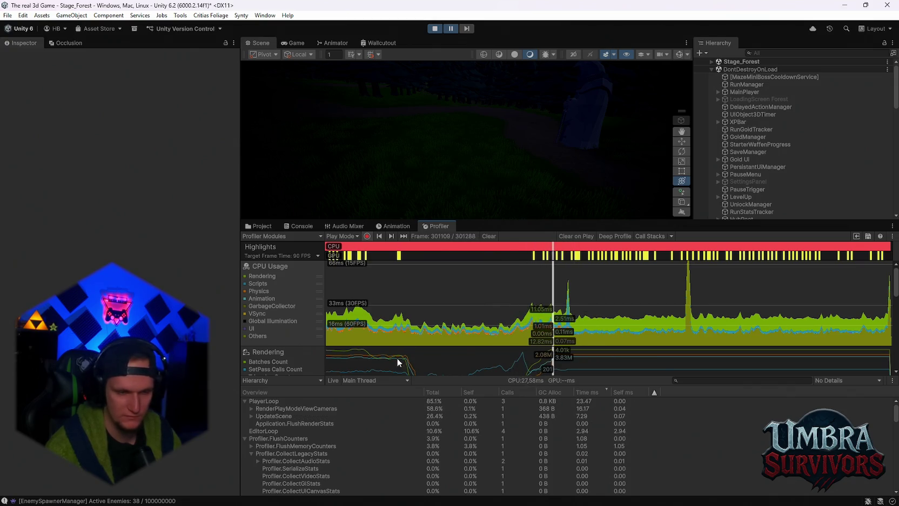
Make the Profiler taller over the Scene view and widen its Hierarchy list.
scroll(357, 417, down, 3)
scroll(388, 452, up, 3)
drag(441, 378, 449, 330)
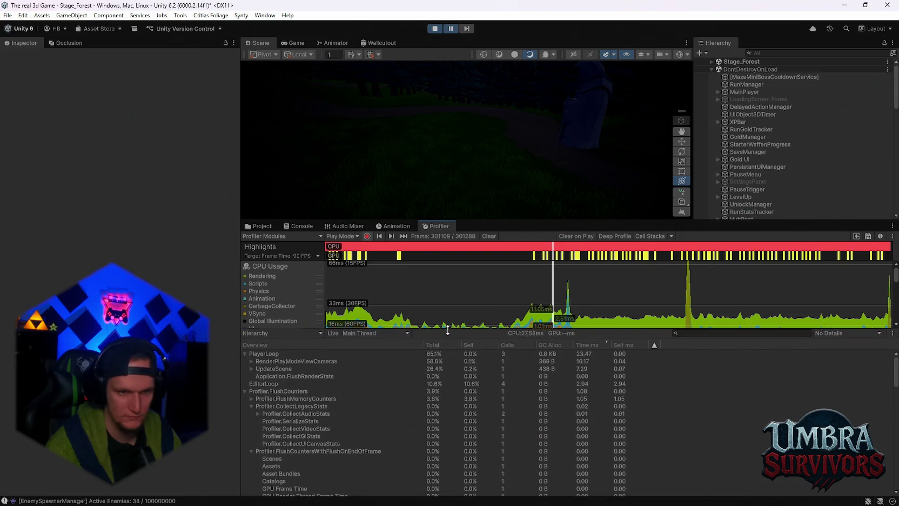
drag(466, 221, 475, 145)
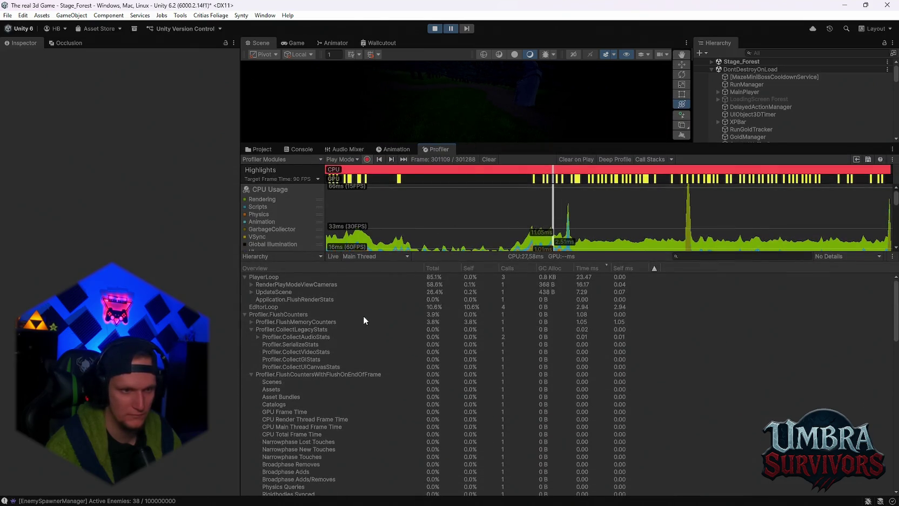
drag(438, 250, 436, 289)
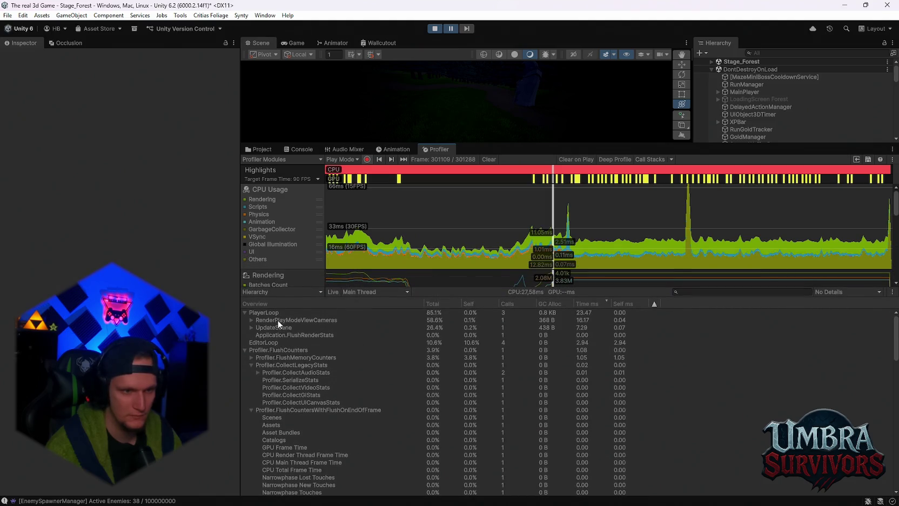
Expand RenderPlayModeViewCameras down through Inl_RenderCameraStack and Inl_ScriptableRenderContext.Submit.
click(278, 320)
click(251, 321)
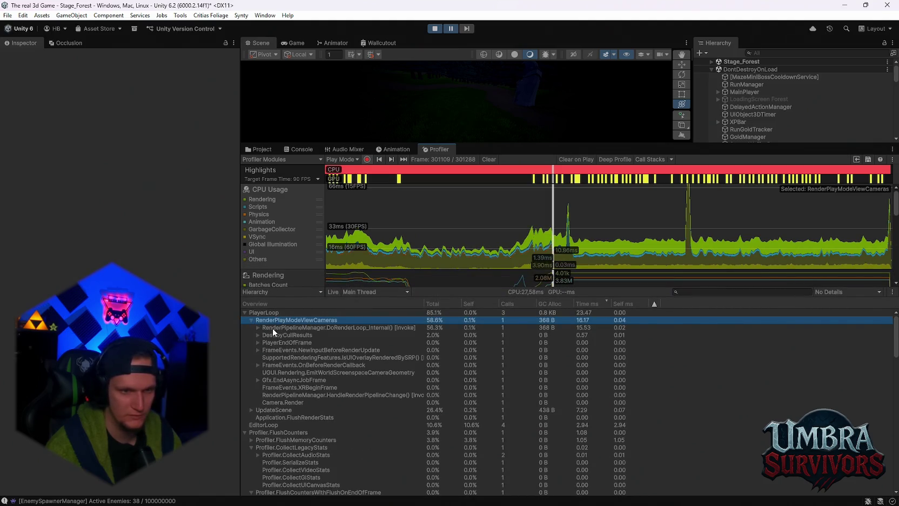
click(272, 328)
click(258, 327)
click(269, 335)
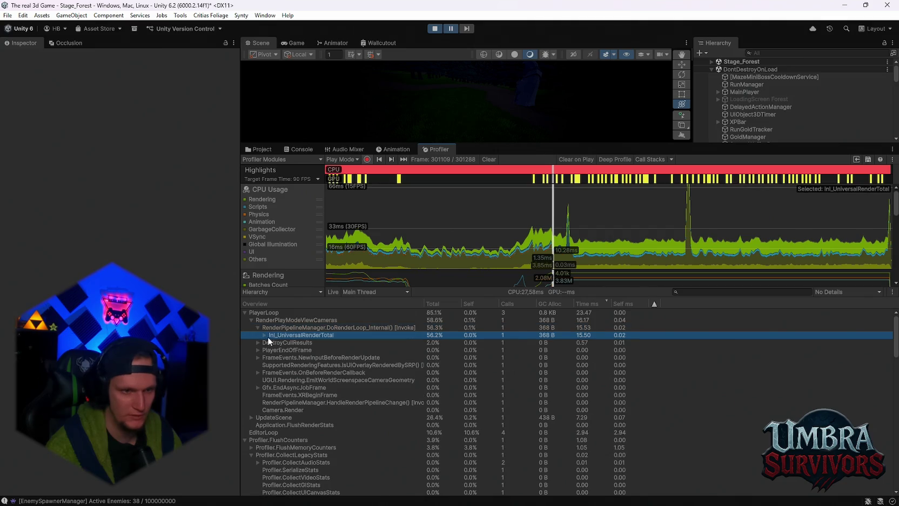
click(264, 336)
click(289, 344)
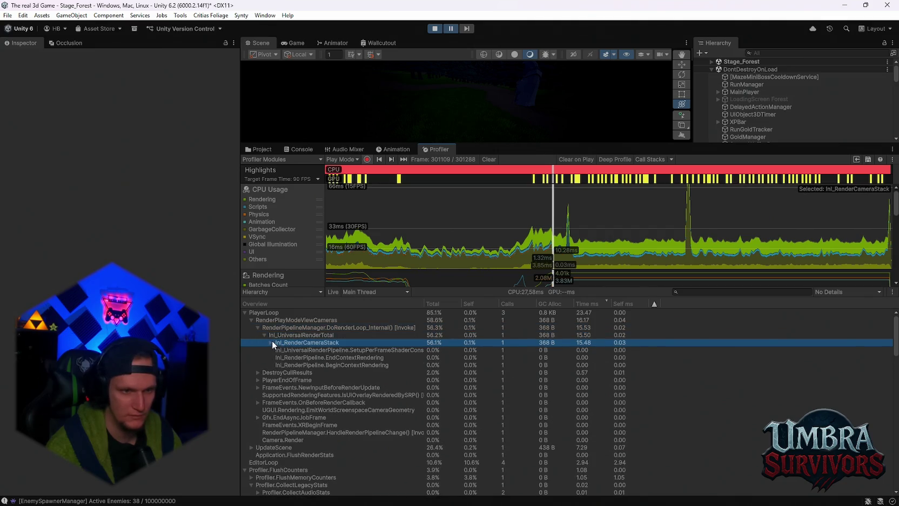
click(271, 342)
click(282, 351)
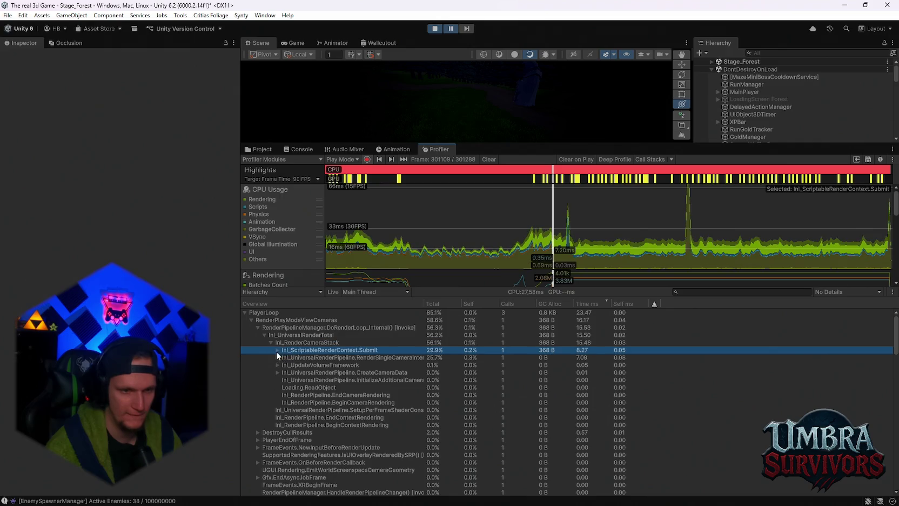
click(277, 350)
Expand RenderSingleCameraInternal, ExecuteRenderGraph, DrawOpaqueObjects and nested RenderLoop.ScheduleDraw to reach RenderLoop.Draw.
click(278, 357)
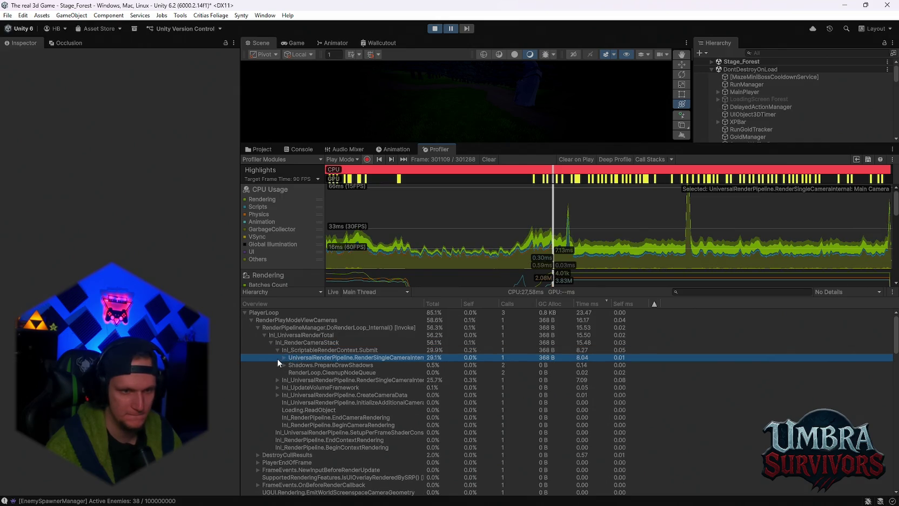
click(283, 358)
click(296, 365)
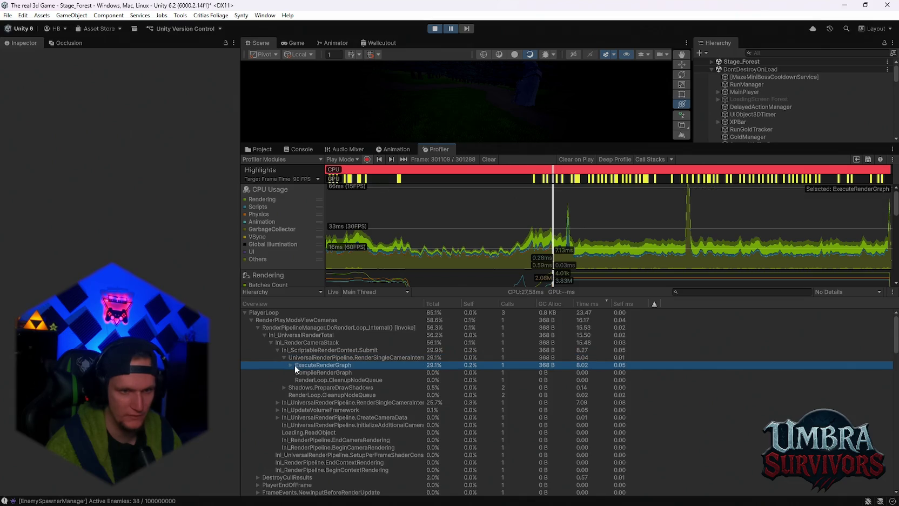
click(291, 364)
click(310, 373)
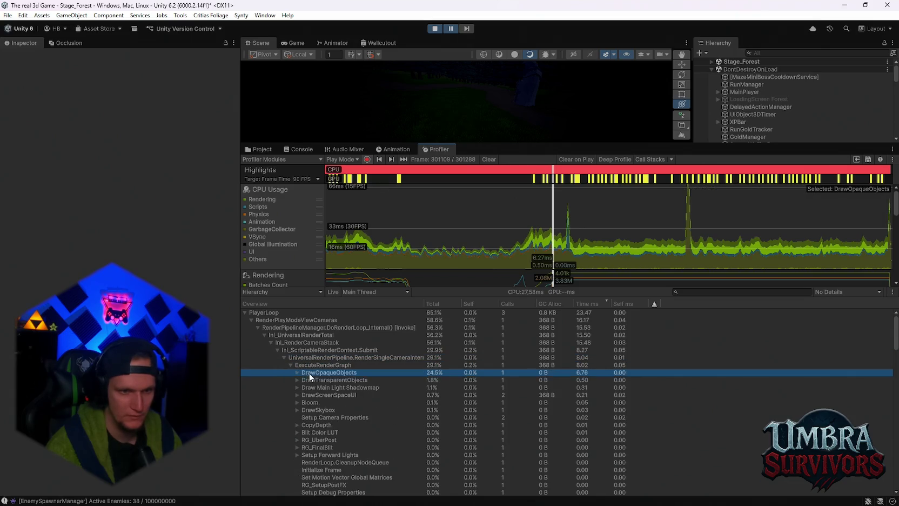
click(297, 372)
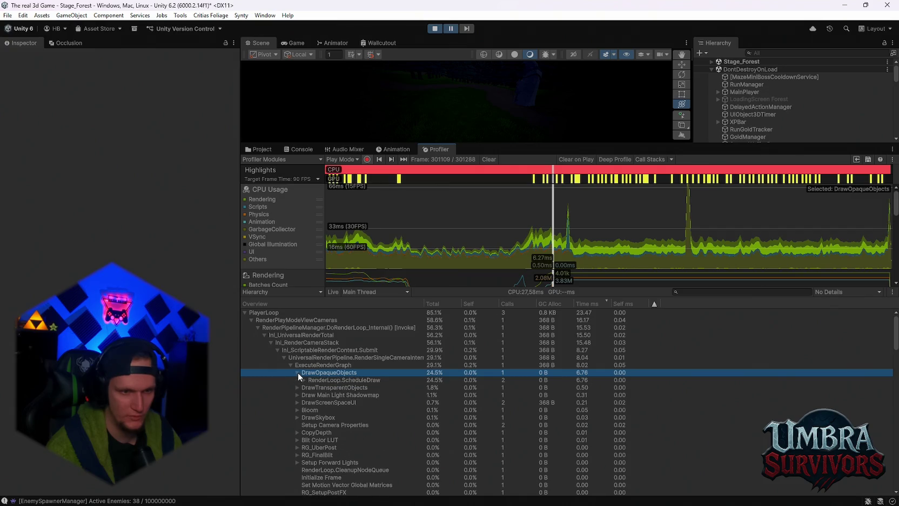
click(308, 380)
click(303, 380)
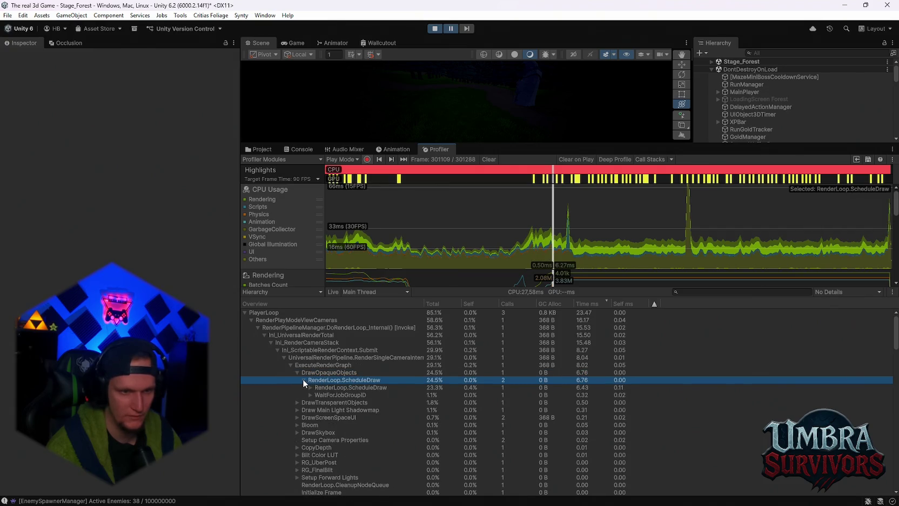
click(324, 388)
click(310, 388)
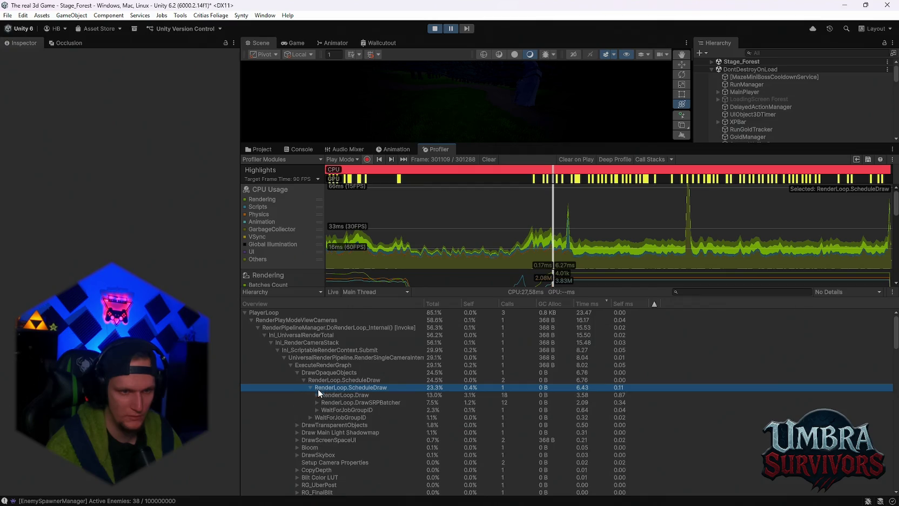
click(336, 395)
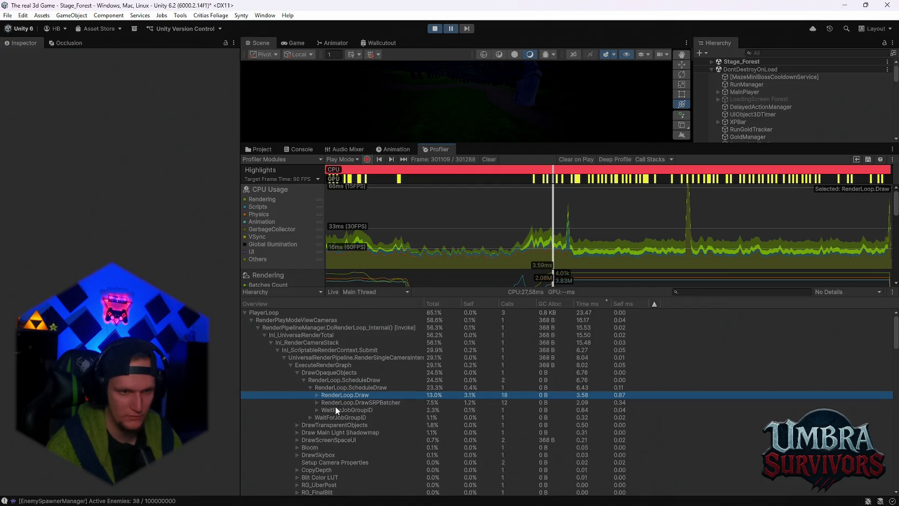
Compare timings of RenderLoop.Draw, DrawTransparentObjects and DrawSRPBatcher samples.
click(325, 410)
click(328, 402)
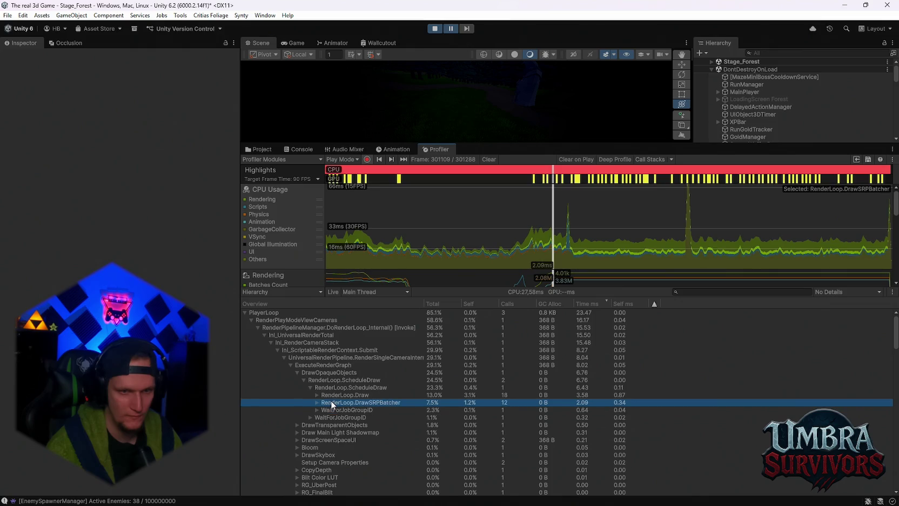
click(334, 394)
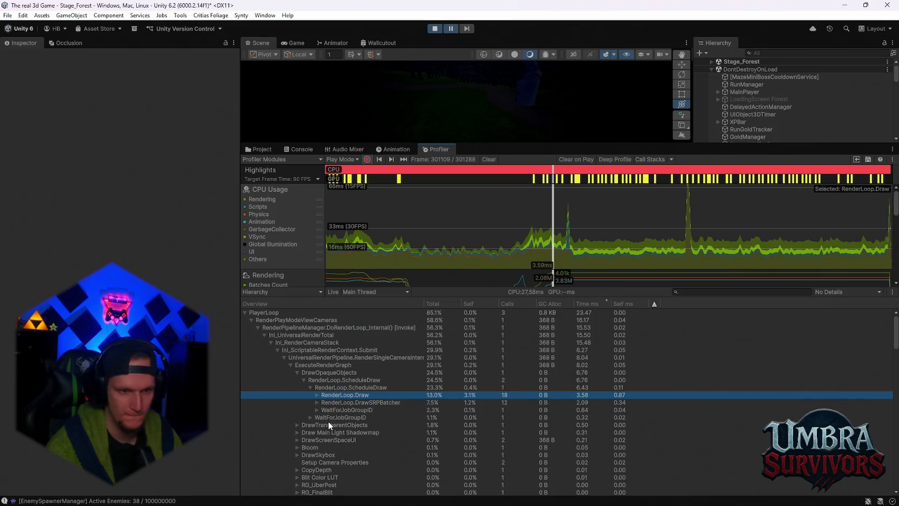
click(322, 425)
click(324, 433)
click(333, 402)
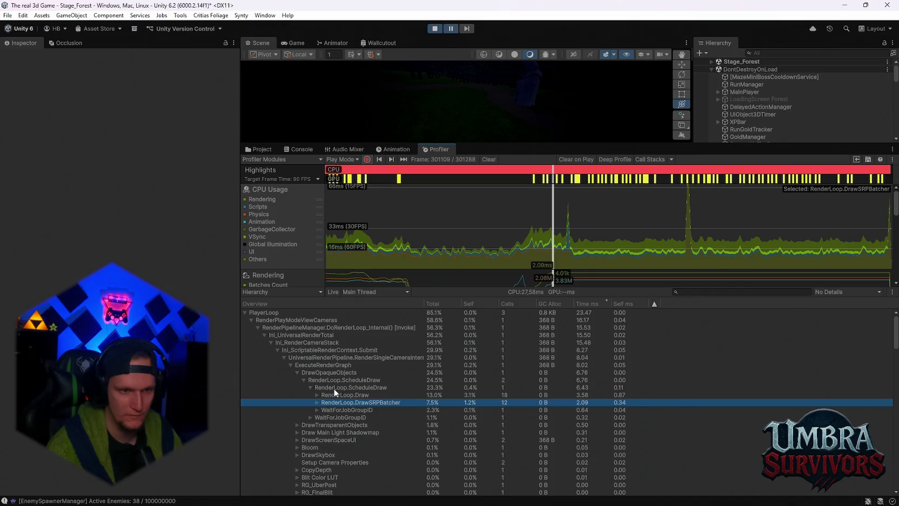
click(332, 388)
Expand RenderLoop.Draw and BatchRenderer.Flush, inspecting the ParticleSystem.Draw cost.
click(317, 395)
click(336, 403)
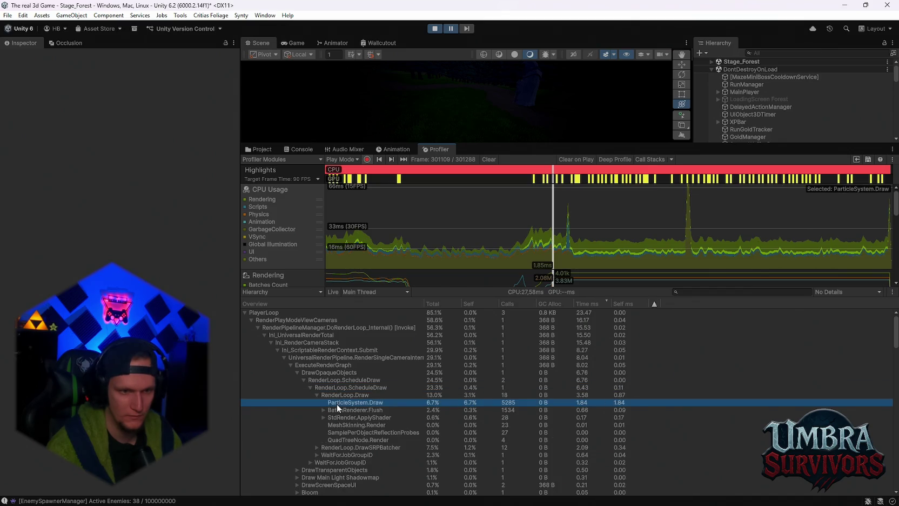
click(339, 411)
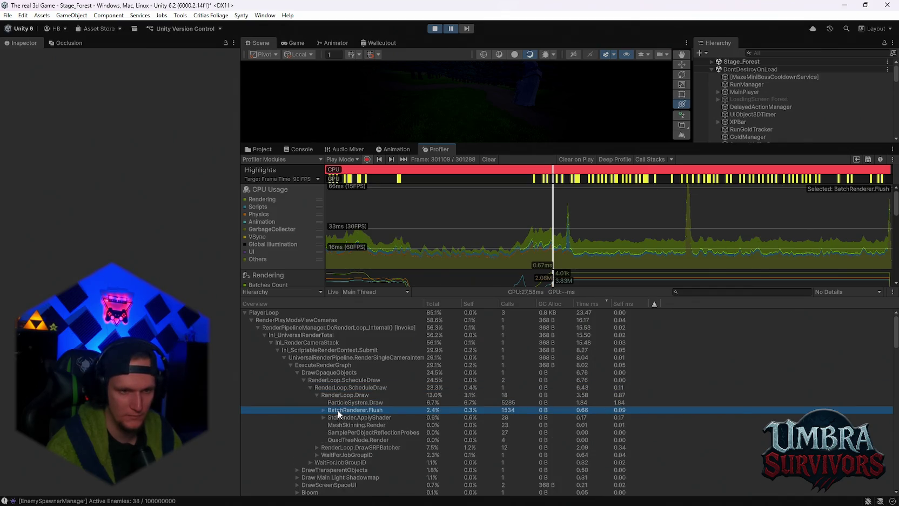
click(322, 410)
click(339, 418)
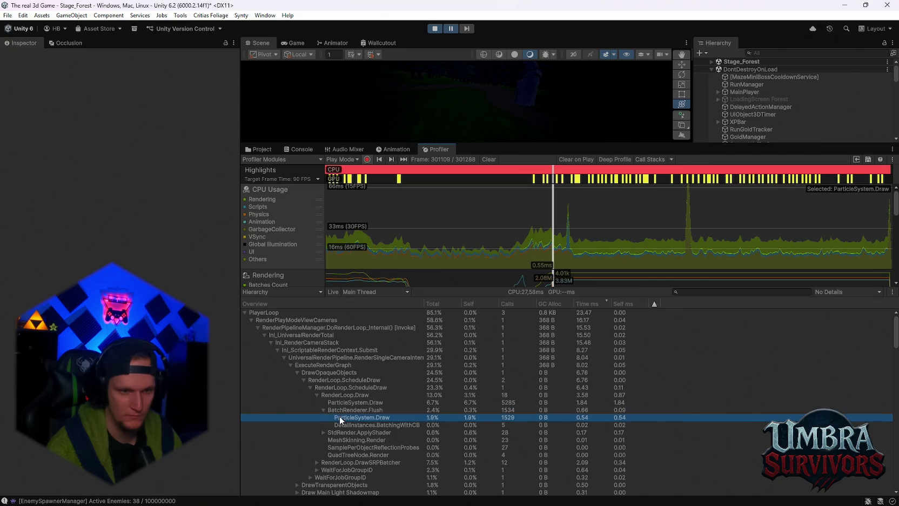
click(344, 425)
click(341, 410)
click(344, 403)
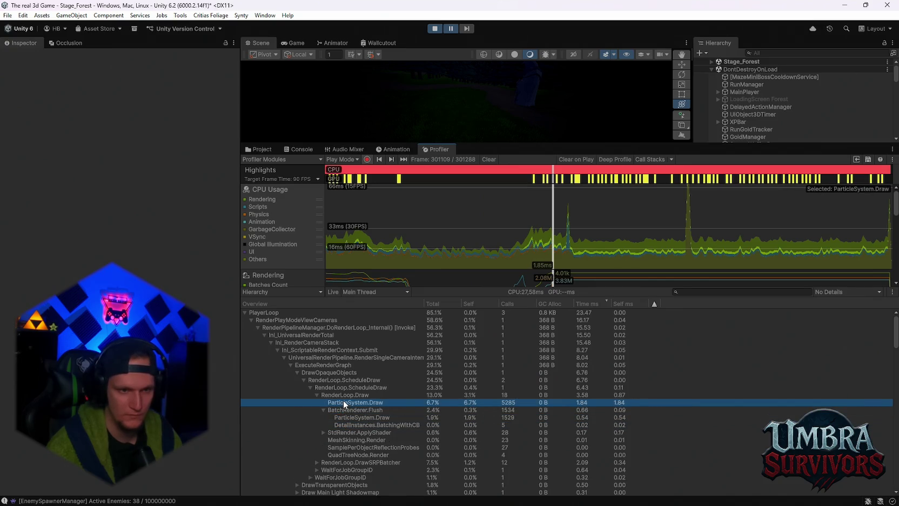
click(344, 398)
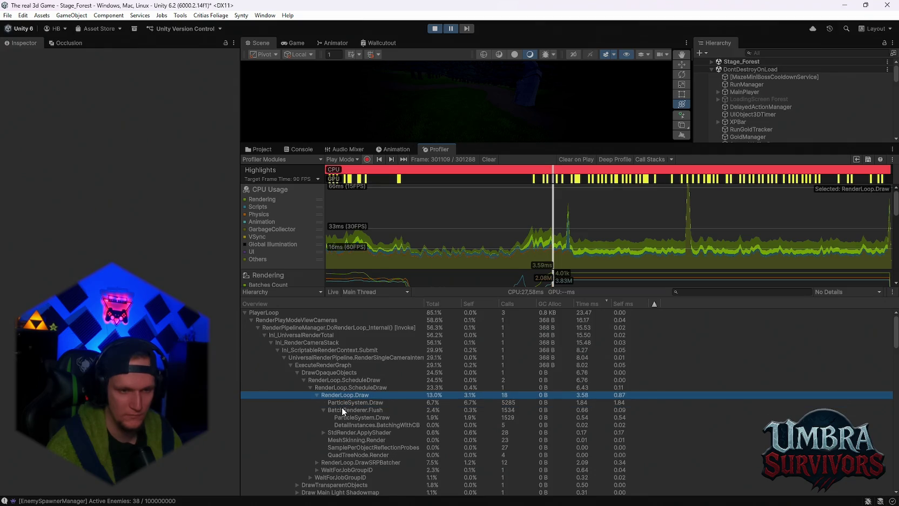
click(343, 402)
scroll(343, 404, down, 1)
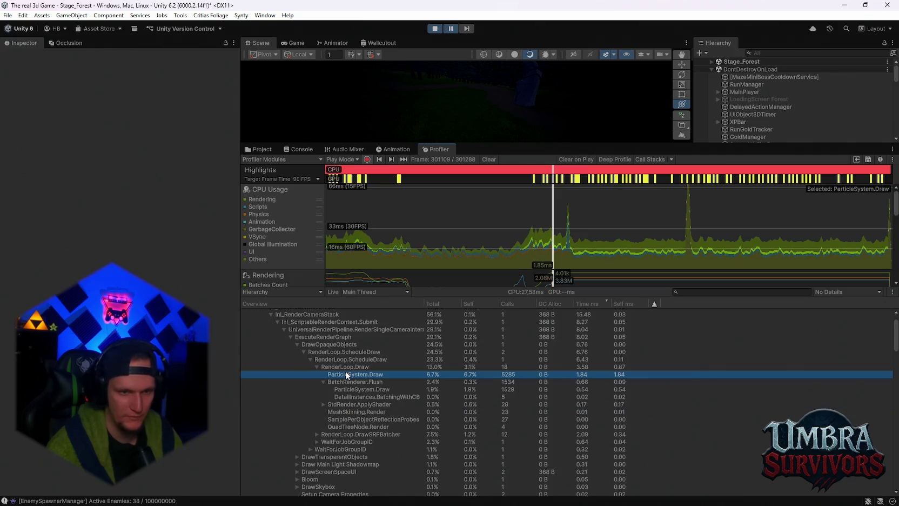
click(332, 358)
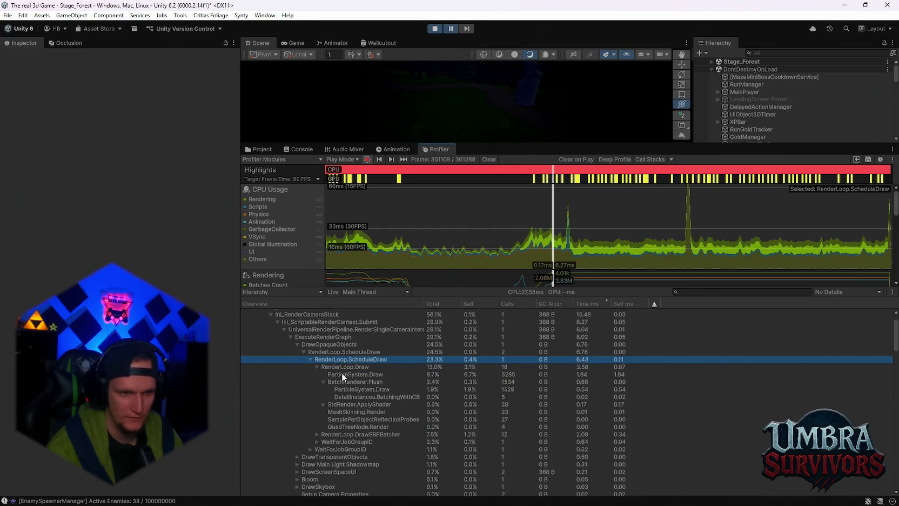
Expand RenderLoop.DrawSRPBatcher to inspect SRPBatcher.Flush, rechecking ParticleSystem.Draw and ScheduleDraw.
click(339, 434)
click(316, 434)
click(330, 441)
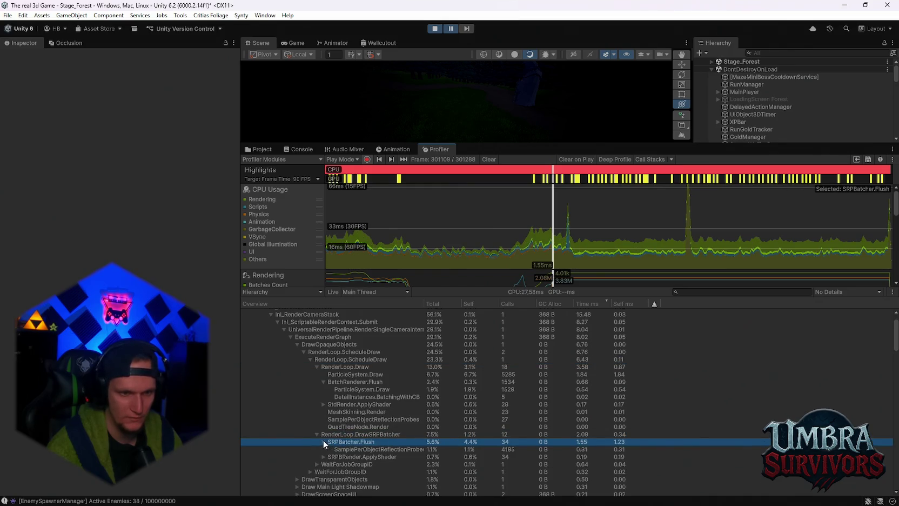
scroll(334, 447, down, 4)
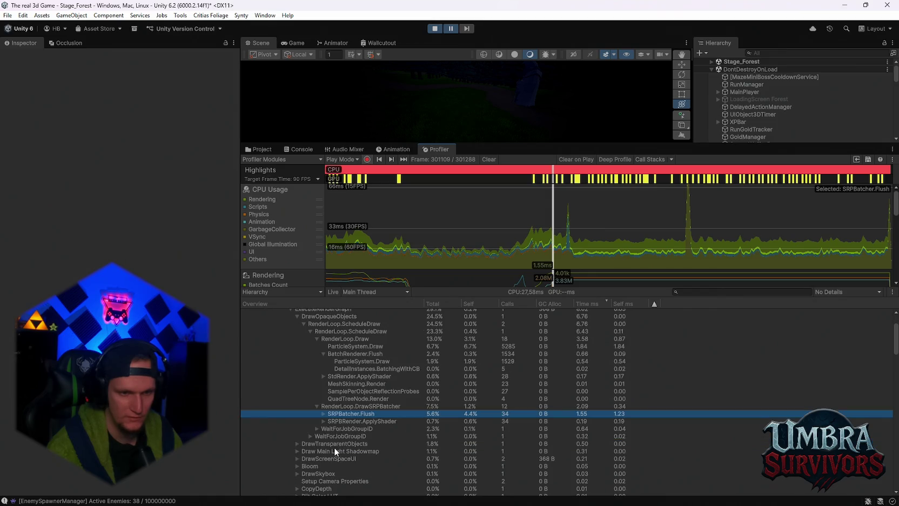
scroll(323, 419, up, 4)
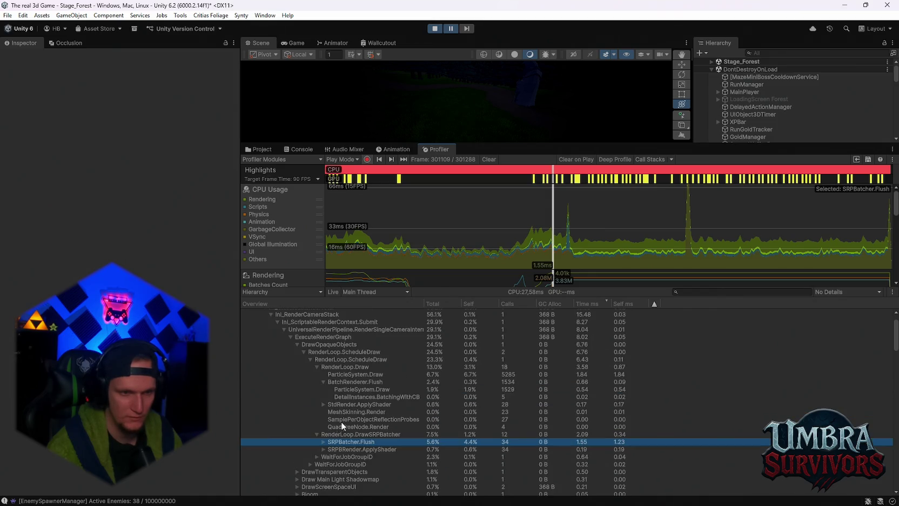
click(353, 374)
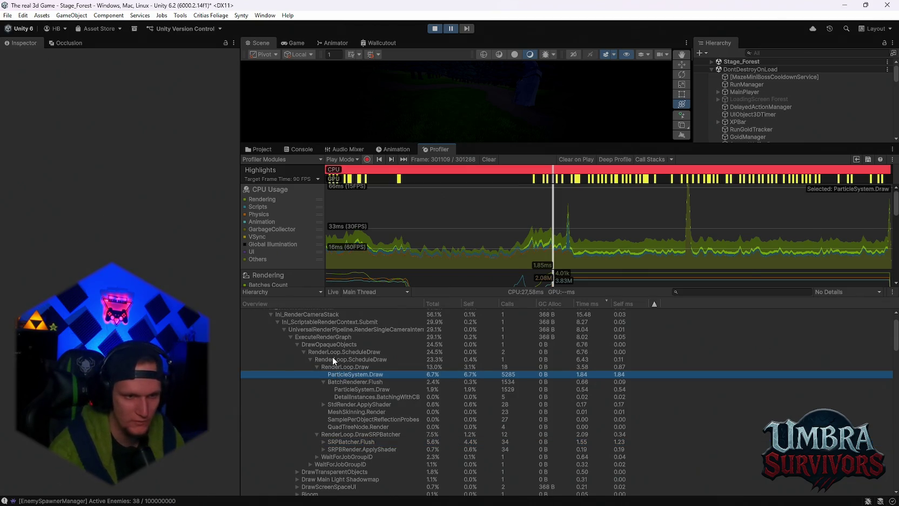
click(332, 358)
click(333, 351)
click(323, 360)
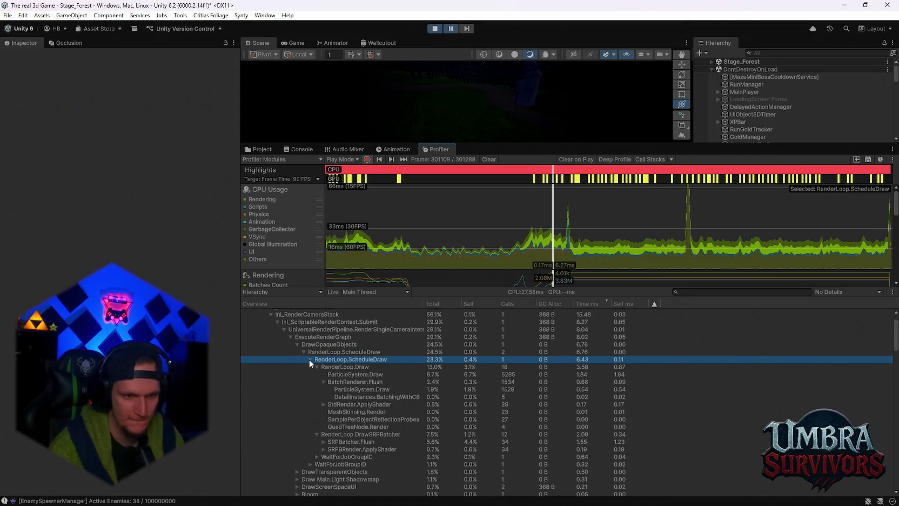
Expand SRPBatcher.Flush to inspect SamplePerObjectReflectionProbes, then move to frame 301148.
click(335, 440)
click(322, 441)
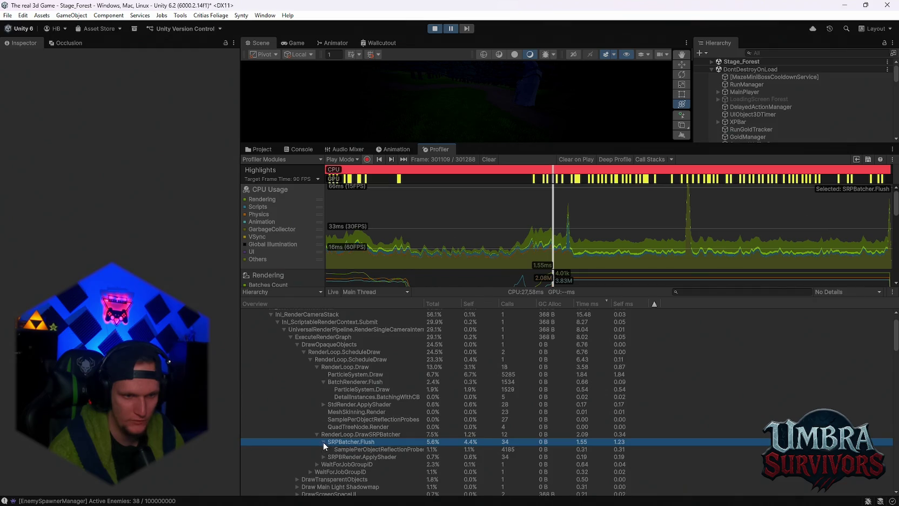
click(346, 449)
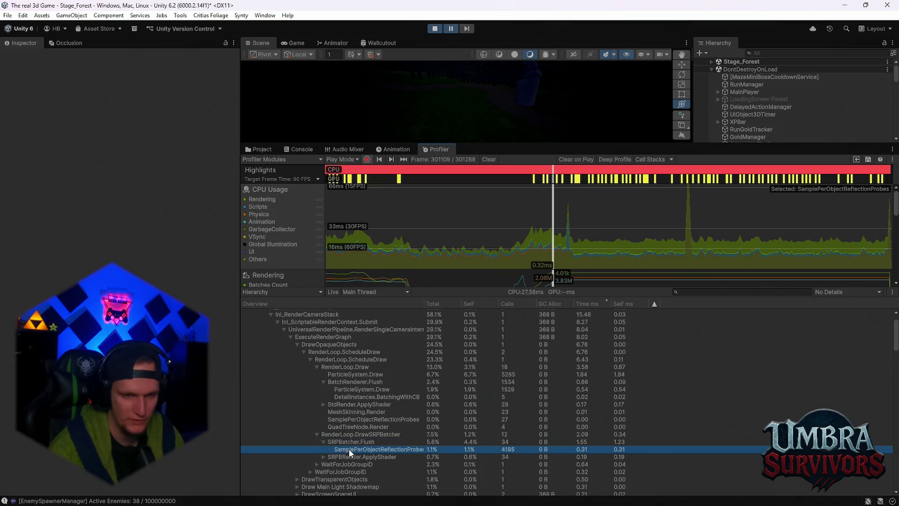
scroll(348, 448, down, 2)
click(345, 413)
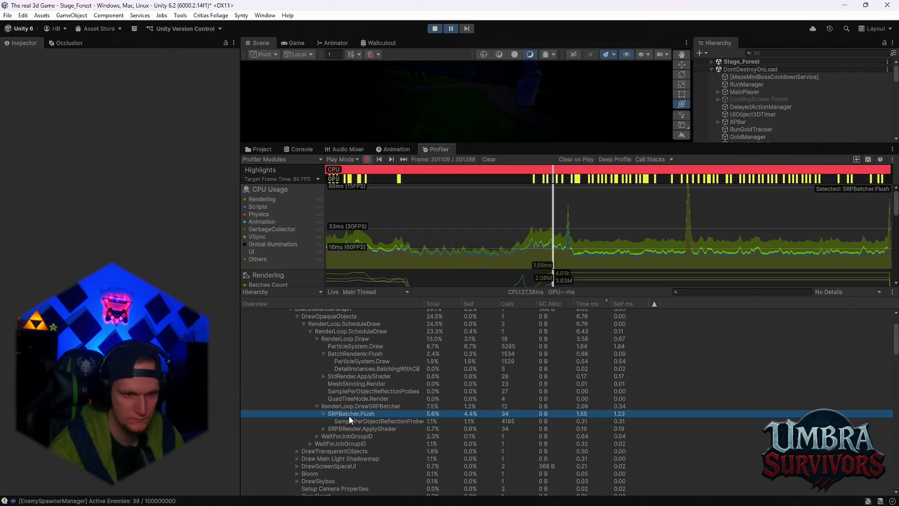
scroll(384, 411, up, 4)
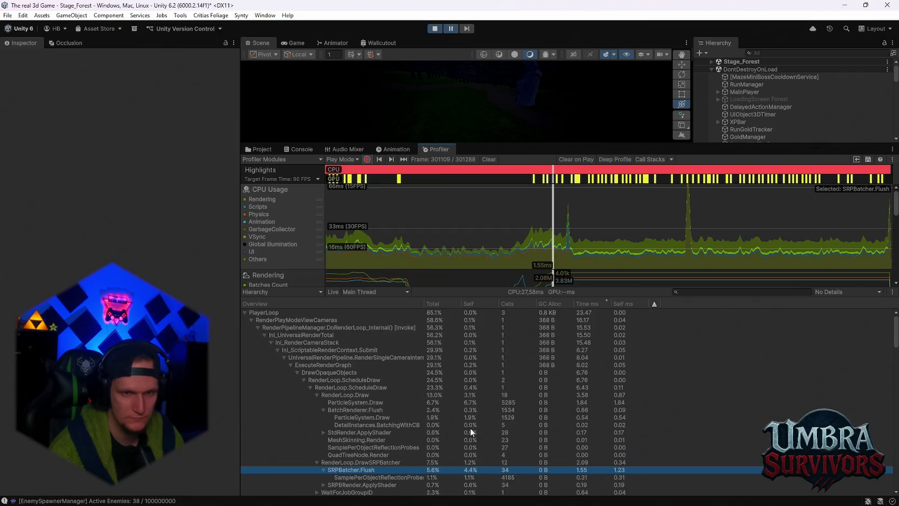
mouse_move(632, 250)
mouse_down()
mouse_move(645, 250)
mouse_move(614, 250)
mouse_move(627, 253)
mouse_up()
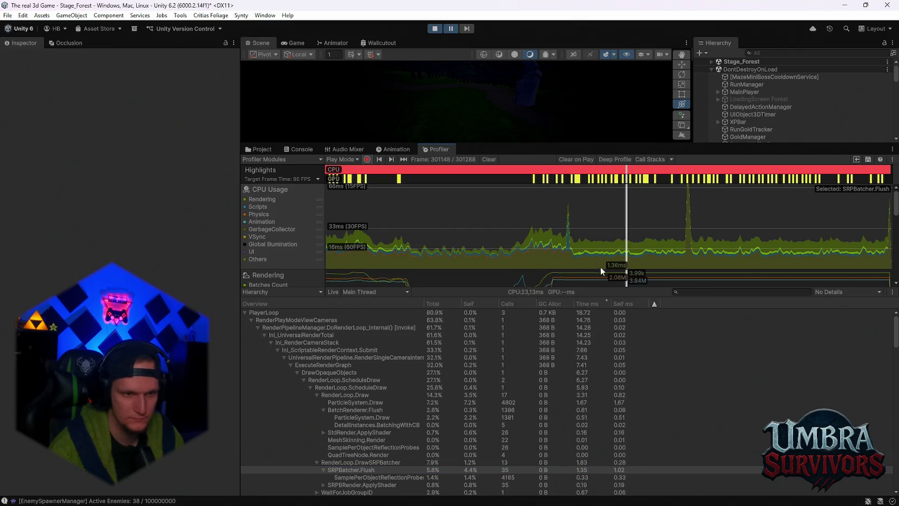
Enlarge the Game view above the Profiler, resume the Stage_Forest run, then pause it again.
click(303, 48)
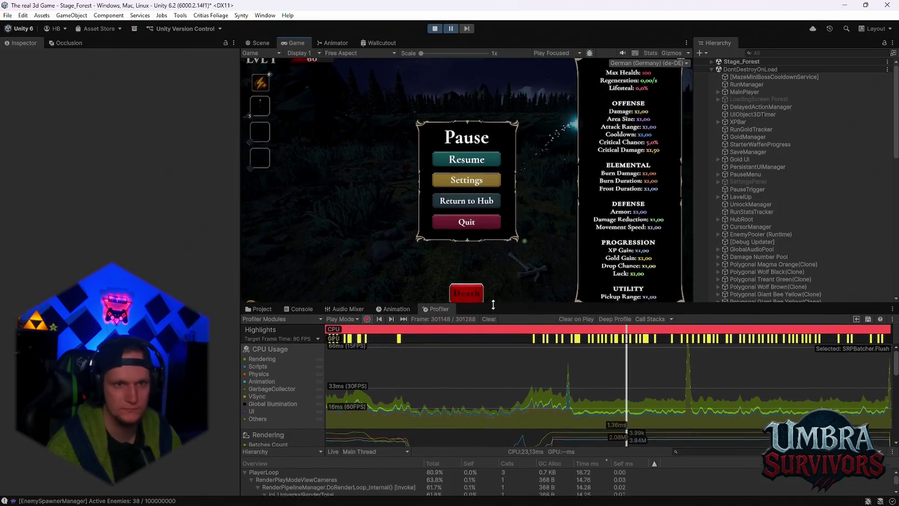
drag(476, 144, 475, 310)
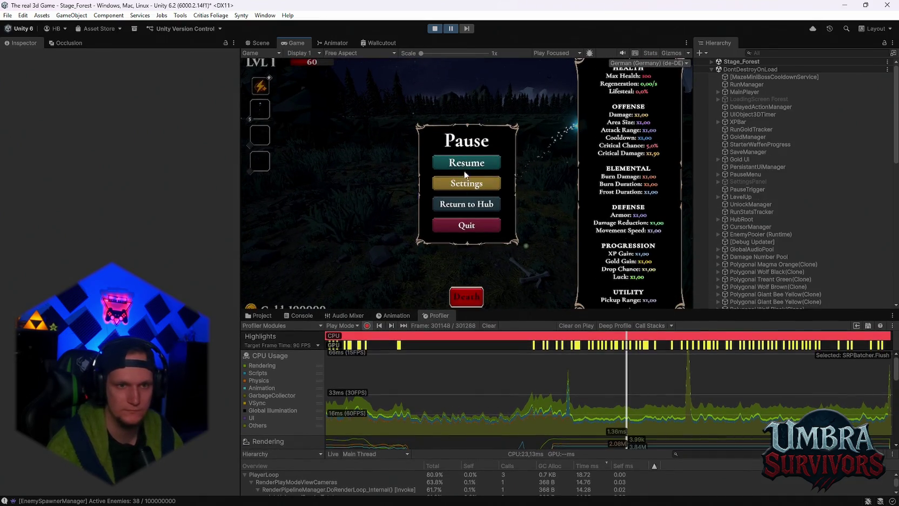
click(451, 28)
click(464, 169)
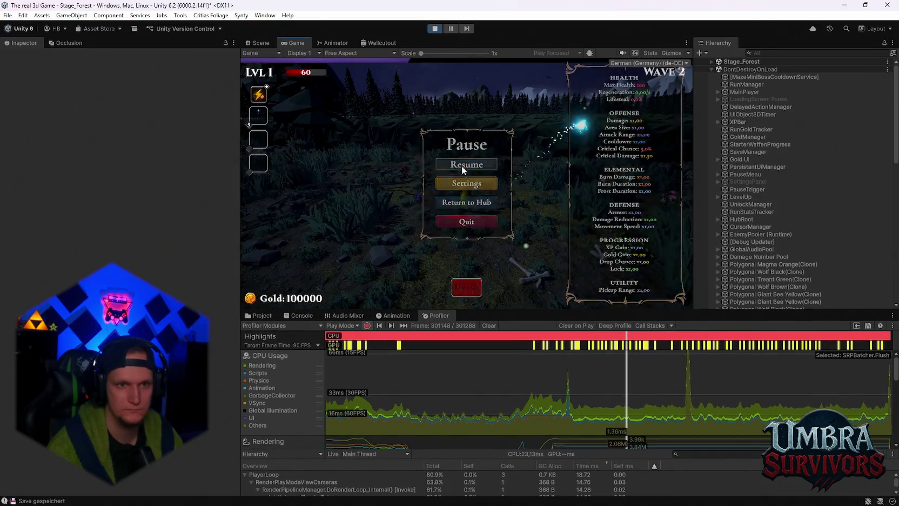
key(Escape)
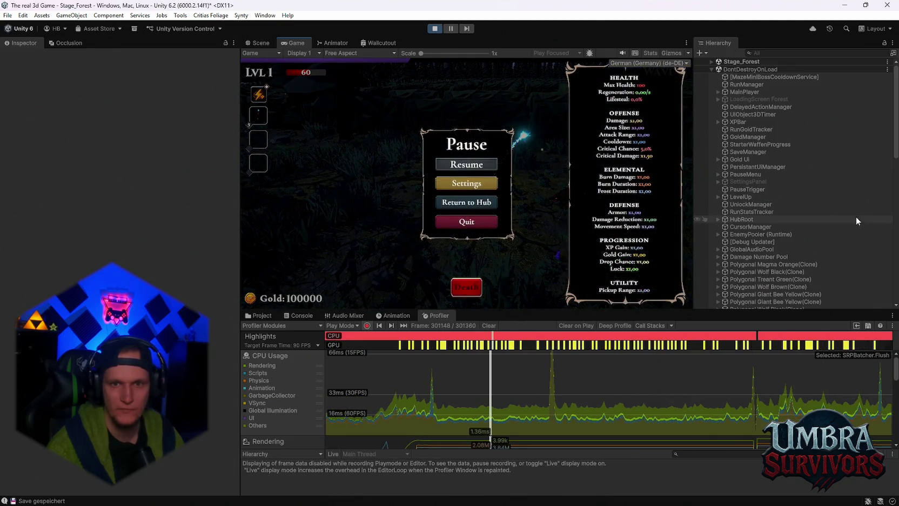